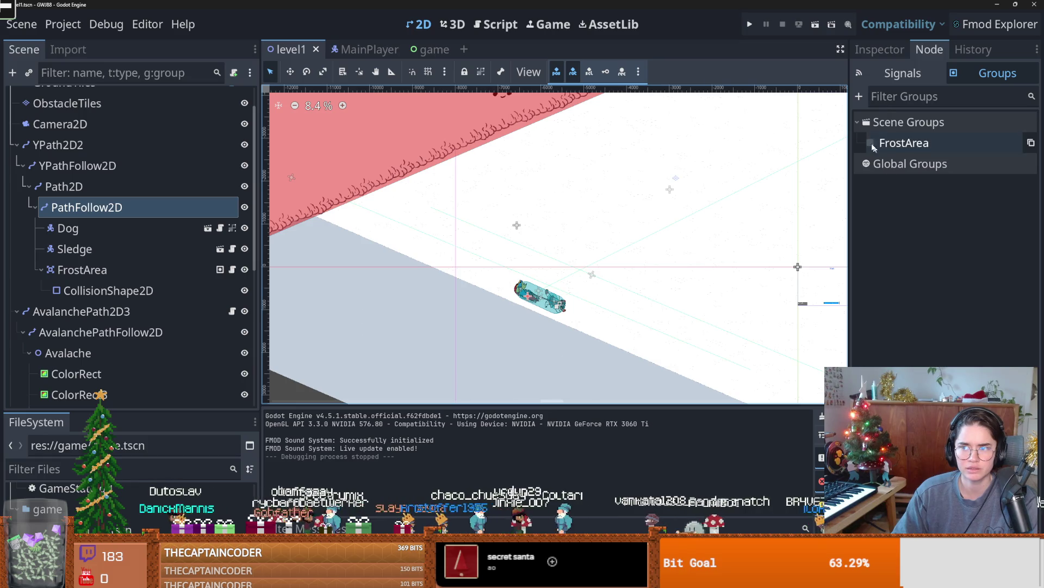
# - Scrub the sled's progress ratio back to 0, reparent FrostArea under Dog, and save level1
pyautogui.moveTo(959, 177)
pyautogui.mouseDown()
pyautogui.moveTo(1007, 178)
pyautogui.moveTo(795, 212)
pyautogui.mouseUp()
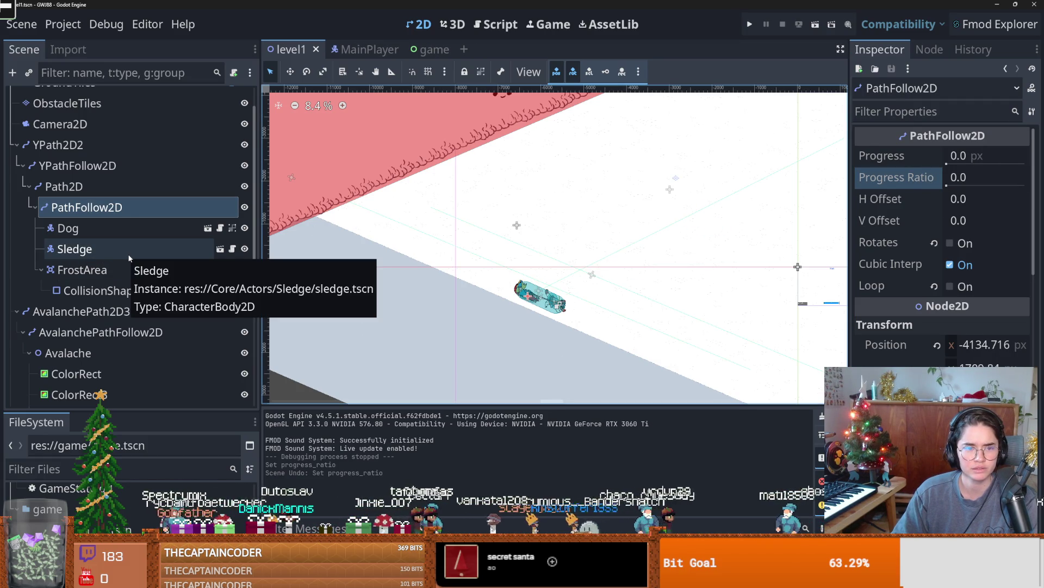
pyautogui.click(41, 269)
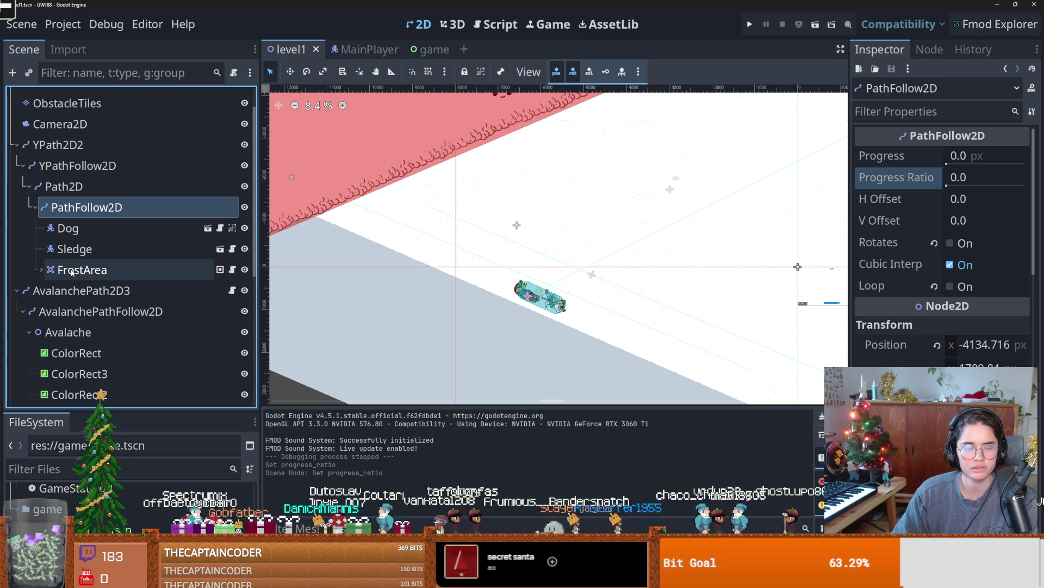
pyautogui.moveTo(71, 272); pyautogui.dragTo(81, 229)
pyautogui.hotkey('ctrl', 's')
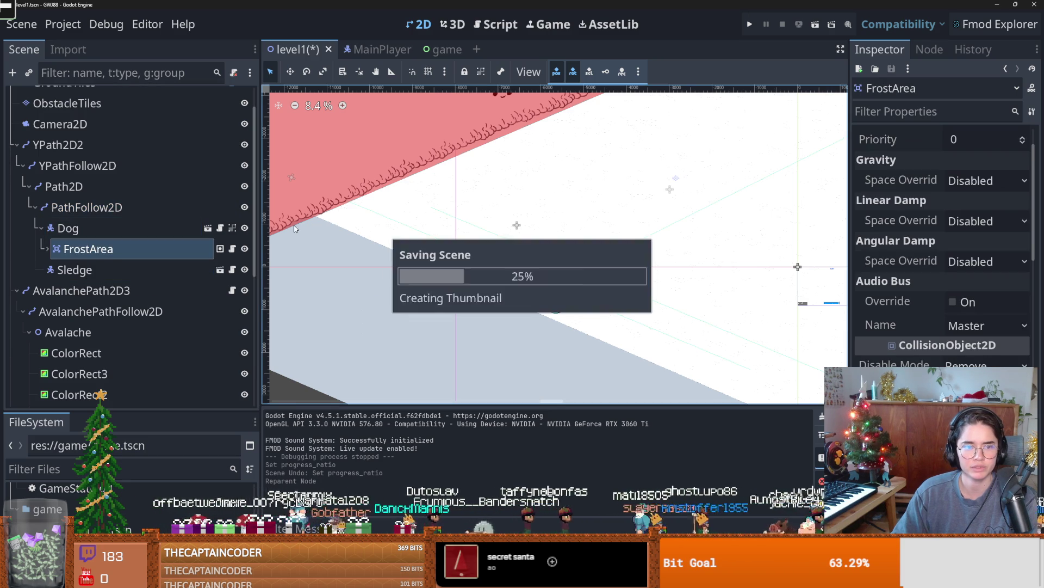
pyautogui.click(751, 24)
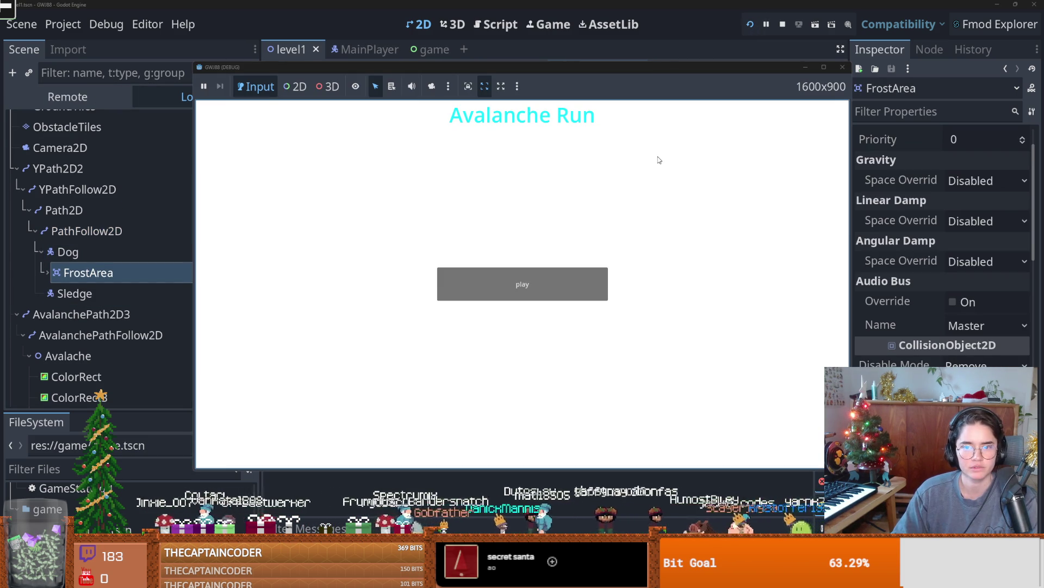
pyautogui.click(557, 283)
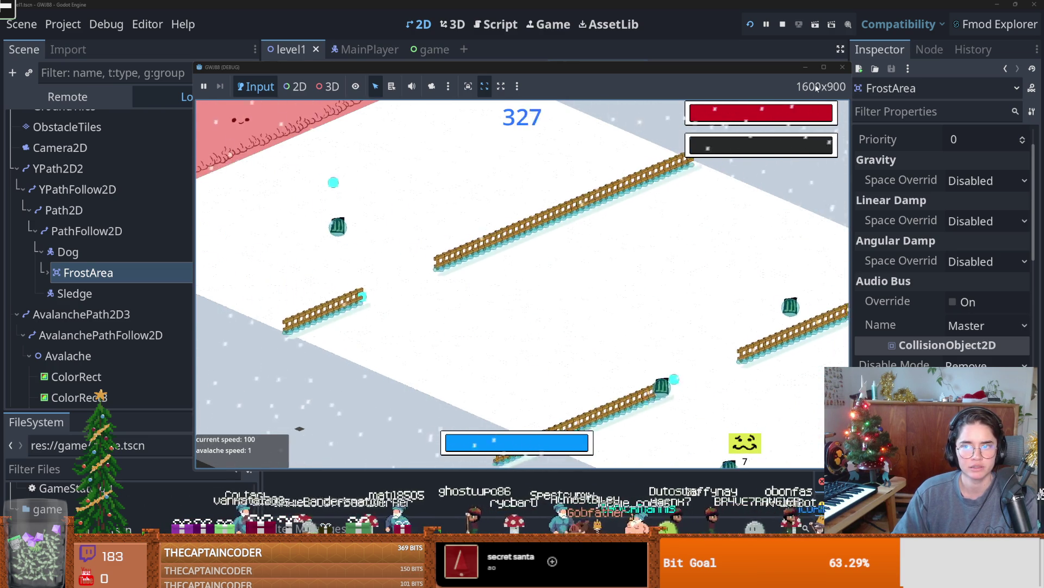
pyautogui.press('F8')
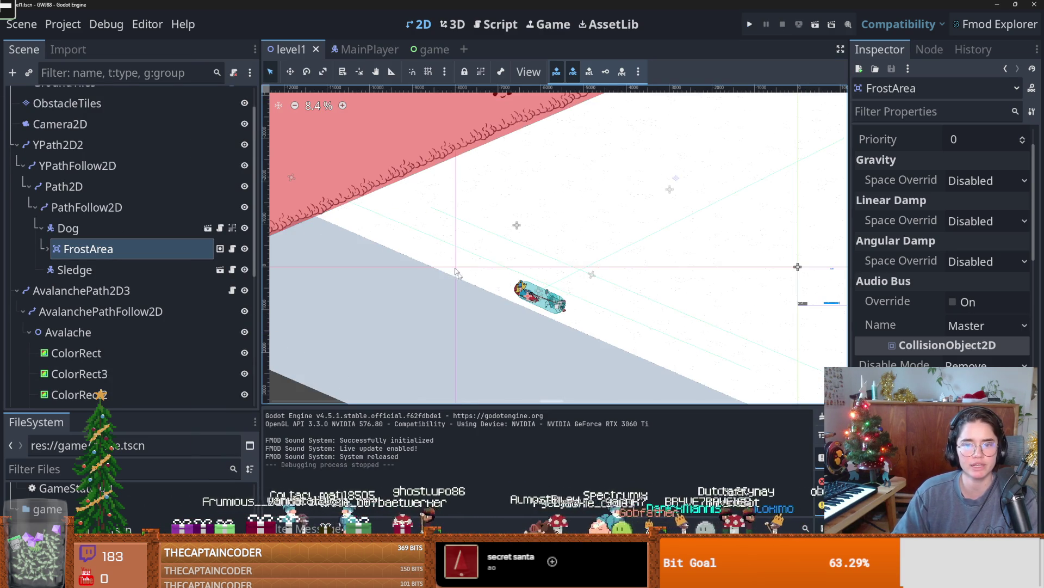
# - Reset FrostArea's position, then move it over the sledge to about (-532, -80)
pyautogui.scroll(-5, 469, 318)
pyautogui.scroll(1, 945, 305)
pyautogui.scroll(-10, 945, 304)
pyautogui.scroll(2, 947, 224)
pyautogui.click(937, 223)
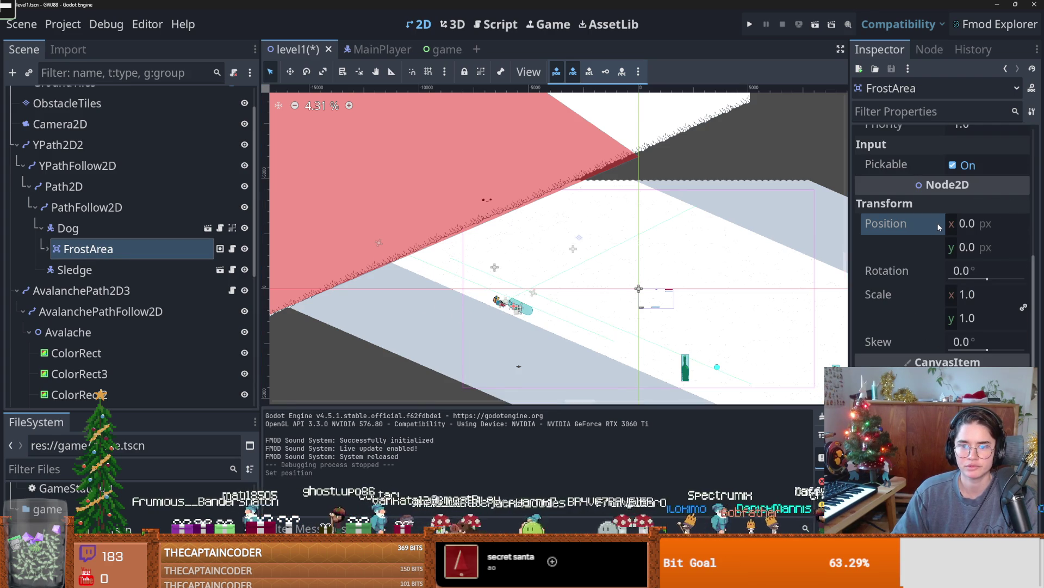
pyautogui.scroll(6, 516, 337)
pyautogui.scroll(2, 517, 337)
pyautogui.moveTo(560, 240); pyautogui.dragTo(521, 237)
# - Save and test-run the game from the main menu, then stop it
pyautogui.press('F5')
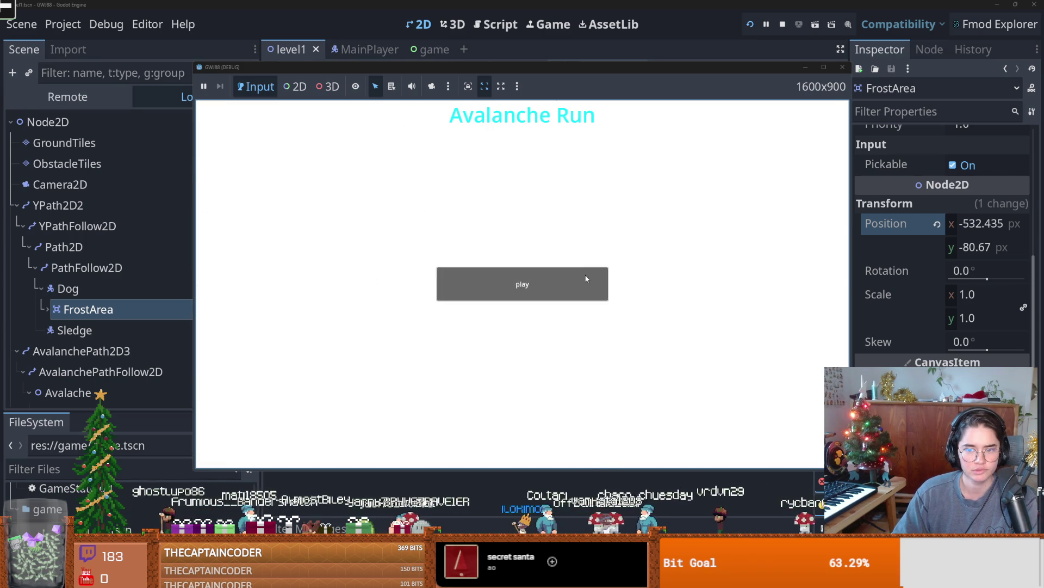
pyautogui.click(586, 278)
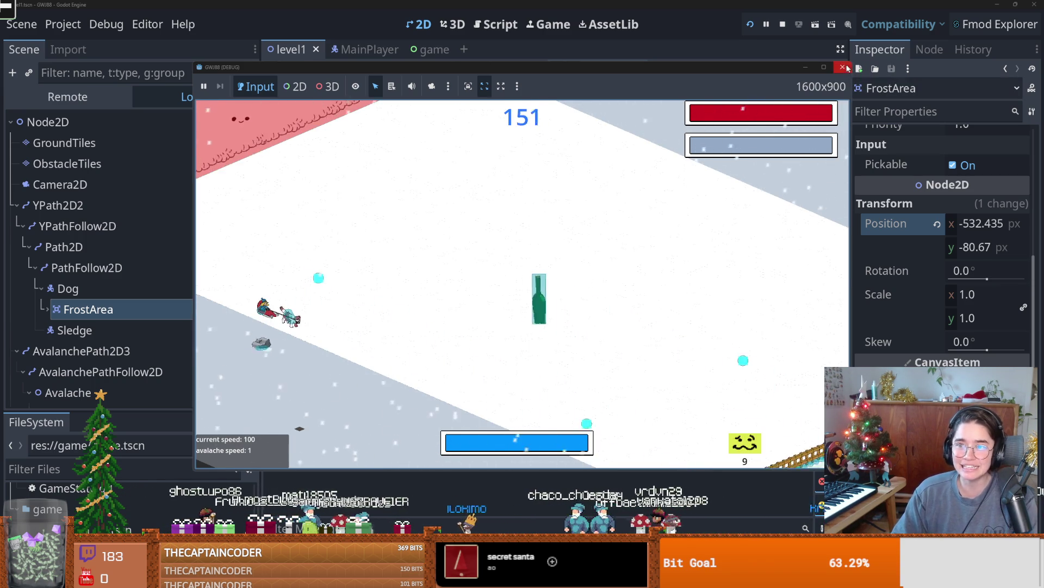
pyautogui.press('F8')
pyautogui.rightClick(74, 286)
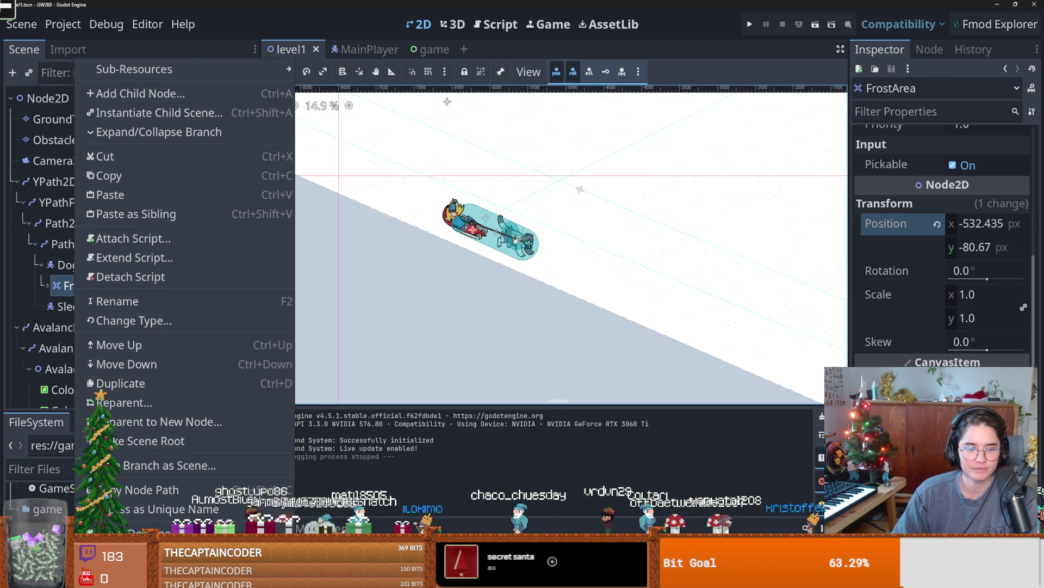
# - Cut FrostArea from level1, save, and paste it under Sledge in sledge.tscn
pyautogui.click(109, 156)
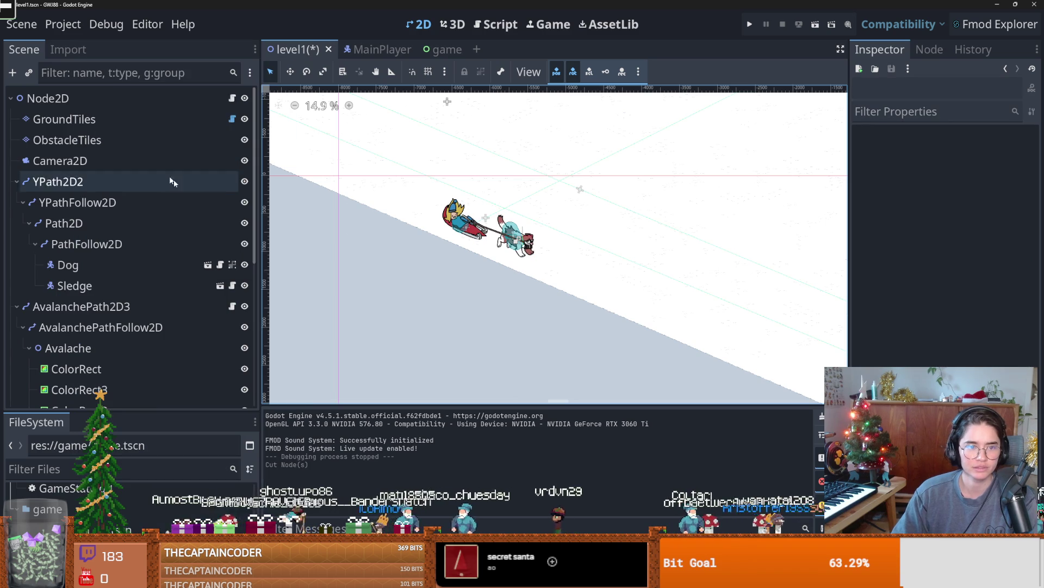
pyautogui.hotkey('ctrl', 's')
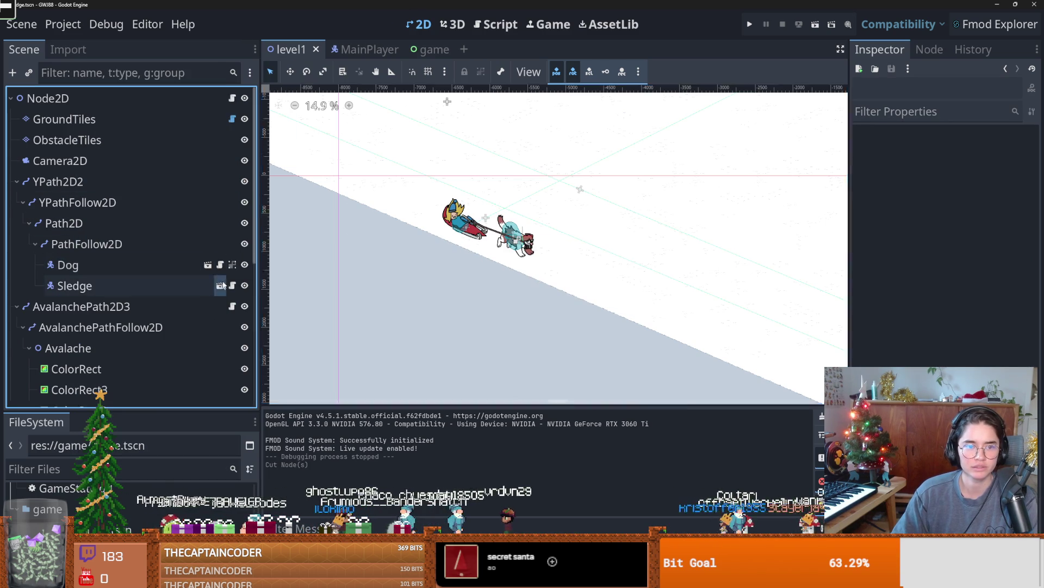
pyautogui.click(220, 286)
pyautogui.rightClick(72, 99)
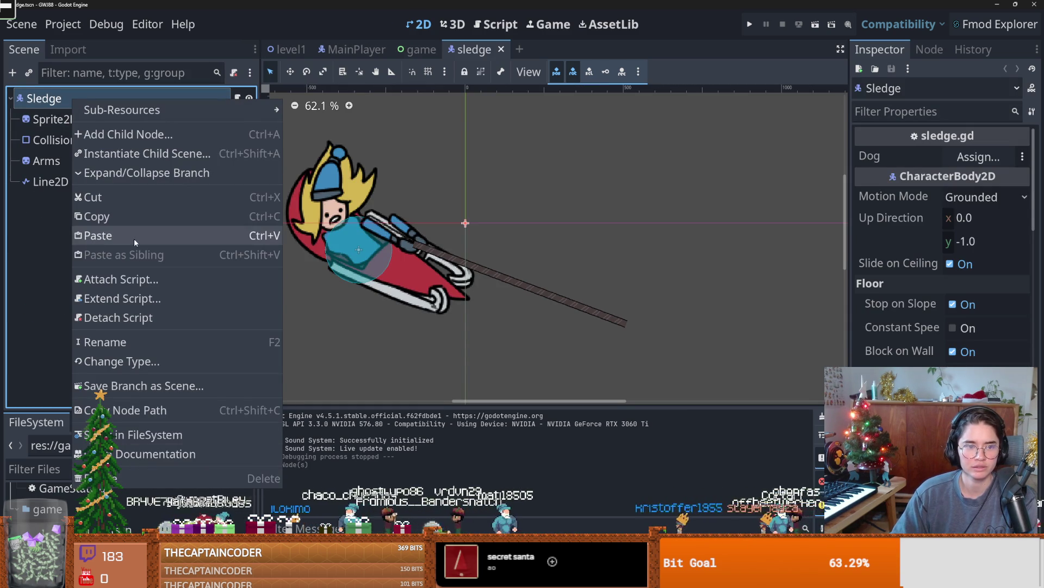
pyautogui.click(134, 238)
# - Position FrostArea over the sled and start a test run
pyautogui.scroll(-2, 411, 267)
pyautogui.moveTo(423, 282)
pyautogui.mouseDown()
pyautogui.moveTo(493, 285)
pyautogui.moveTo(507, 303)
pyautogui.mouseUp()
pyautogui.press('F5')
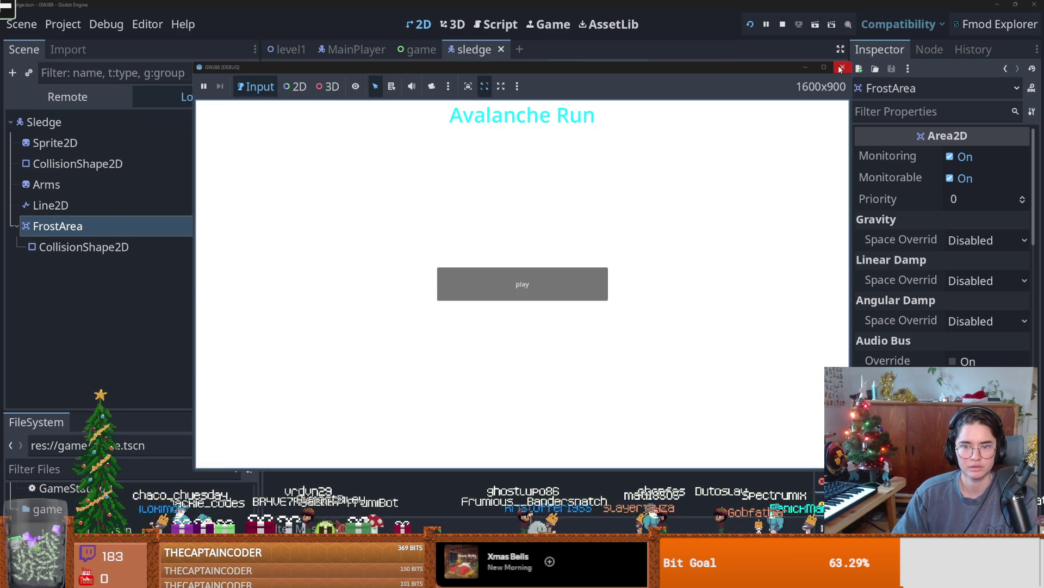
# - Play a game round, move the game window aside, and show the Remote scene tree
pyautogui.click(578, 278)
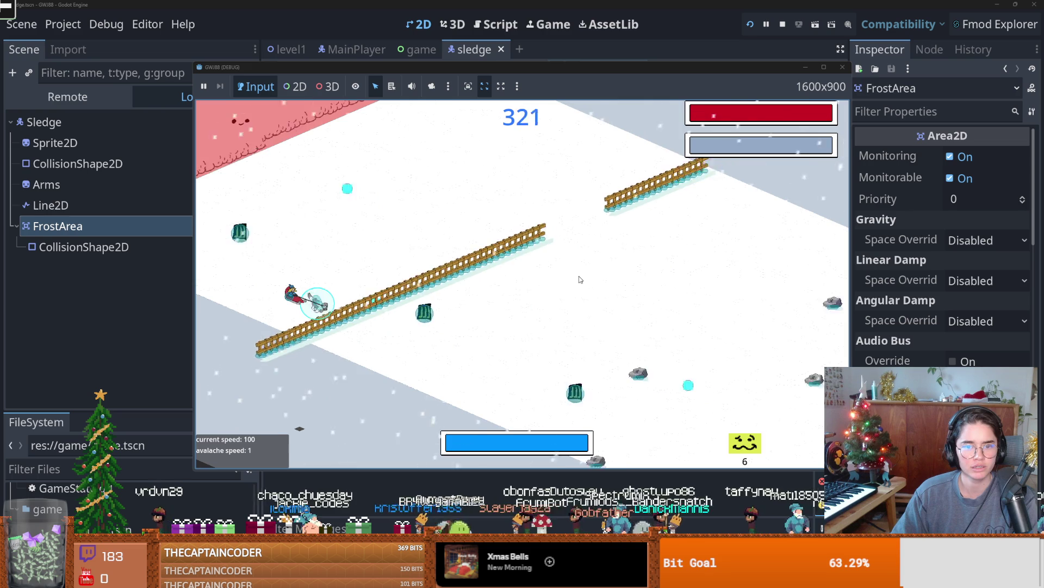
pyautogui.moveTo(304, 67); pyautogui.dragTo(422, 86)
pyautogui.click(67, 97)
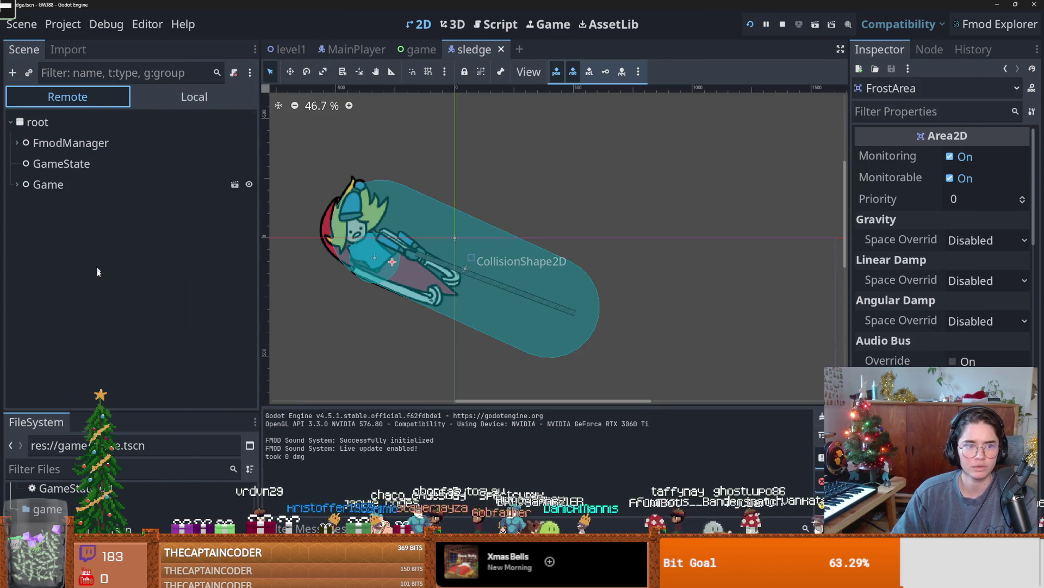
# - Expand the live tree from Level through YPath2D2 and PathFollow2D down to Sledge
pyautogui.click(23, 226)
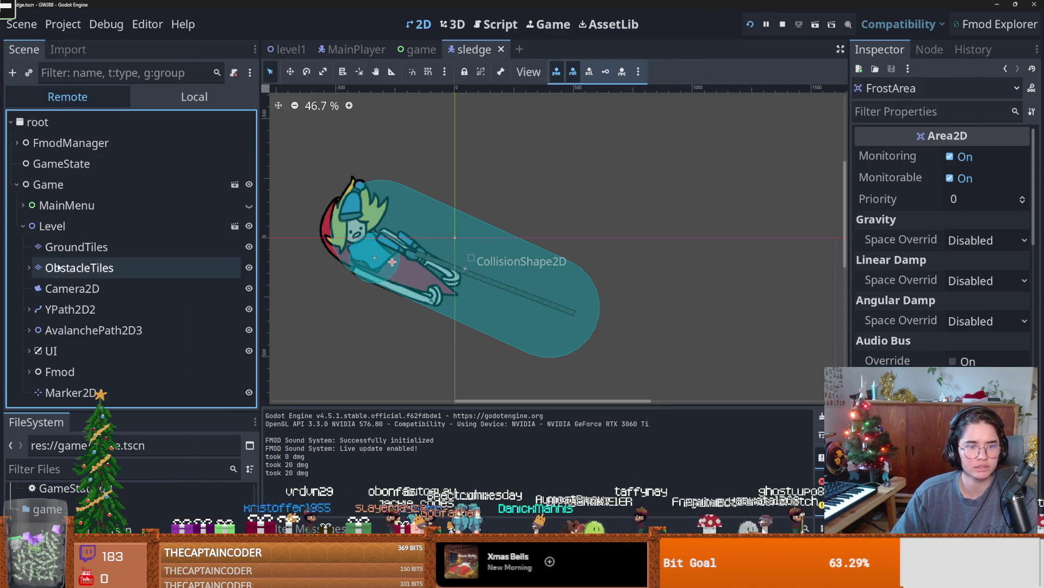
pyautogui.doubleClick(53, 311)
pyautogui.click(33, 314)
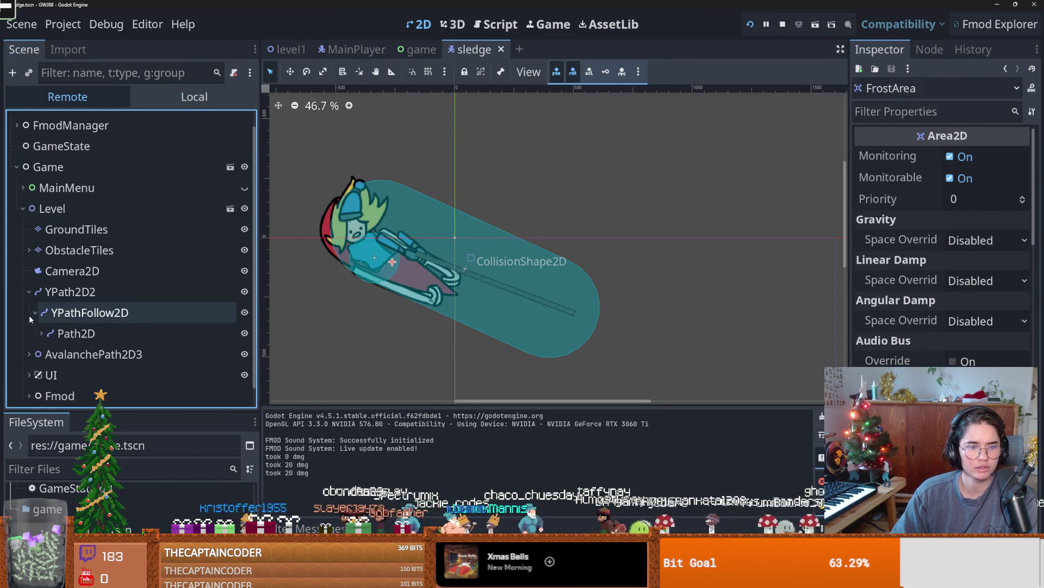
pyautogui.click(65, 313)
pyautogui.click(42, 312)
pyautogui.click(48, 312)
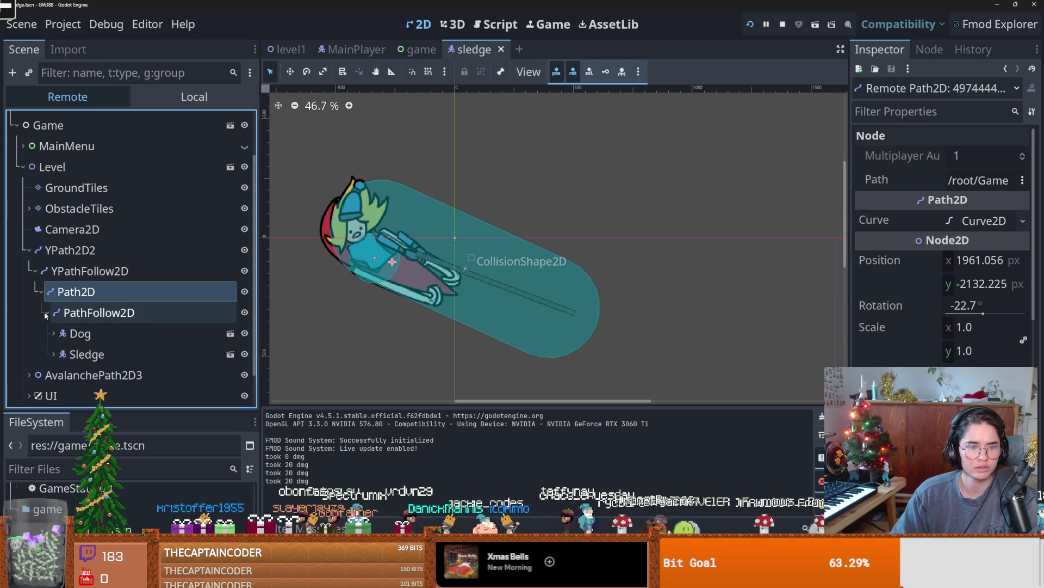
# - Inspect the live Arms and Sprite2D nodes under Sledge
pyautogui.scroll(-3, 109, 319)
pyautogui.click(127, 292)
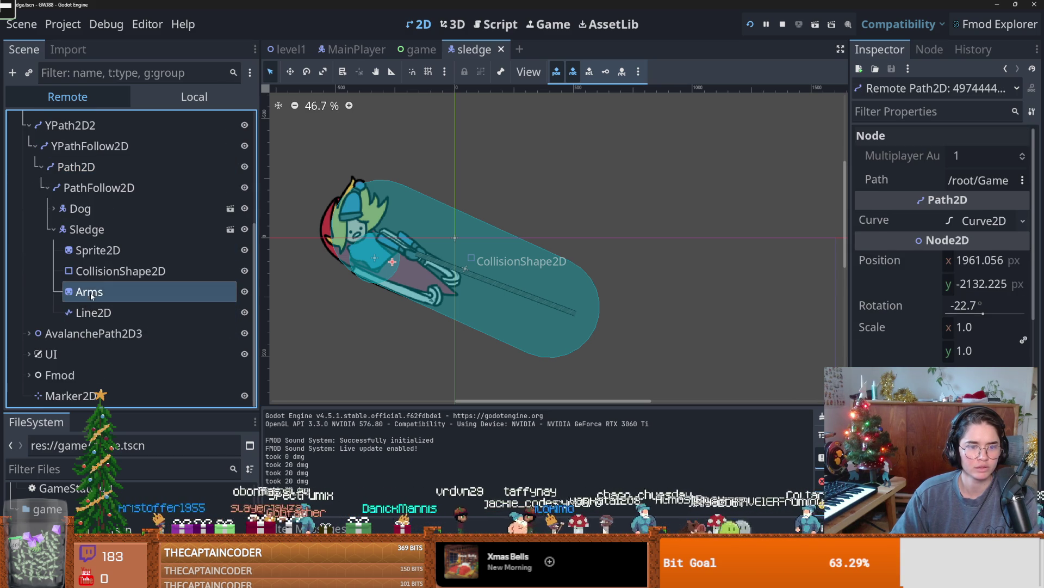
pyautogui.click(98, 250)
pyautogui.click(89, 292)
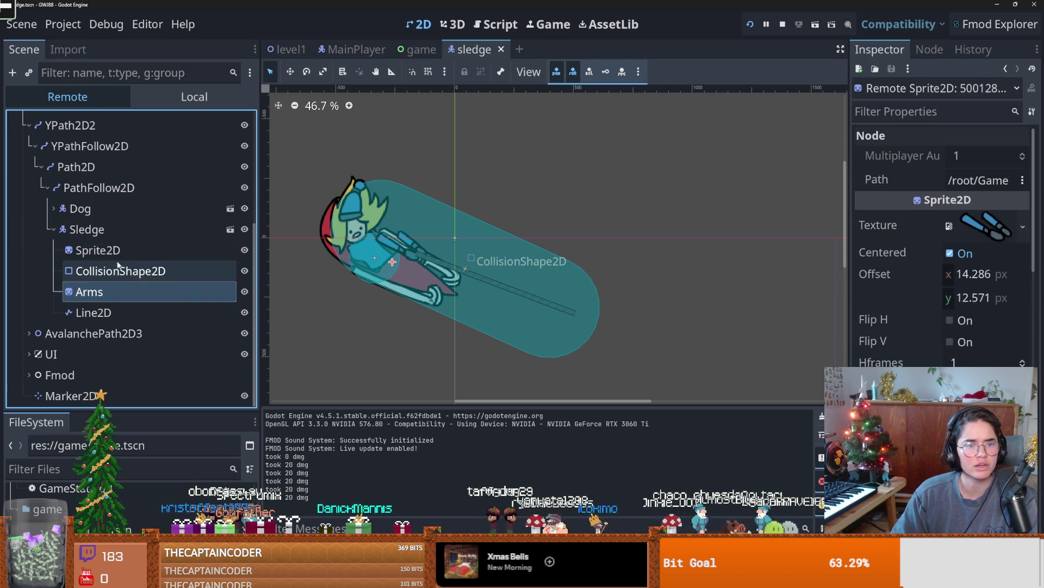
pyautogui.click(98, 249)
pyautogui.click(53, 229)
pyautogui.click(53, 312)
pyautogui.scroll(-3, 136, 313)
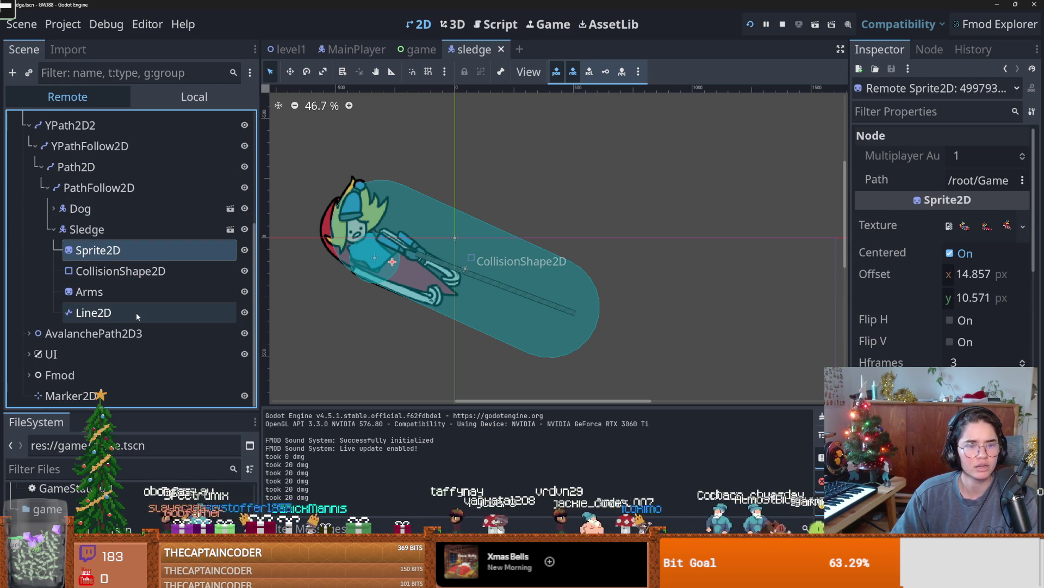
# - Stop the game and open FrostArea's script frost_area.gd
pyautogui.click(781, 23)
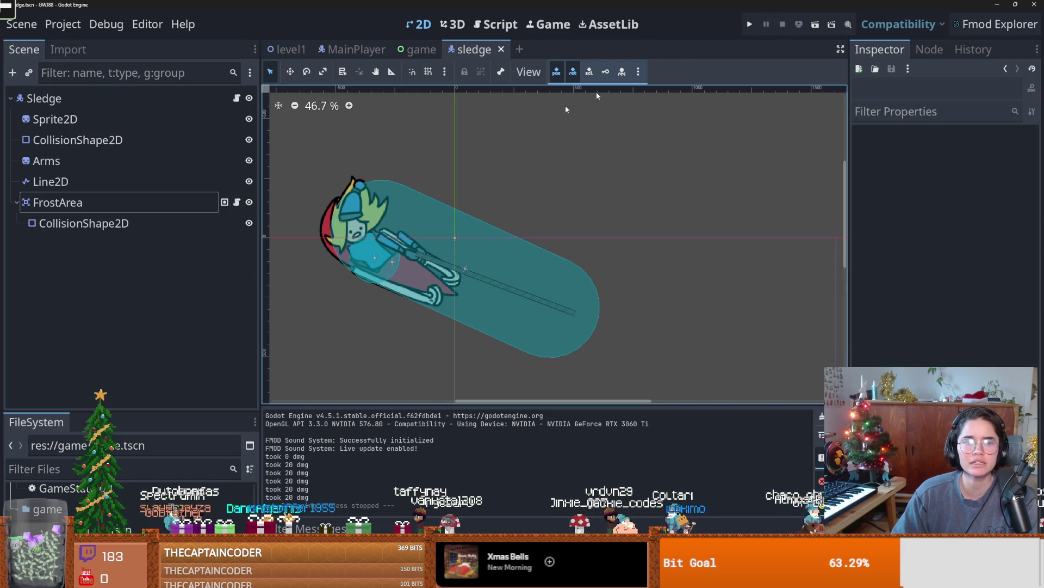
pyautogui.click(202, 200)
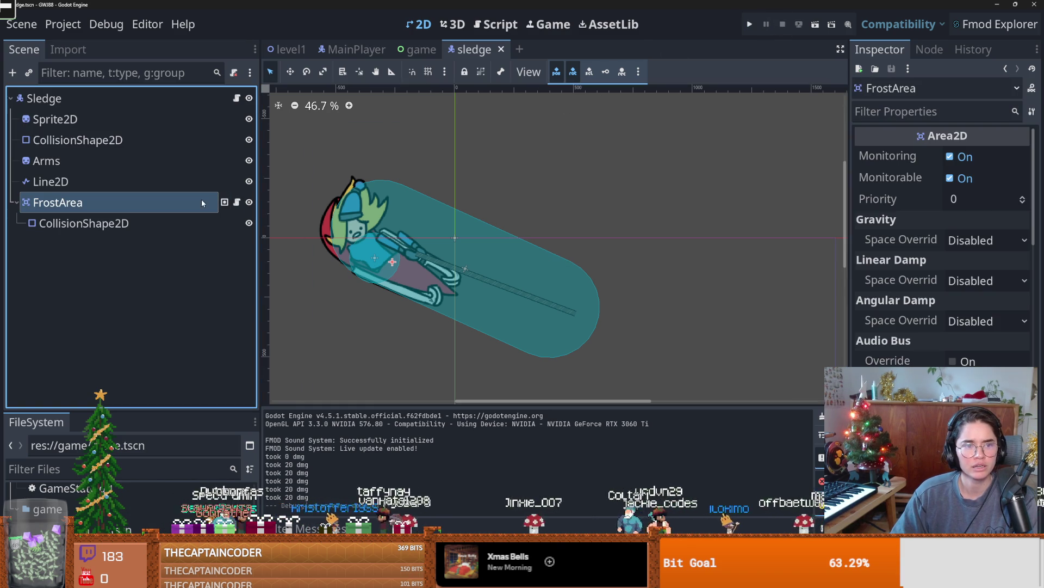
pyautogui.scroll(-2, 372, 288)
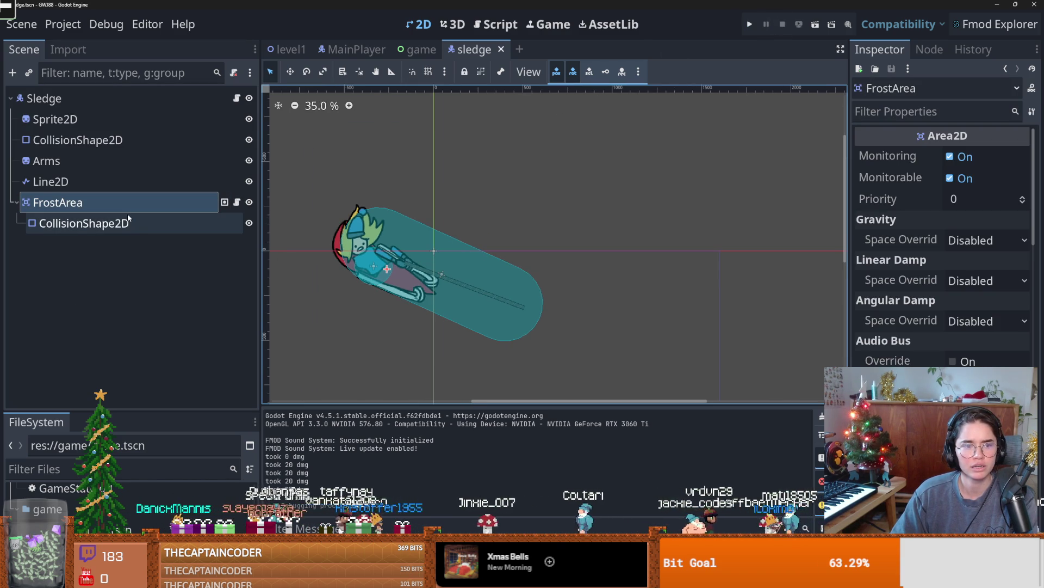
pyautogui.click(238, 202)
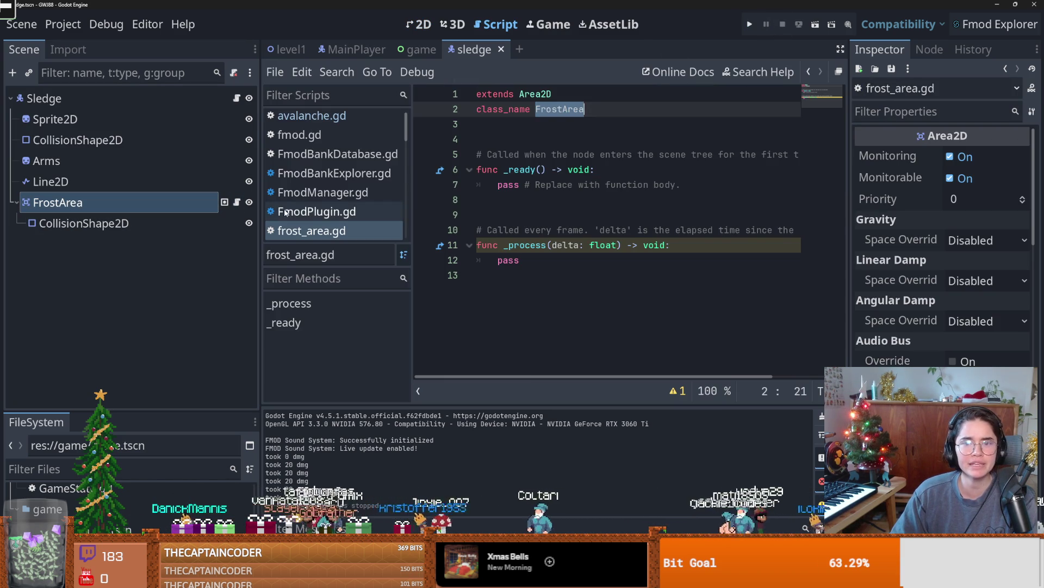
# - Delete the template methods from frost_area.gd and save it
pyautogui.moveTo(575, 264)
pyautogui.mouseDown()
pyautogui.moveTo(602, 273)
pyautogui.moveTo(416, 138)
pyautogui.mouseUp()
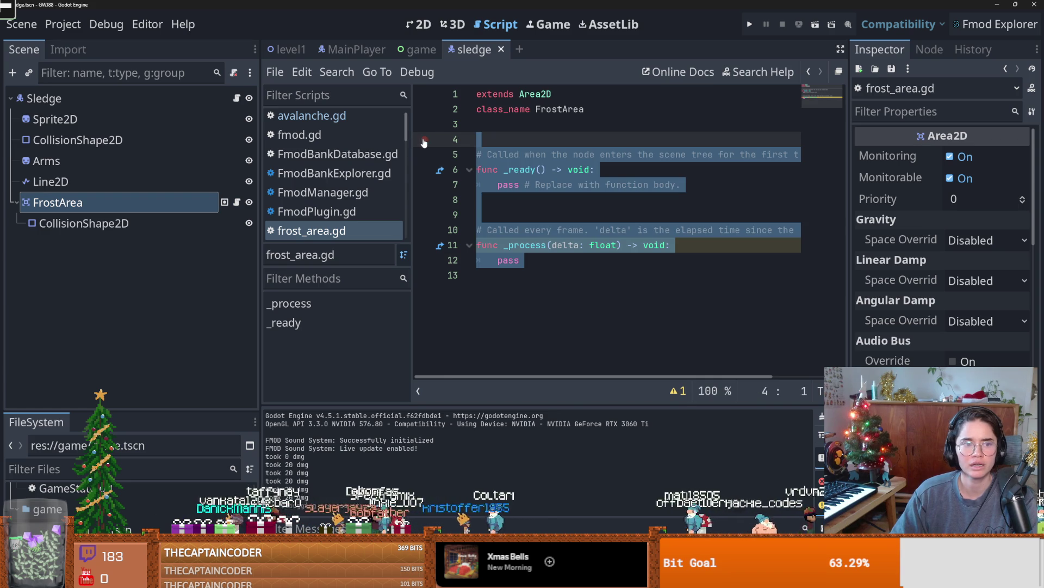
pyautogui.press('BackSpace')
pyautogui.press('BackSpace')
pyautogui.write('s')
pyautogui.press('Escape')
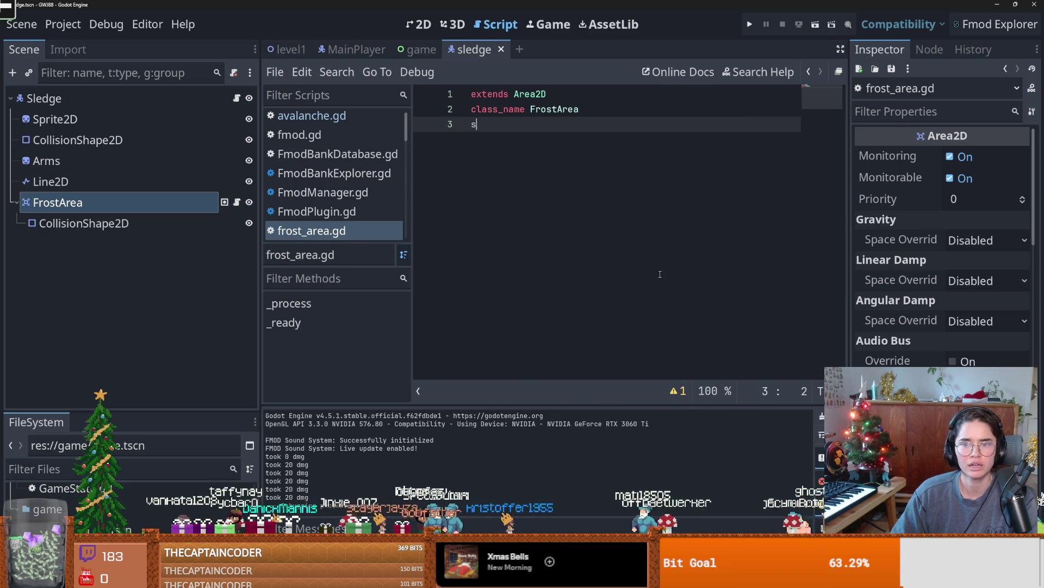
pyautogui.hotkey('ctrl', 's')
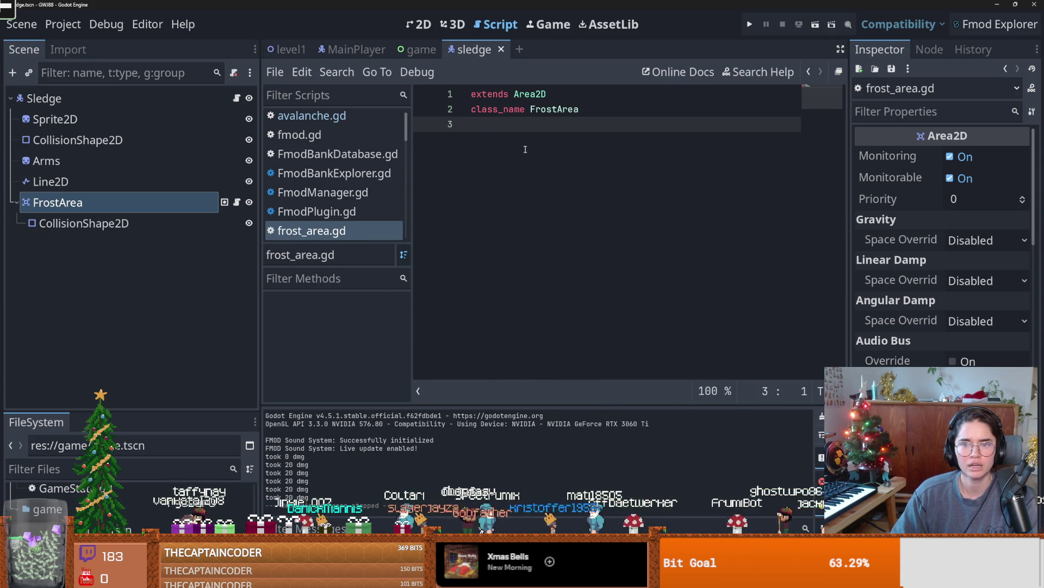
# - Add an _exit_tree() function below the FrostArea class name via autocomplete
pyautogui.press('Return')
pyautogui.write('_')
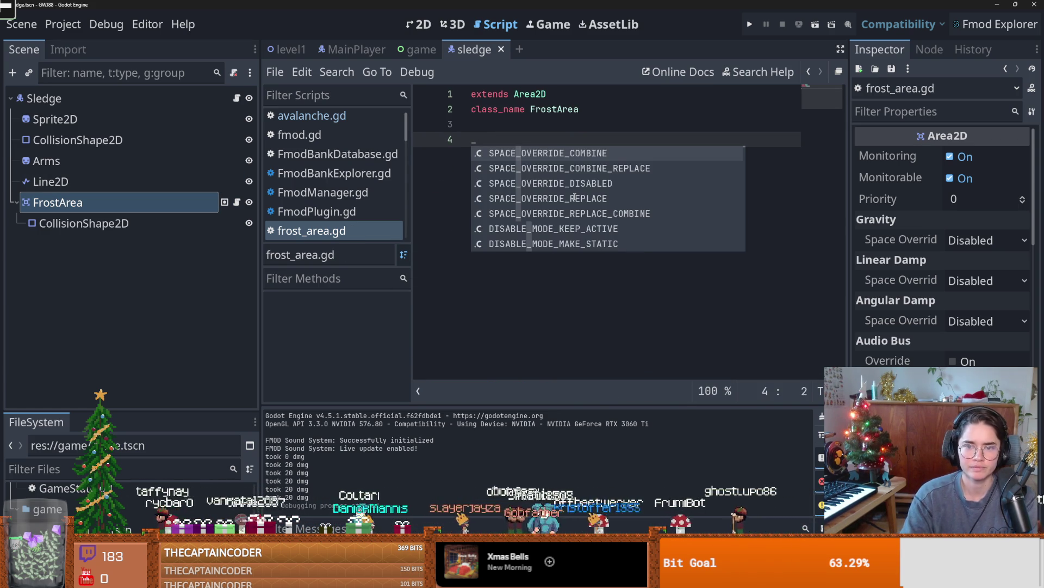
pyautogui.write('_')
pyautogui.press('BackSpace')
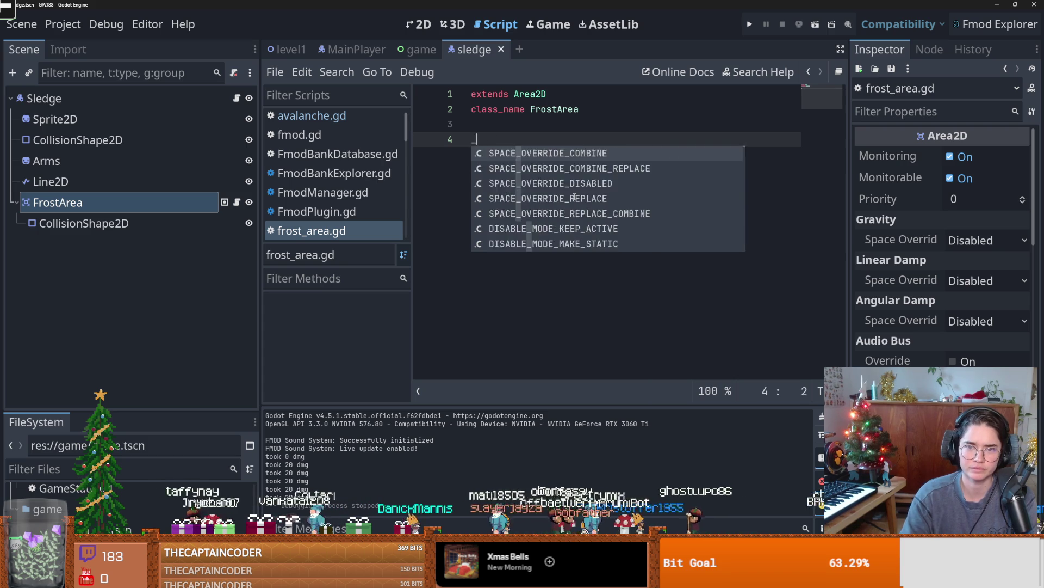
pyautogui.press('BackSpace')
pyautogui.write('ex')
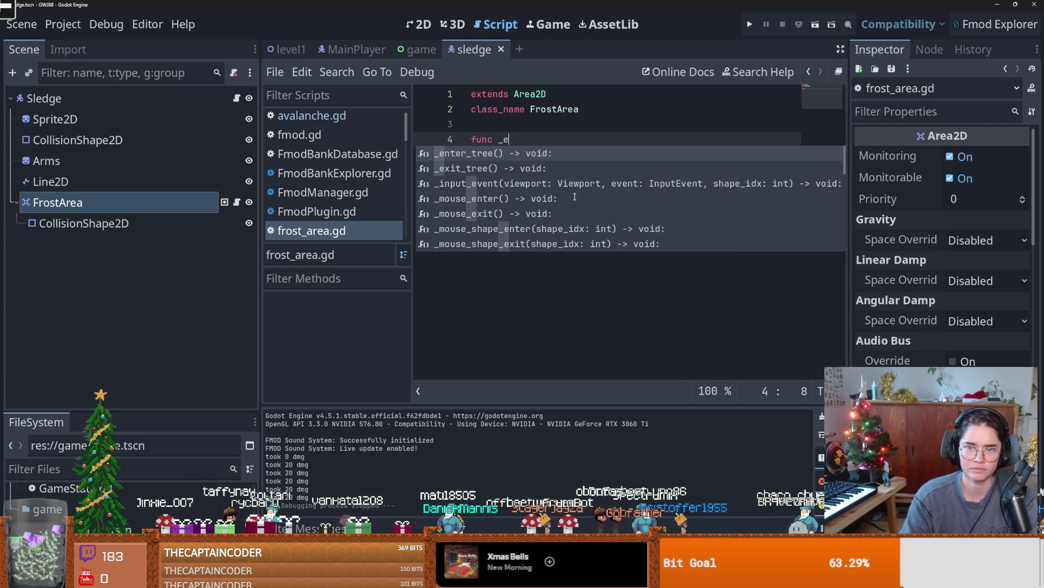
pyautogui.press('Return')
pyautogui.press('Return')
pyautogui.write('print("WHATHALSDHFLKAJSD')
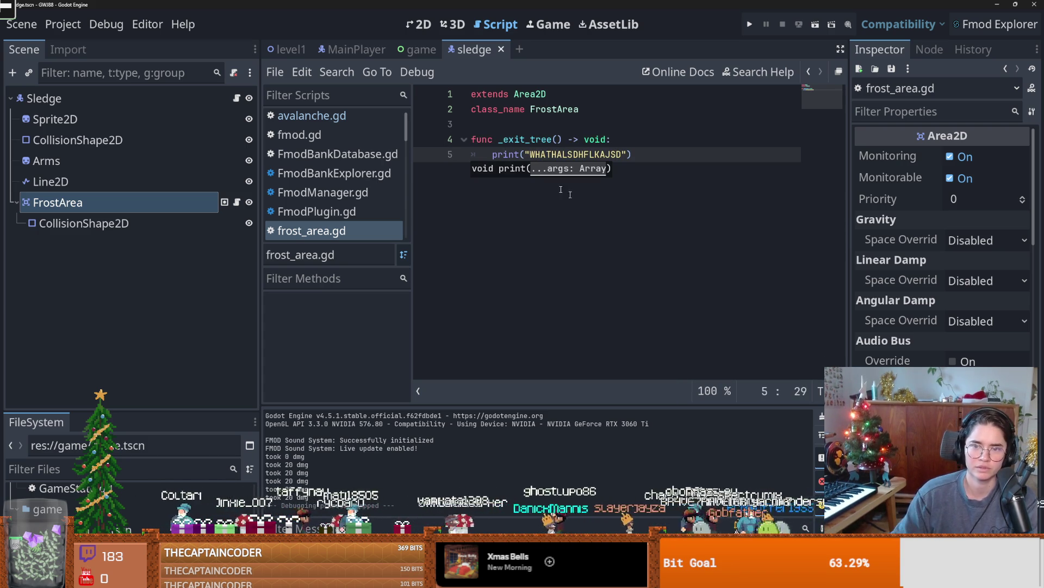
# - Test-run the game with the _exit_tree print, moving the game window aside, then stop it
pyautogui.click(750, 26)
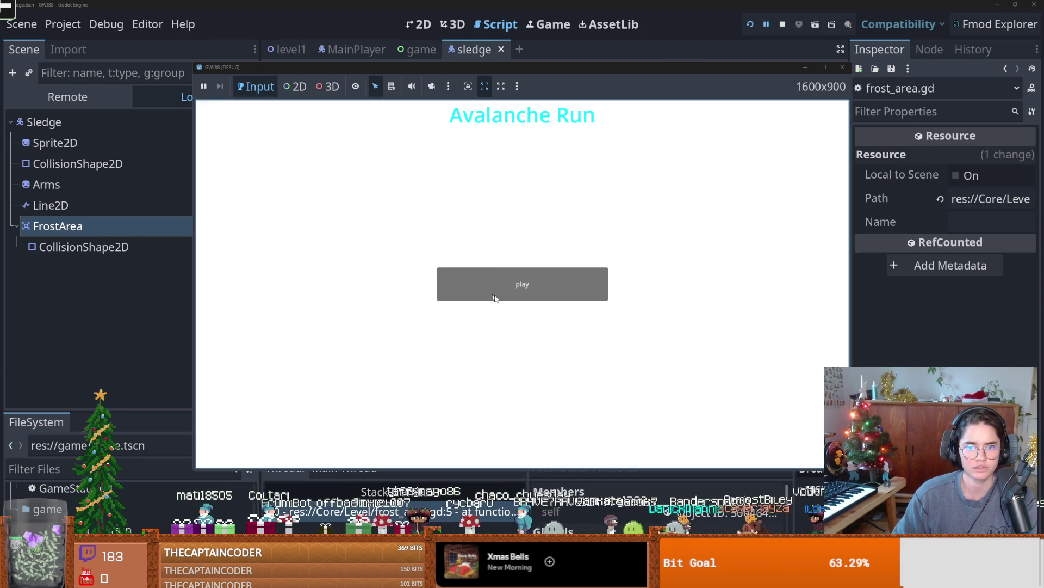
pyautogui.moveTo(526, 74)
pyautogui.mouseDown()
pyautogui.moveTo(587, 143)
pyautogui.moveTo(452, 124)
pyautogui.mouseUp()
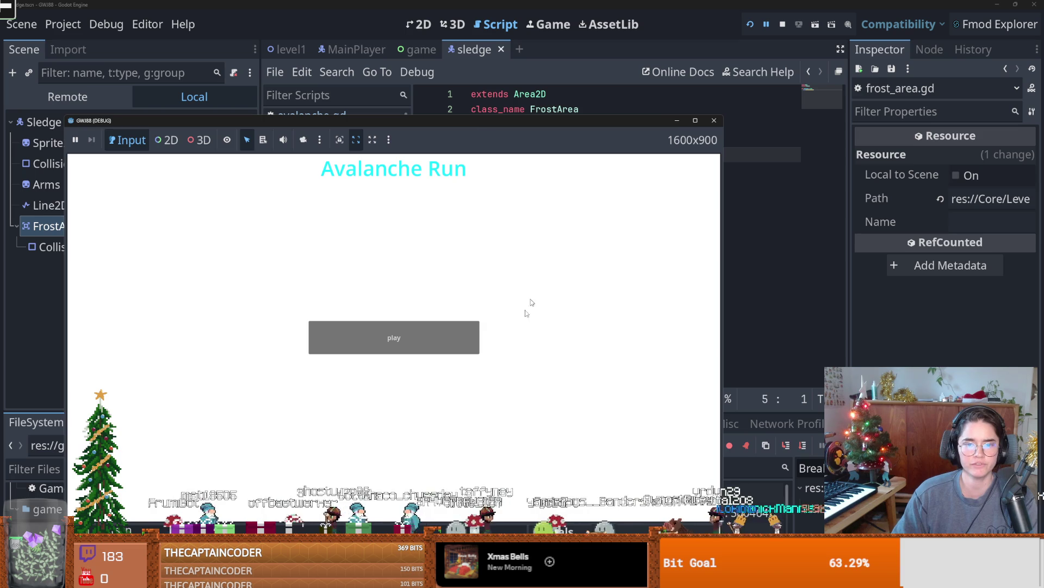
pyautogui.click(713, 121)
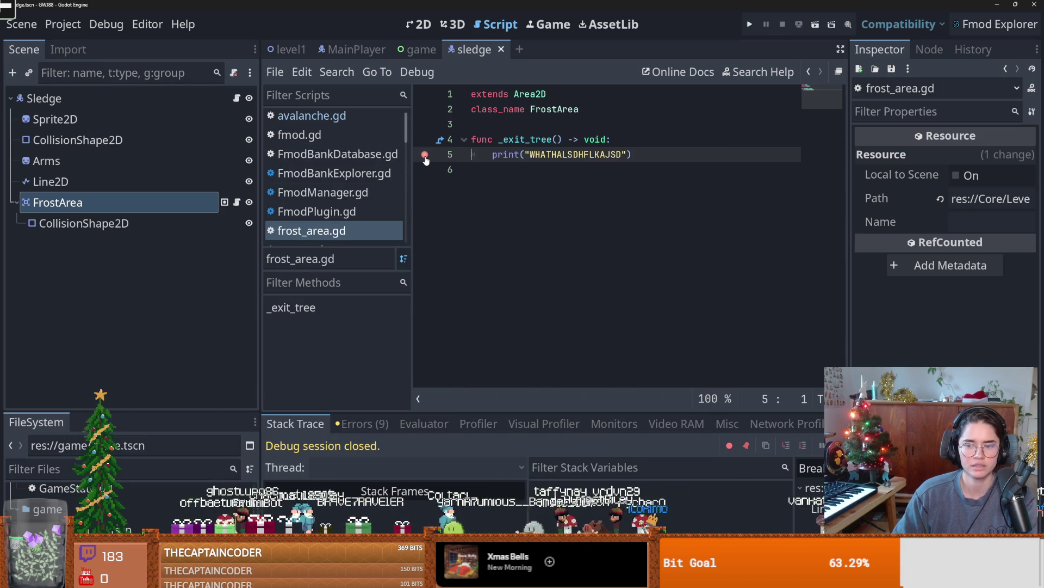
# - Check the script warnings in the Errors tab, rerun the game, and switch to the game scene
pyautogui.click(363, 423)
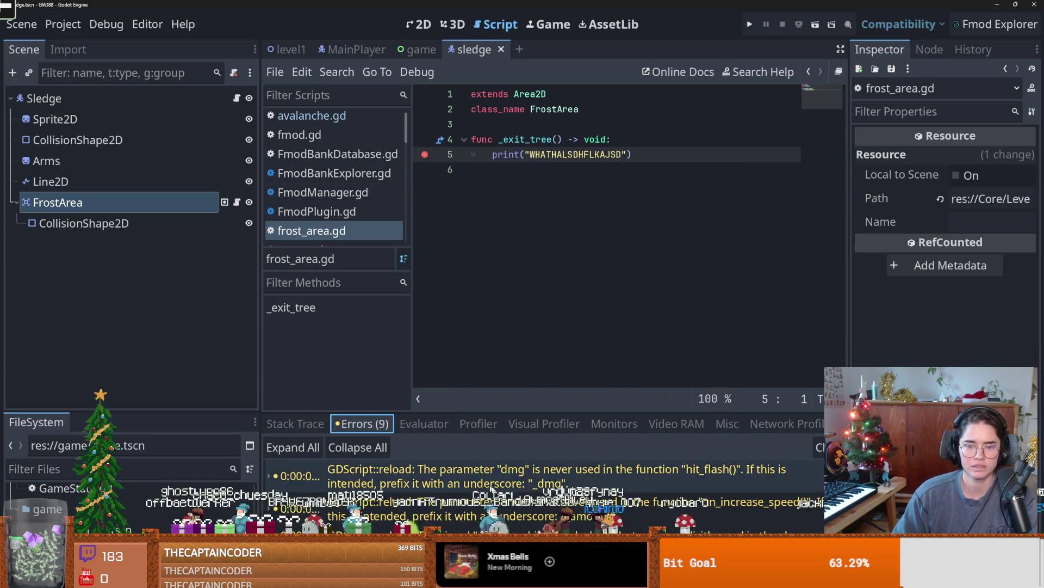
pyautogui.click(750, 24)
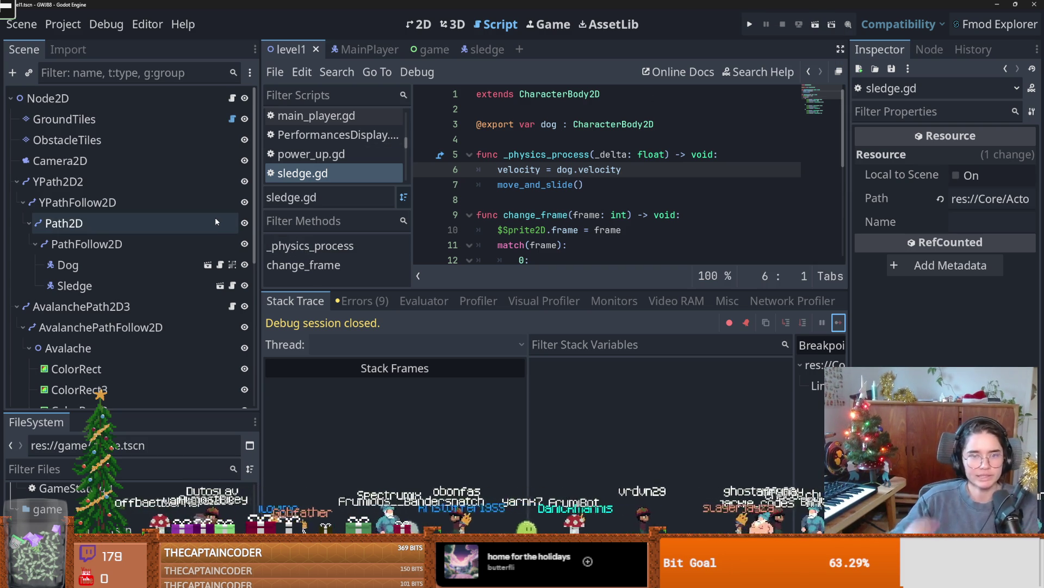
pyautogui.click(417, 50)
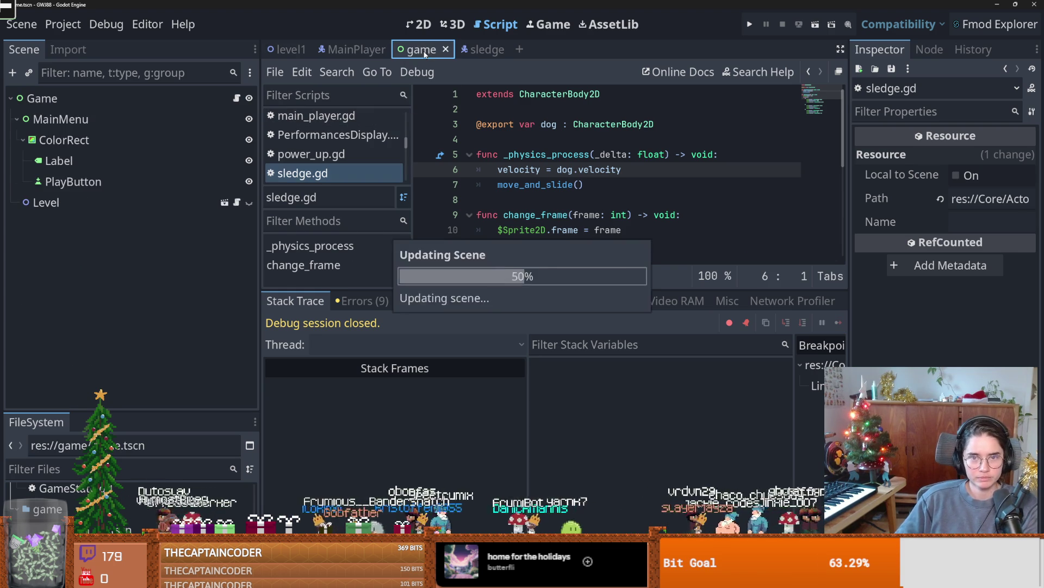
# - Run level1 until the frost_area.gd line 5 breakpoint hits, inspect self, then open sledge.gd
pyautogui.hotkey('ctrl', 'shift', 'Tab')
pyautogui.click(817, 22)
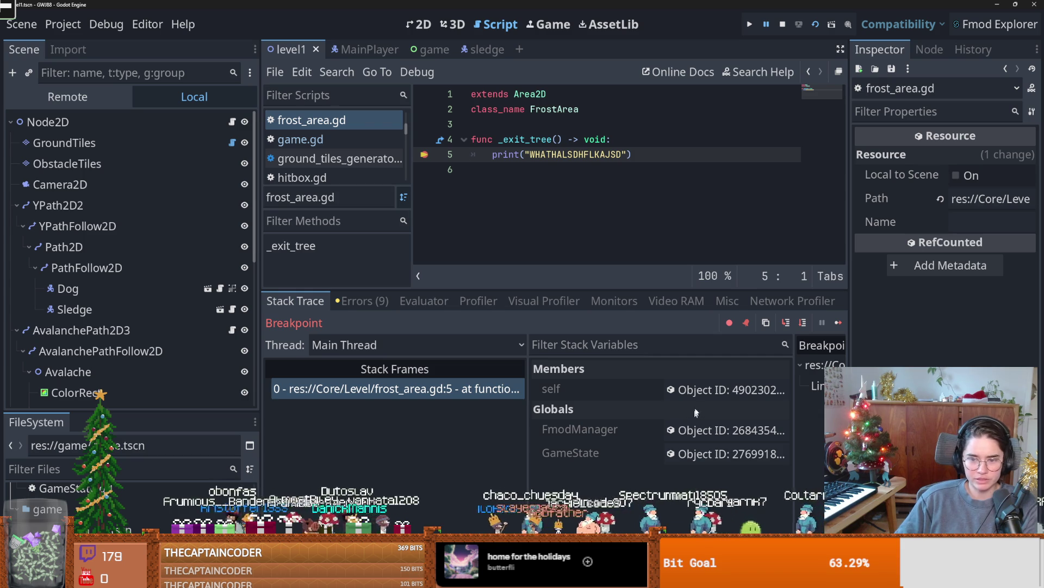
pyautogui.click(700, 388)
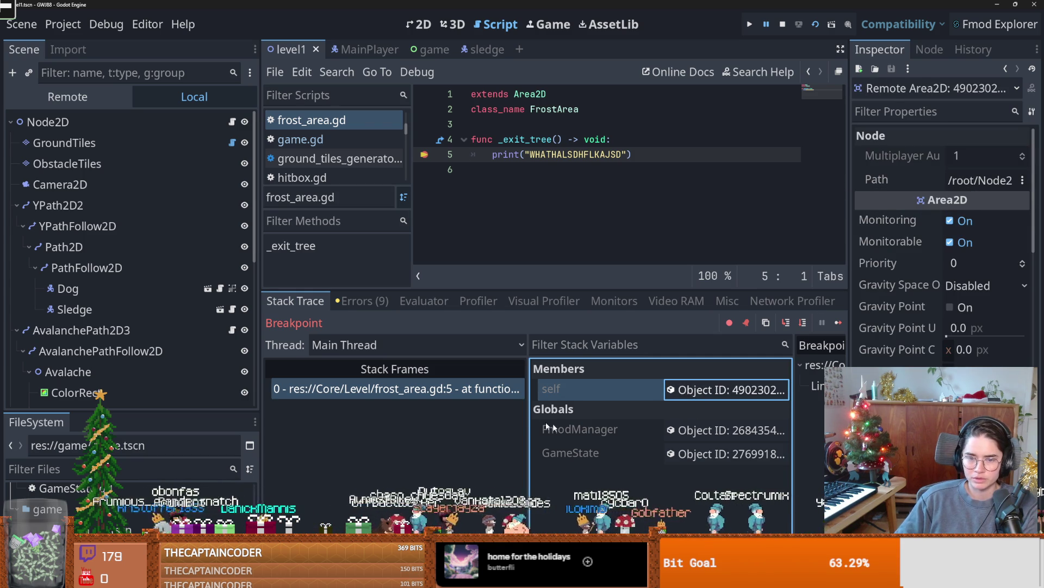
pyautogui.click(234, 309)
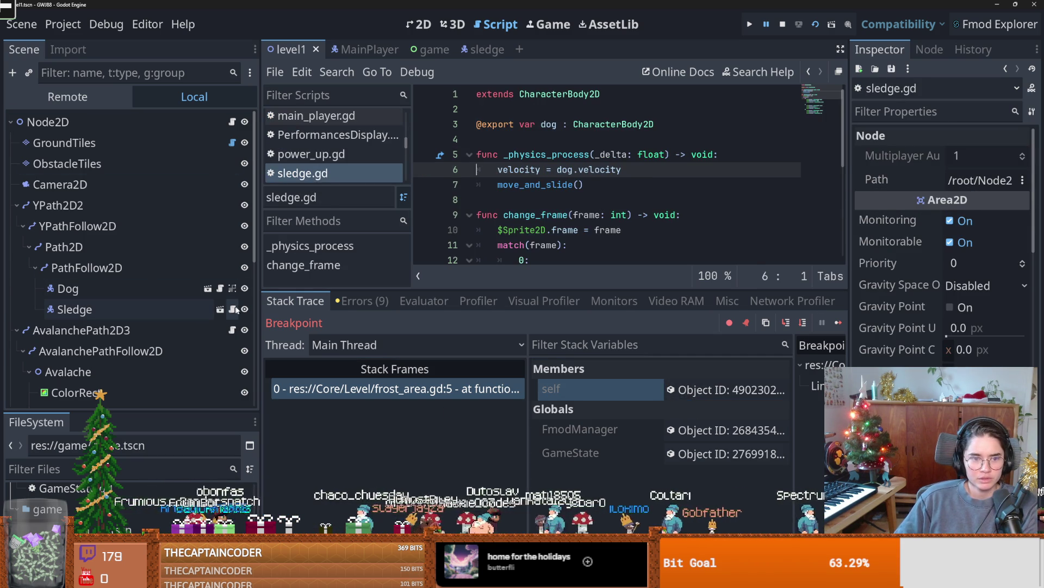
# - Cut FrostArea and its CollisionShape2D out of the Sledge scene
pyautogui.click(220, 309)
pyautogui.rightClick(68, 226)
pyautogui.press('Escape')
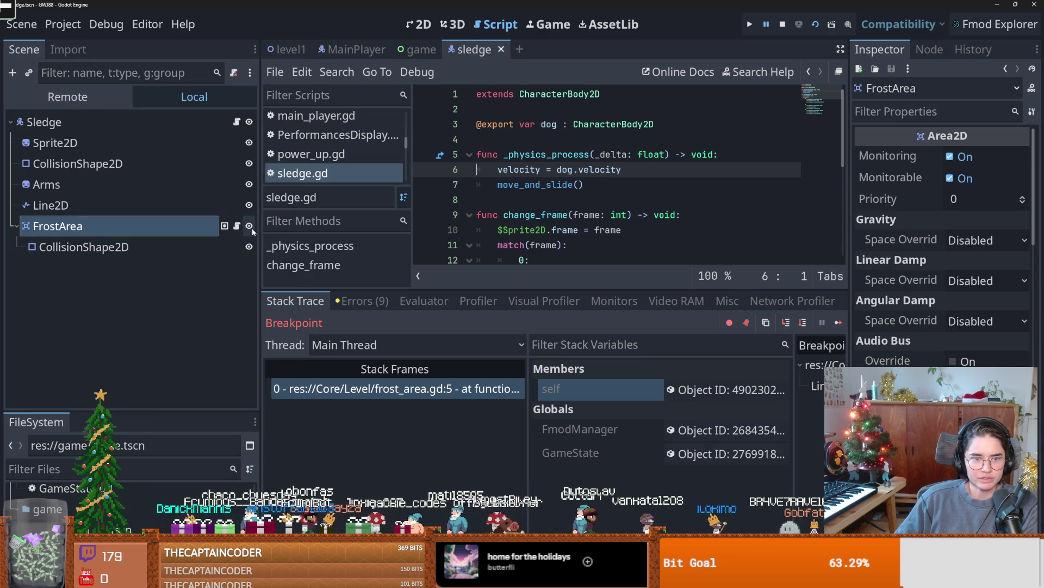
pyautogui.click(236, 226)
pyautogui.keyDown('shift'); pyautogui.click(67, 248); pyautogui.keyUp('shift')
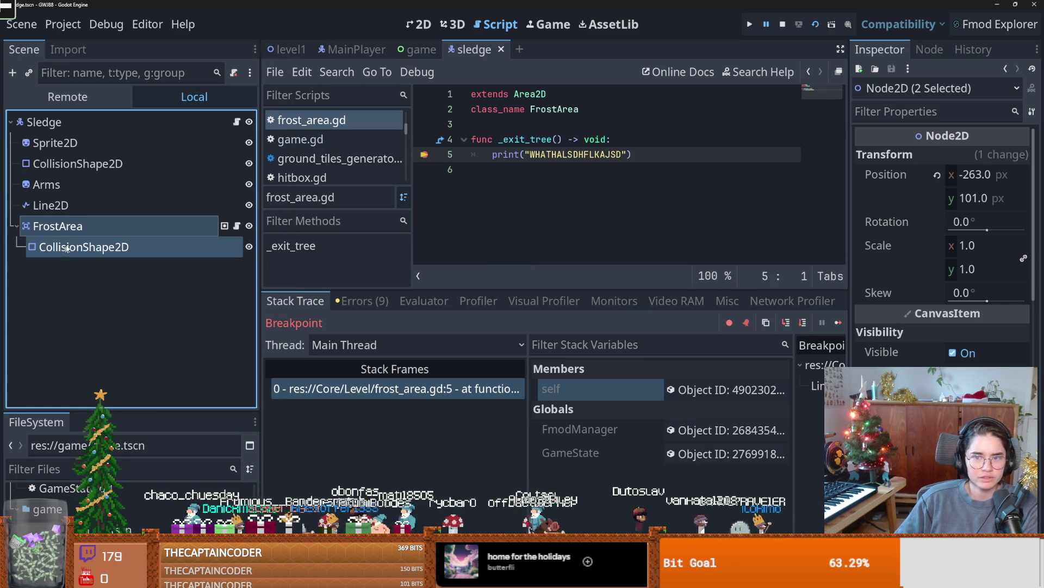
pyautogui.rightClick(73, 234)
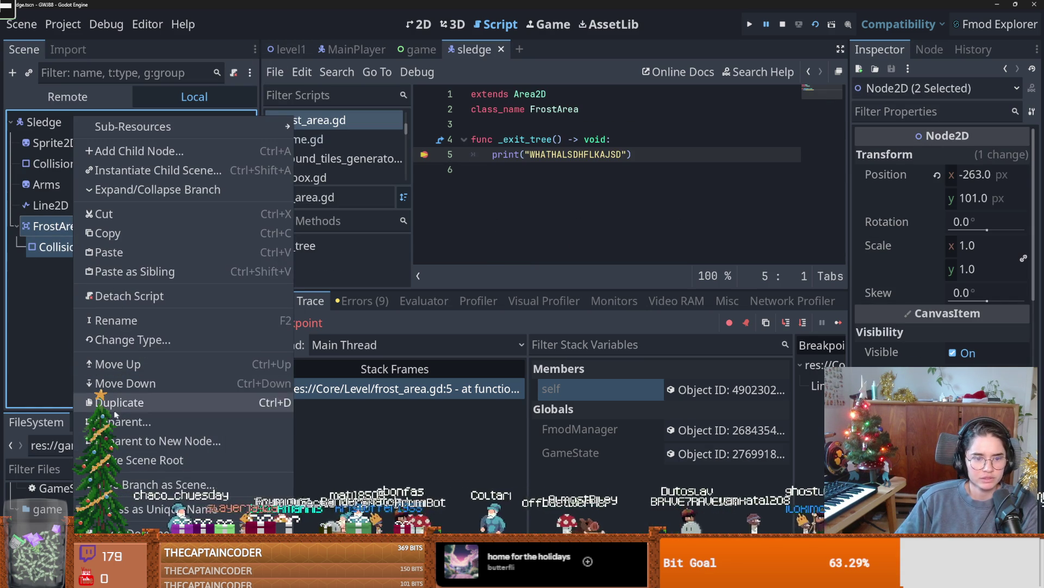
pyautogui.click(128, 215)
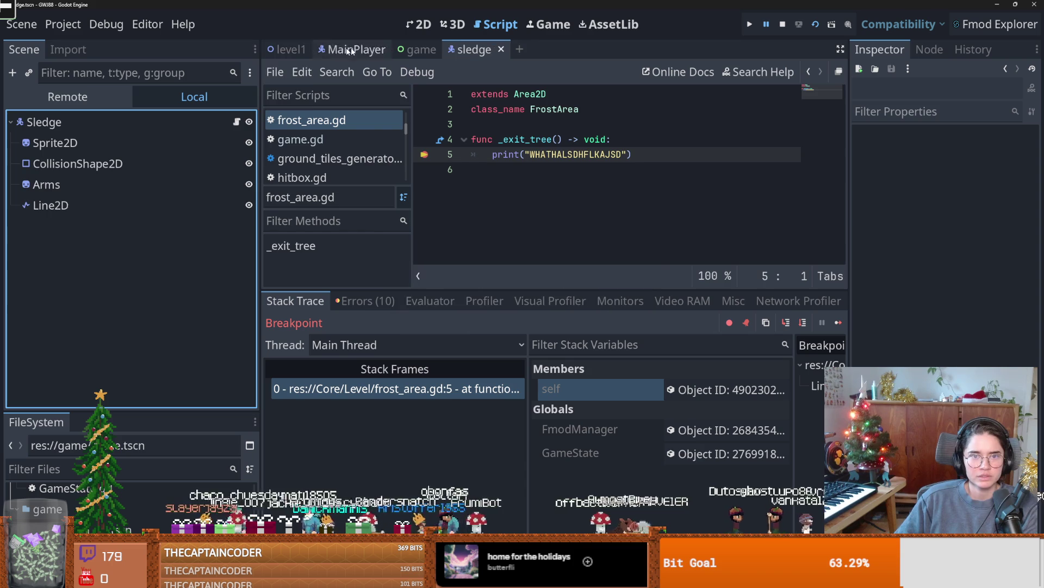
# - Paste FrostArea under ObstacleTiles in level1, then test-run the level and stop it
pyautogui.click(288, 49)
pyautogui.rightClick(62, 163)
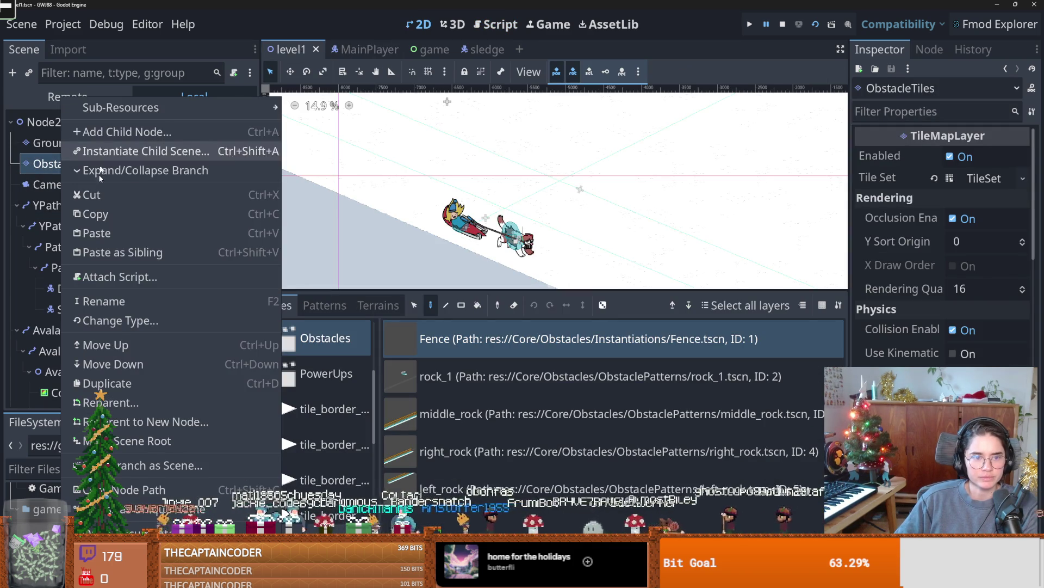
pyautogui.click(97, 233)
pyautogui.click(808, 27)
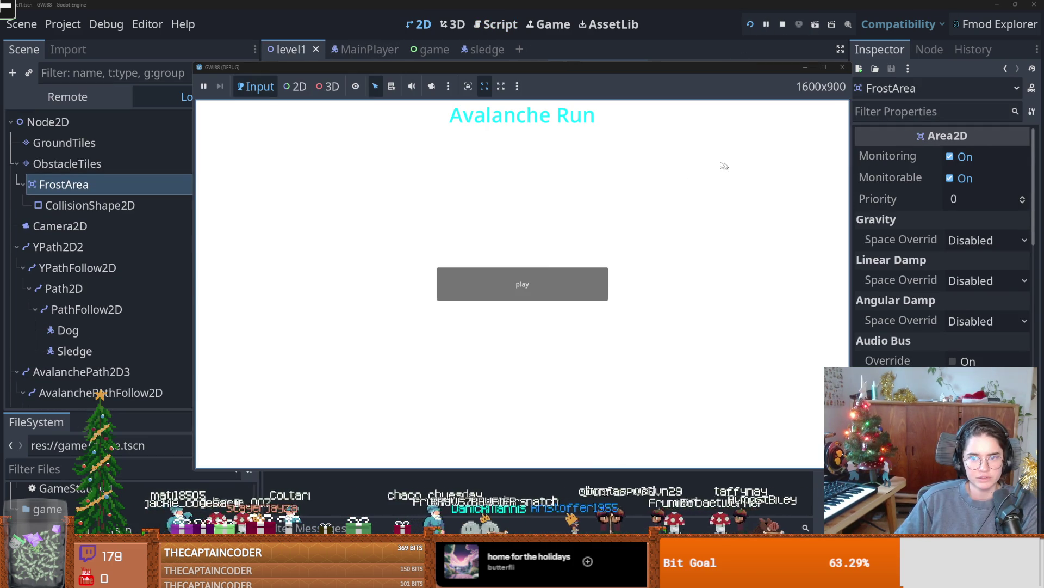
pyautogui.click(528, 278)
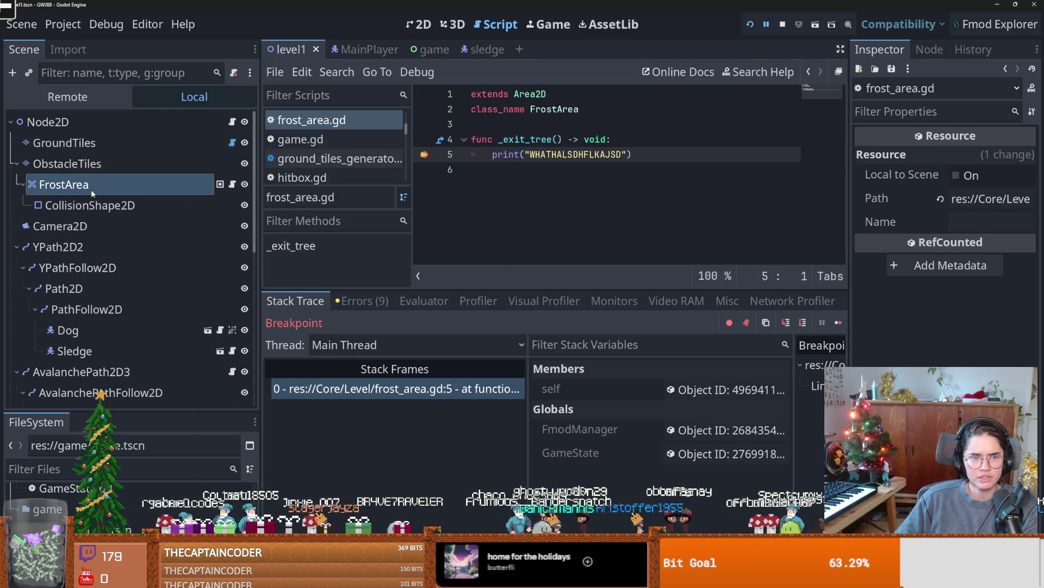
pyautogui.click(780, 26)
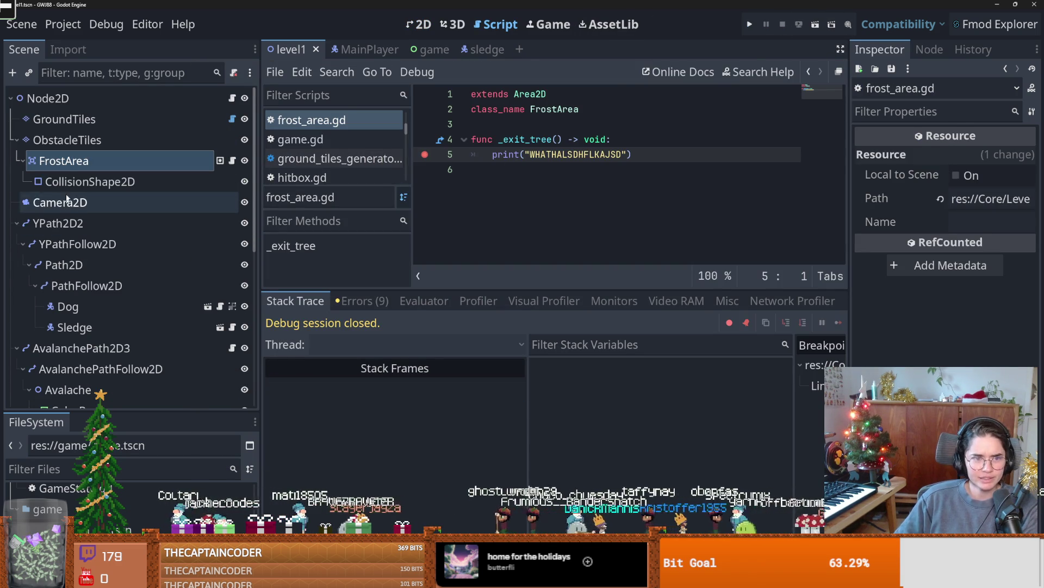
# - Reselect FrostArea with its CollisionShape2D and bring up, then dismiss, their node actions
pyautogui.keyDown('ctrl'); pyautogui.click(88, 181); pyautogui.keyUp('ctrl')
pyautogui.rightClick(83, 170)
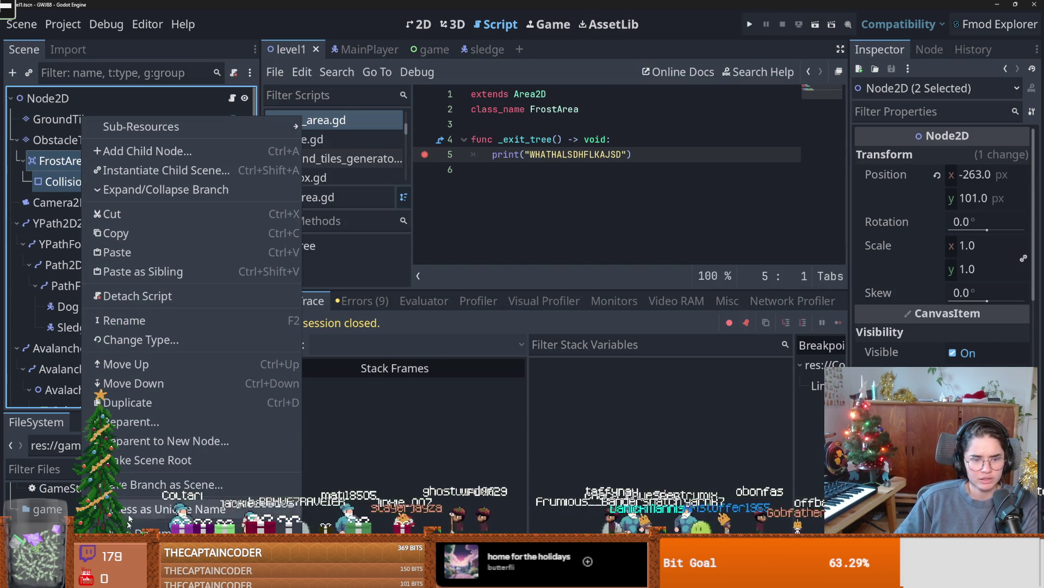
pyautogui.click(451, 238)
pyautogui.click(451, 238)
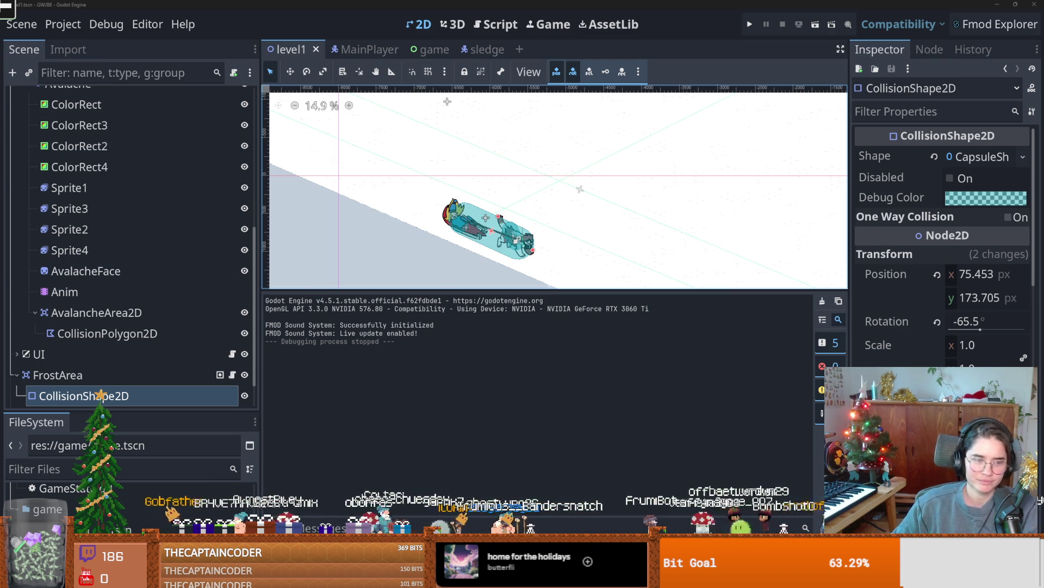
pyautogui.hotkey('alt', 'Tab')
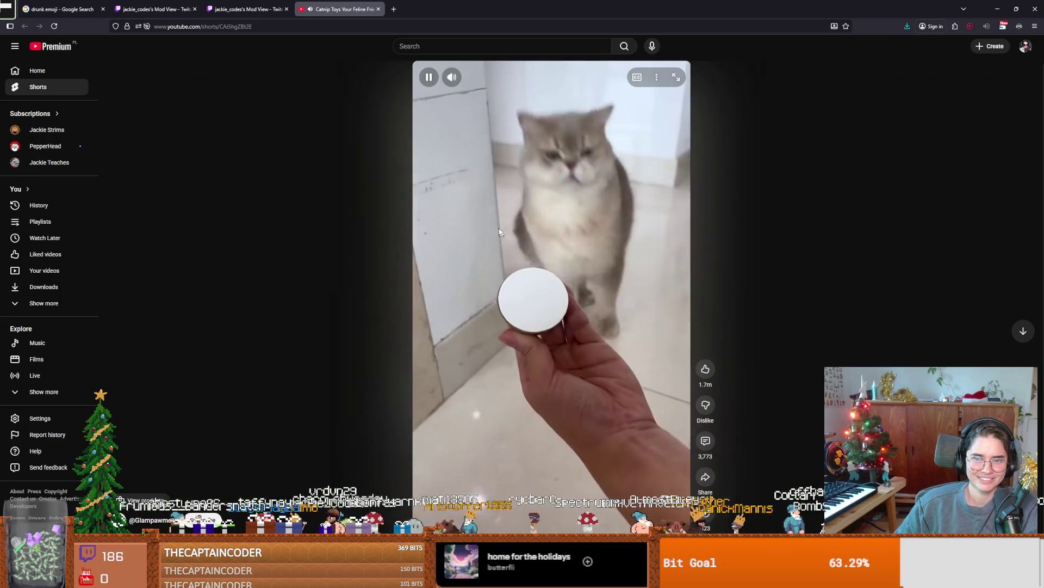
pyautogui.click(523, 211)
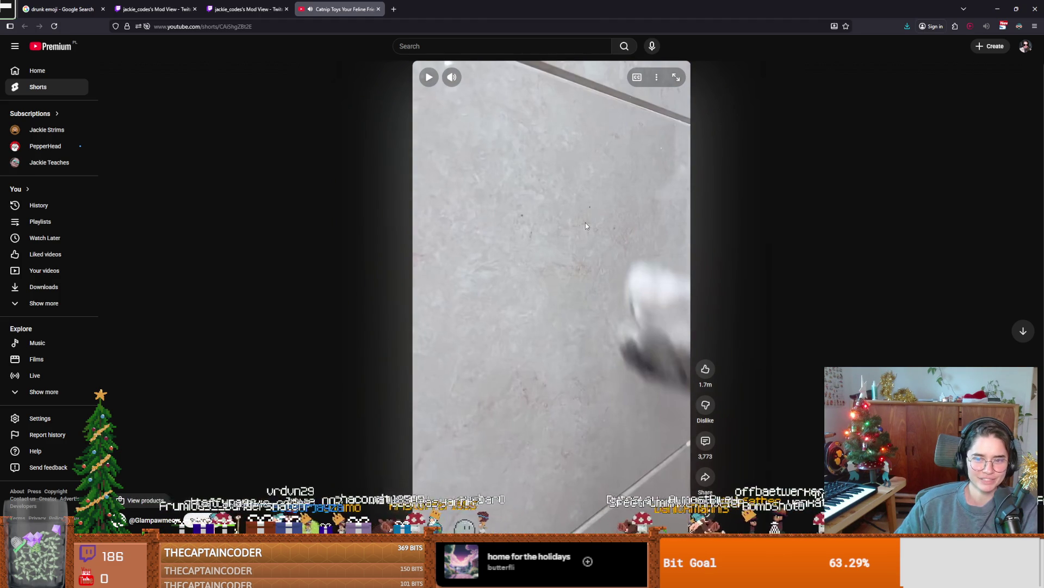
pyautogui.click(585, 223)
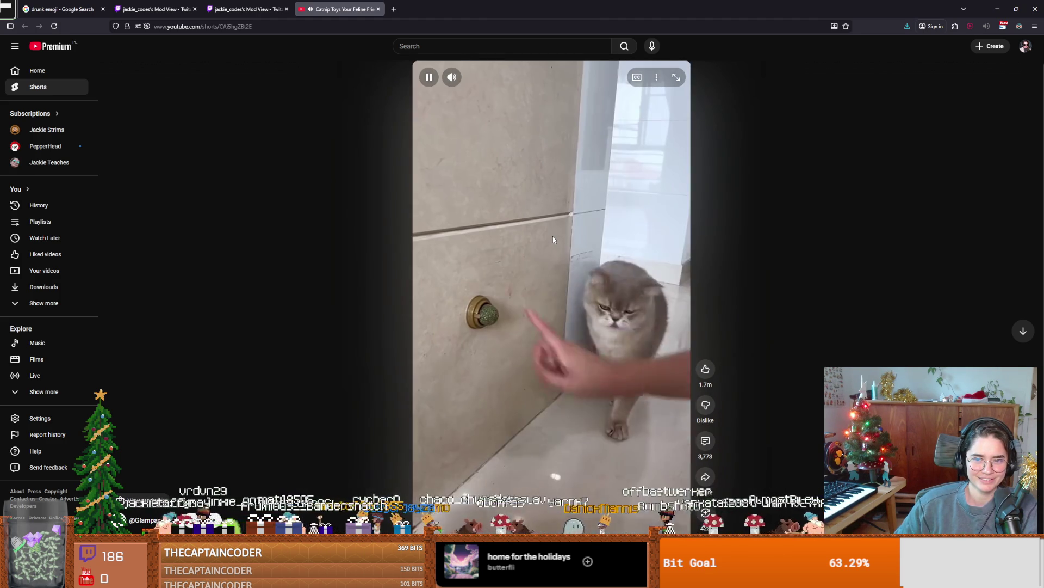
pyautogui.click(552, 239)
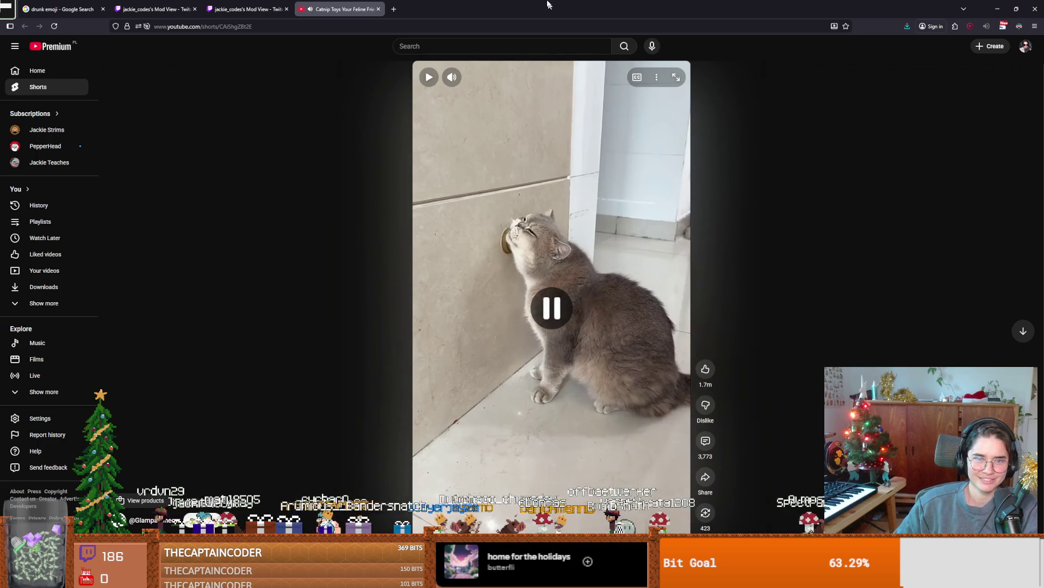
pyautogui.hotkey('alt', 'Tab')
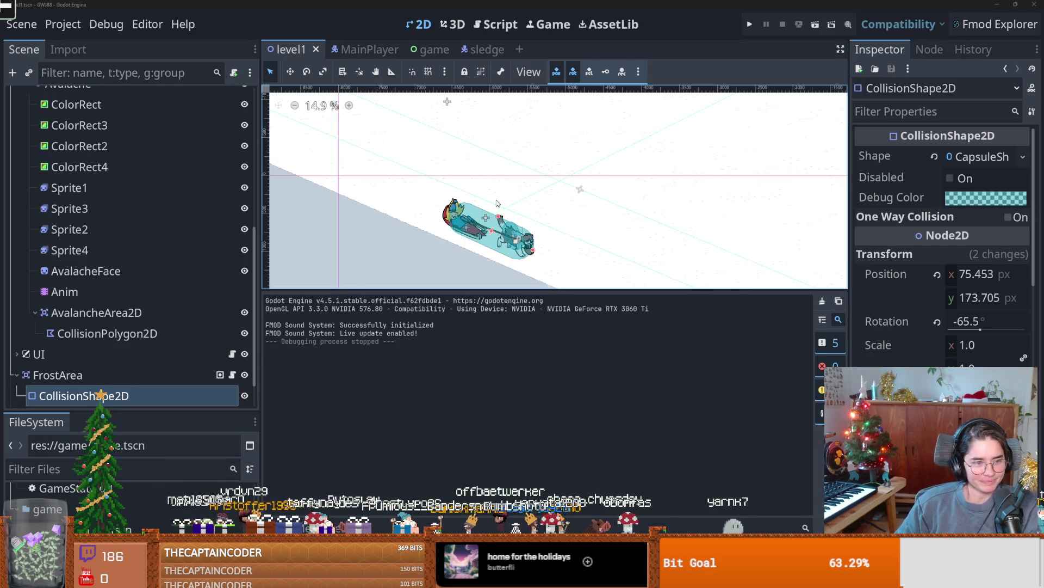
# - Save the scene, select the sledge's RemoteTransform2D and widen the Inspector panel
pyautogui.hscroll(2, 501, 223)
pyautogui.hotkey('ctrl', 's')
pyautogui.scroll(1, 418, 232)
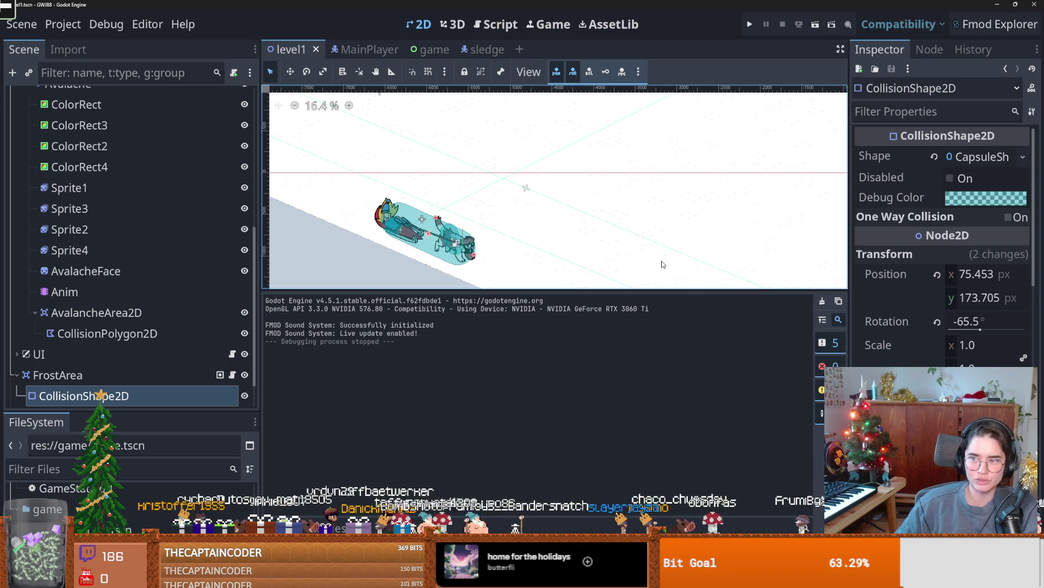
pyautogui.scroll(5, 109, 279)
pyautogui.doubleClick(117, 259)
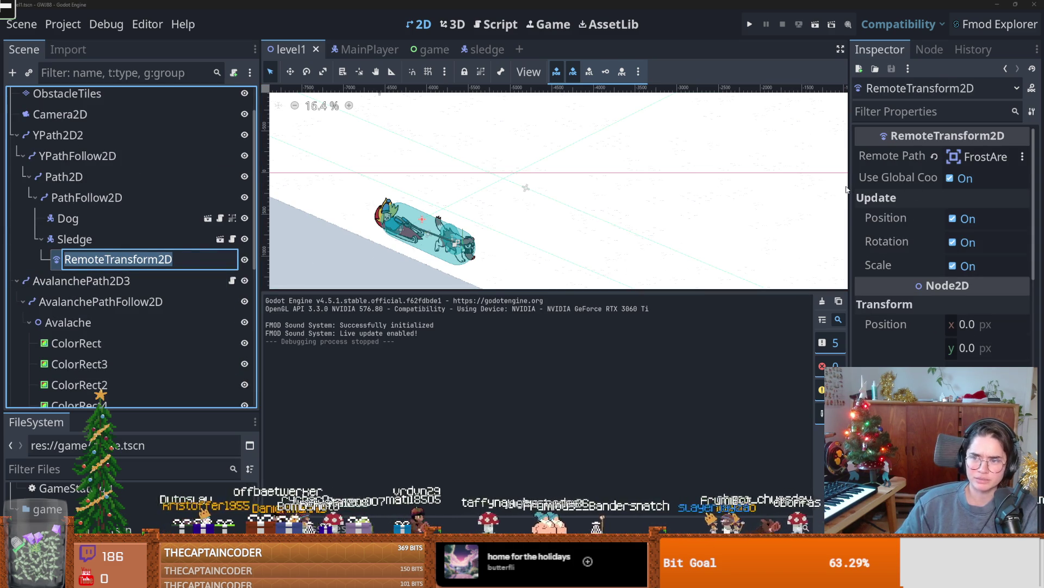
pyautogui.press('Return')
pyautogui.moveTo(848, 190); pyautogui.dragTo(761, 192)
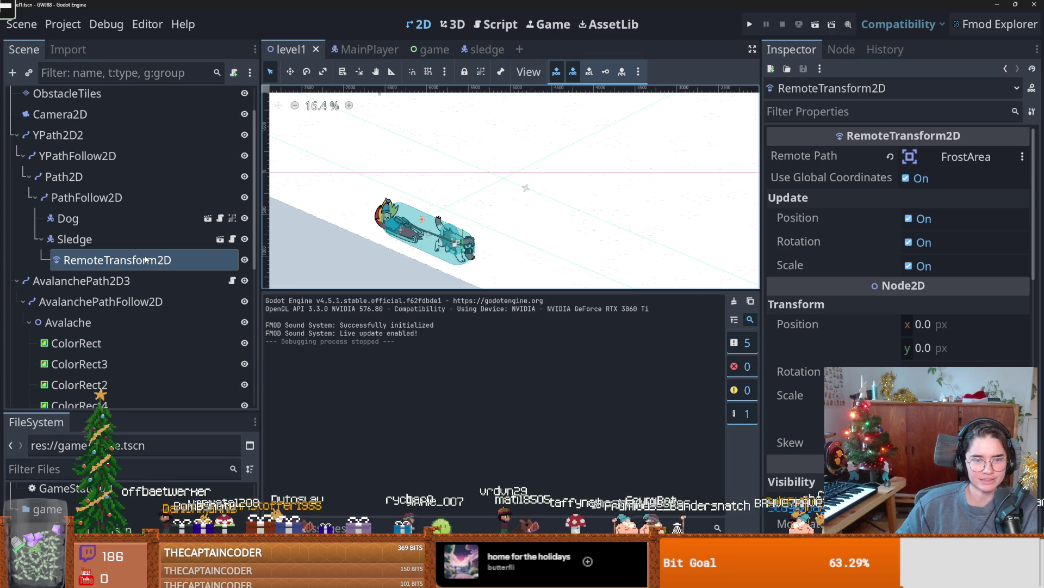
pyautogui.scroll(2, 167, 243)
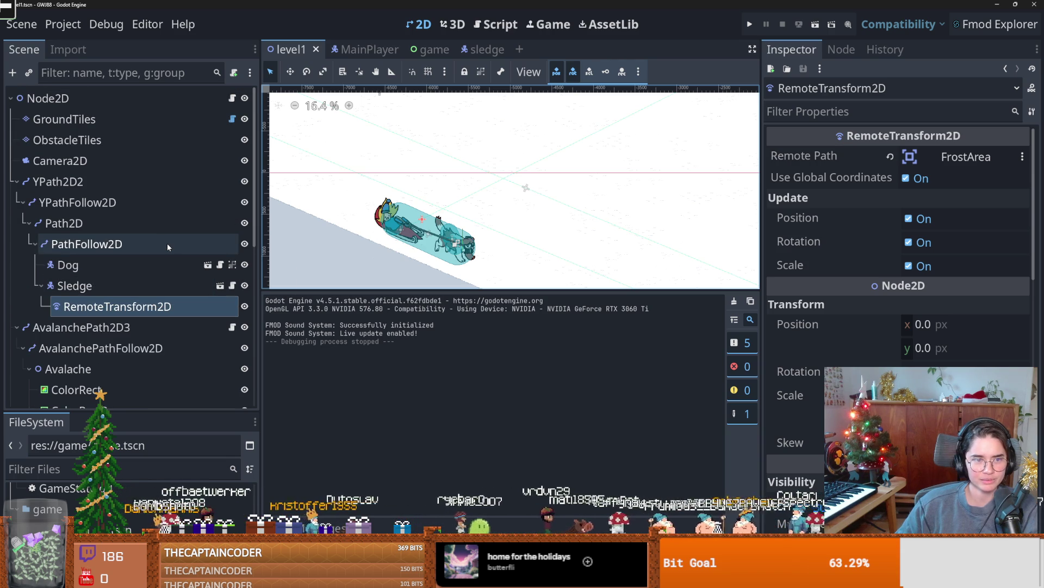
pyautogui.click(232, 99)
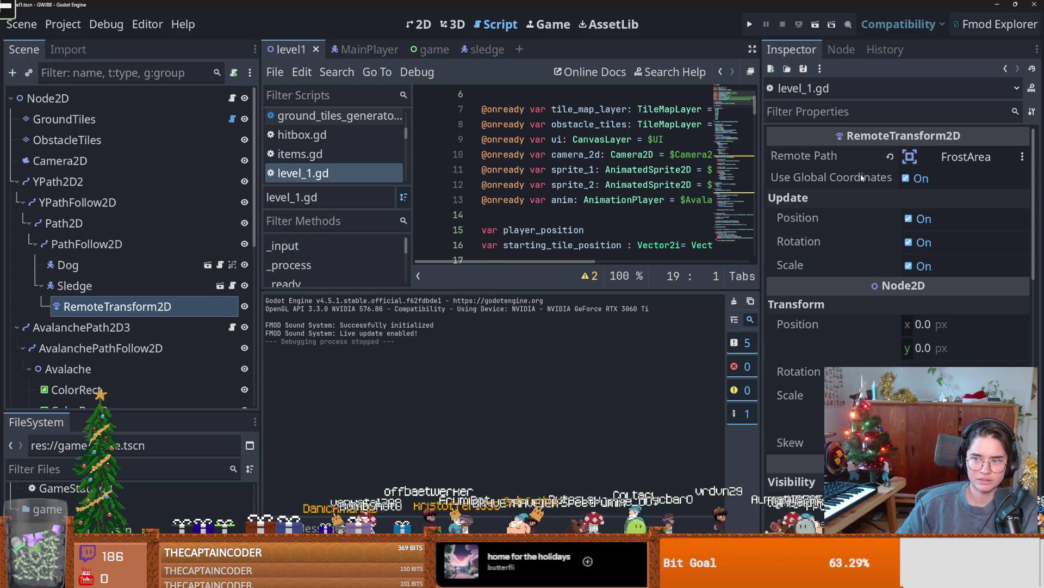
# - Untick Use Global Coordinates, Rotation and Scale on RemoteTransform2D, save, and test-run the game
pyautogui.click(907, 179)
pyautogui.hotkey('ctrl', 's')
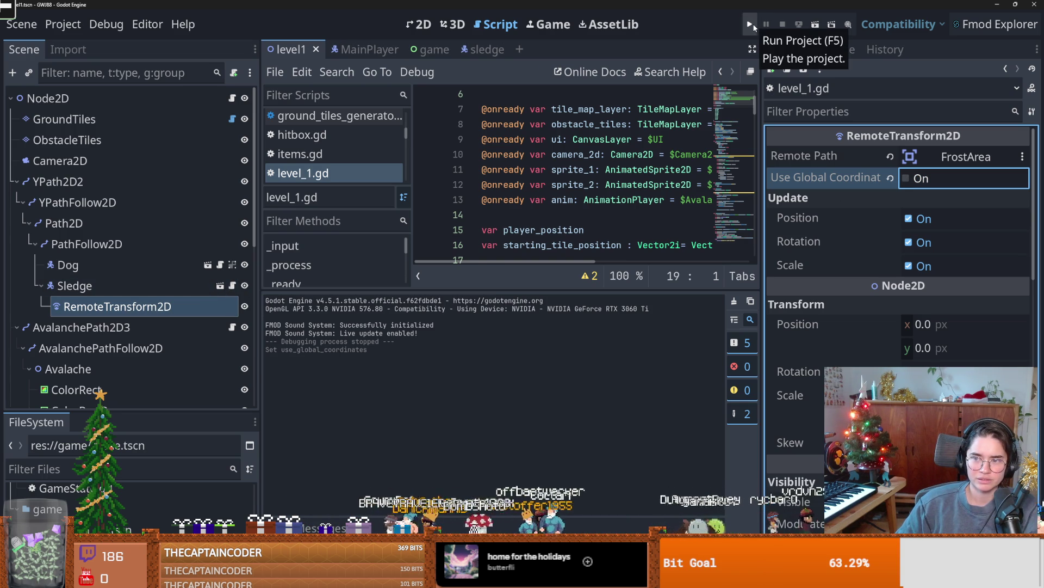
pyautogui.click(908, 242)
pyautogui.click(908, 266)
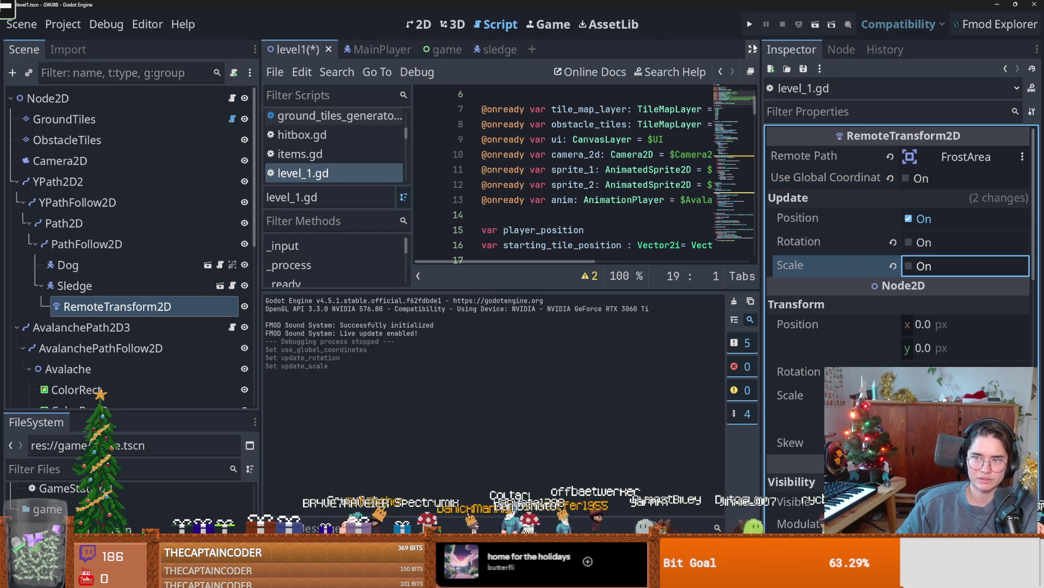
pyautogui.click(749, 24)
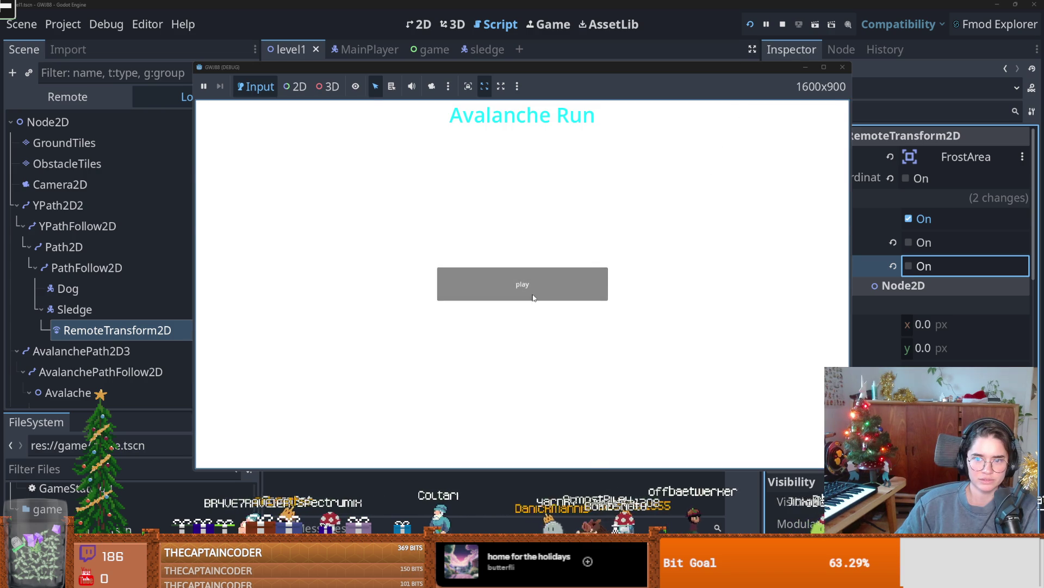
pyautogui.click(533, 298)
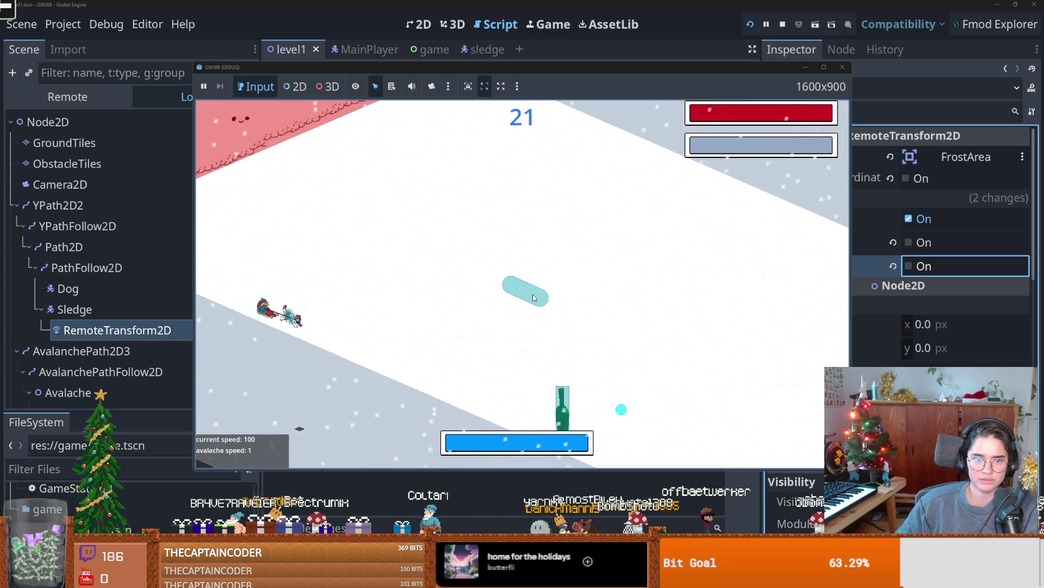
pyautogui.click(840, 65)
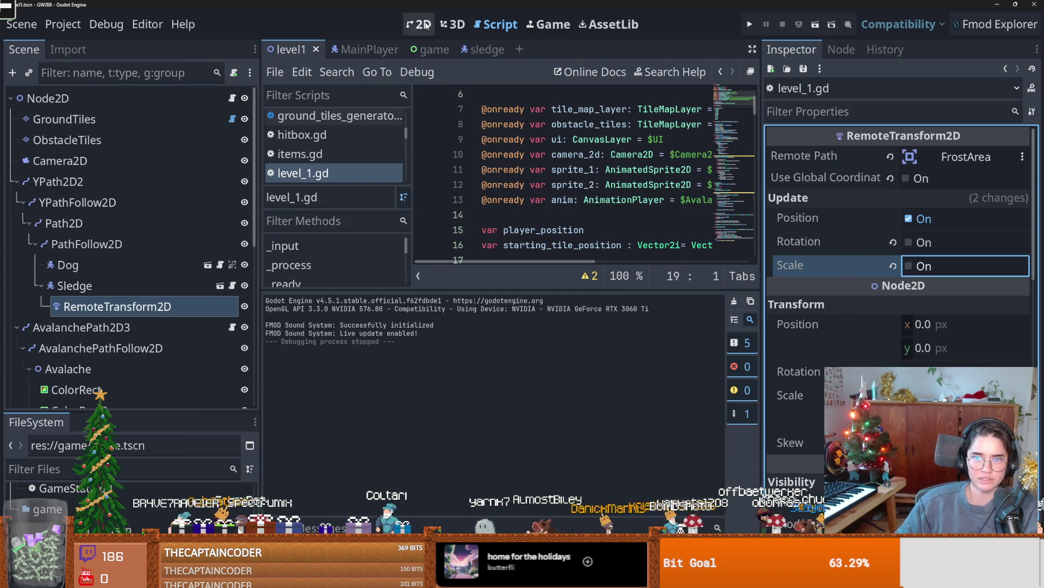
# - Drag FrostArea left toward the sledge in the 2D view and test-run again
pyautogui.click(419, 24)
pyautogui.hscroll(1, 620, 226)
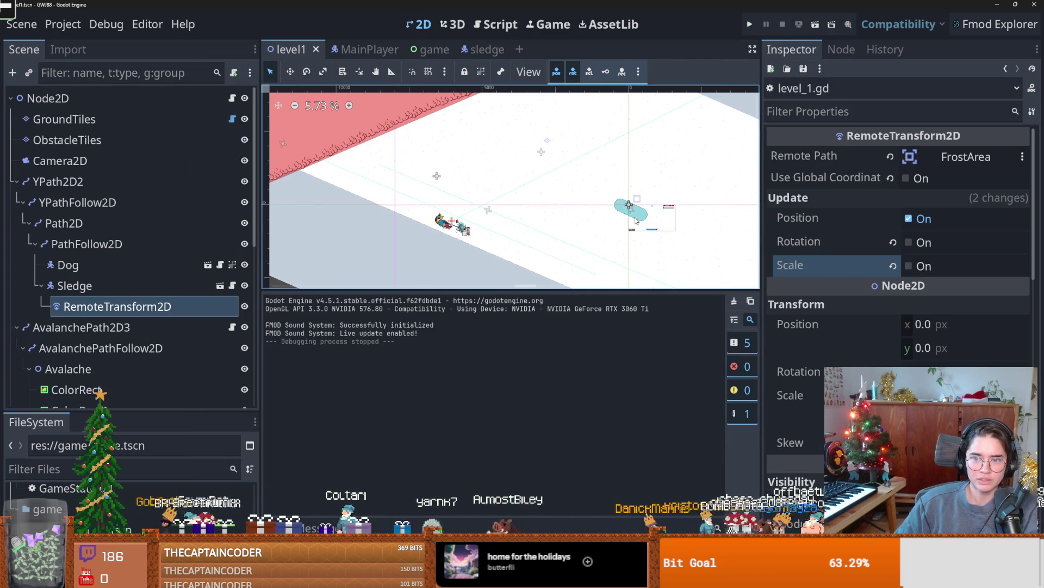
pyautogui.click(640, 214)
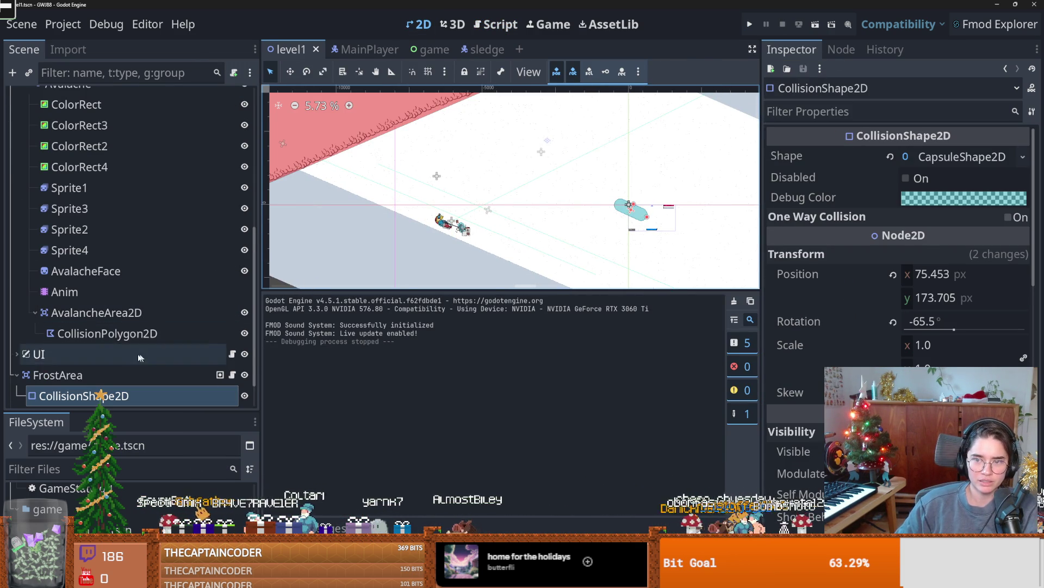
pyautogui.click(65, 377)
pyautogui.moveTo(623, 206); pyautogui.dragTo(567, 207)
pyautogui.click(750, 25)
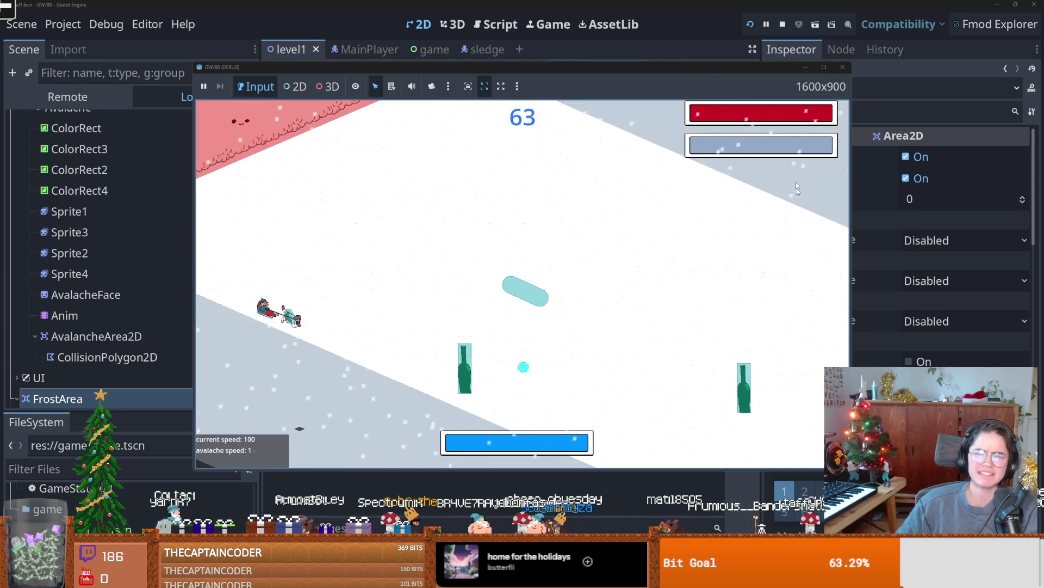
pyautogui.press('F8')
pyautogui.scroll(5, 136, 240)
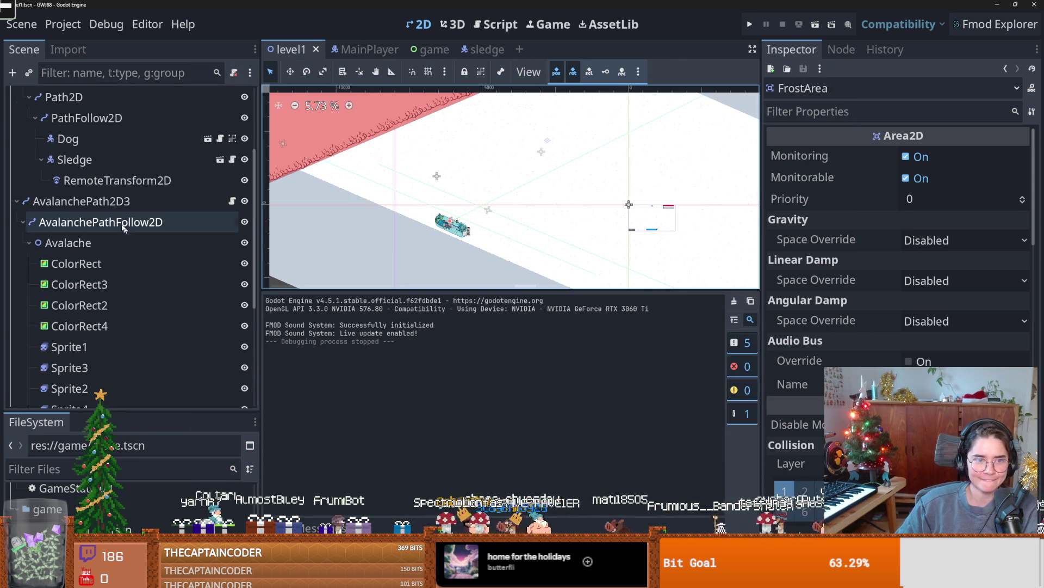
# - Re-enable Use Global Coordinates on the sledge's RemoteTransform2D and test-run the game
pyautogui.click(117, 180)
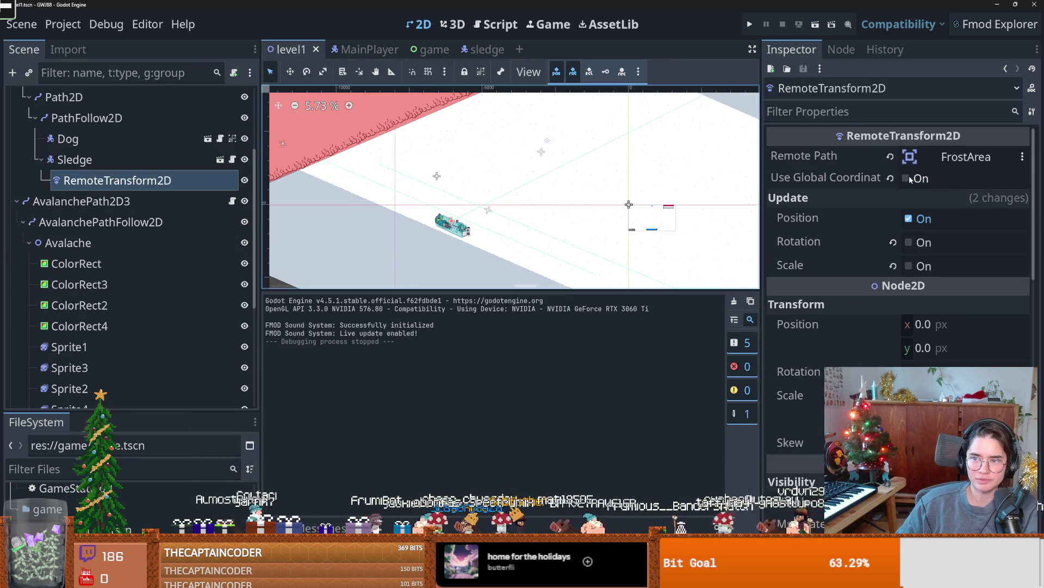
pyautogui.click(907, 178)
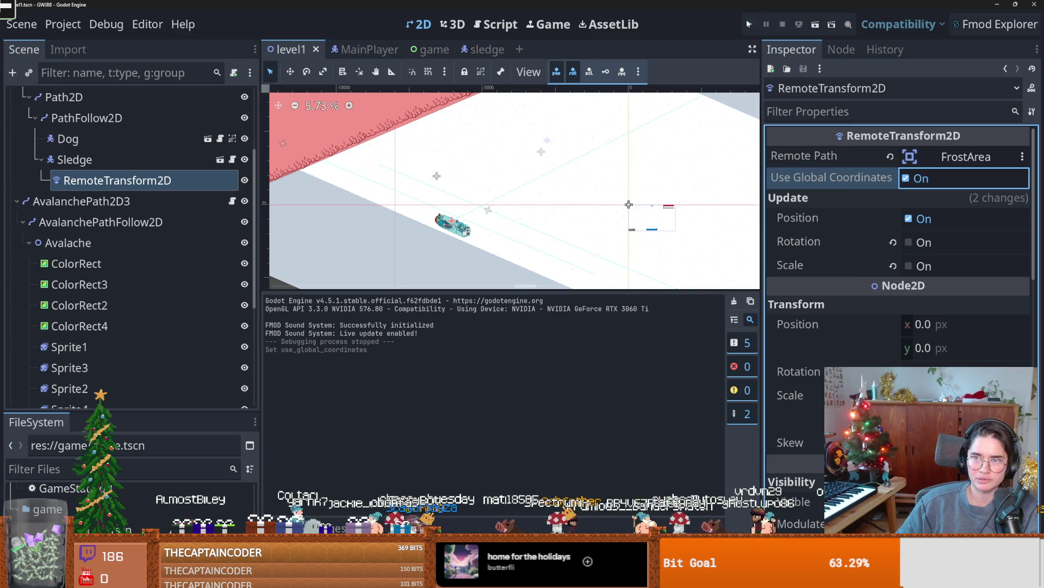
pyautogui.click(749, 24)
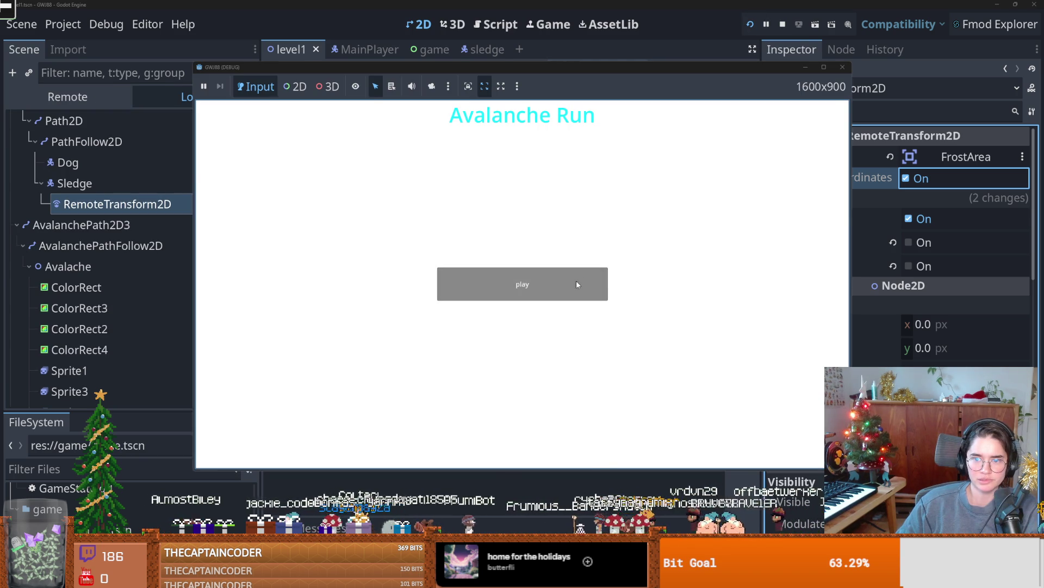
pyautogui.click(577, 282)
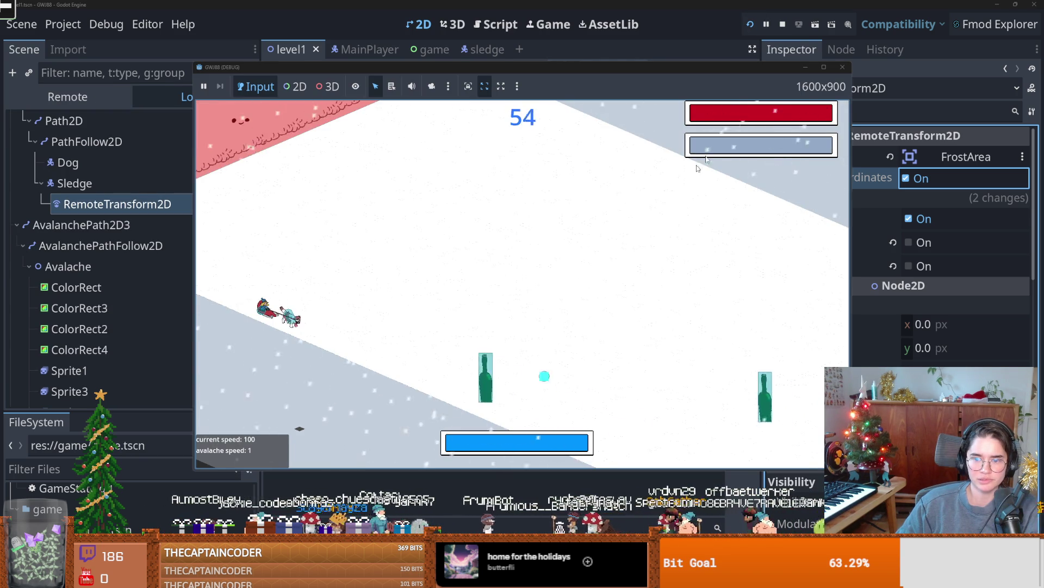
pyautogui.press('F8')
# - Test-run the game with position copying to FrostArea turned off
pyautogui.click(909, 217)
pyautogui.click(749, 24)
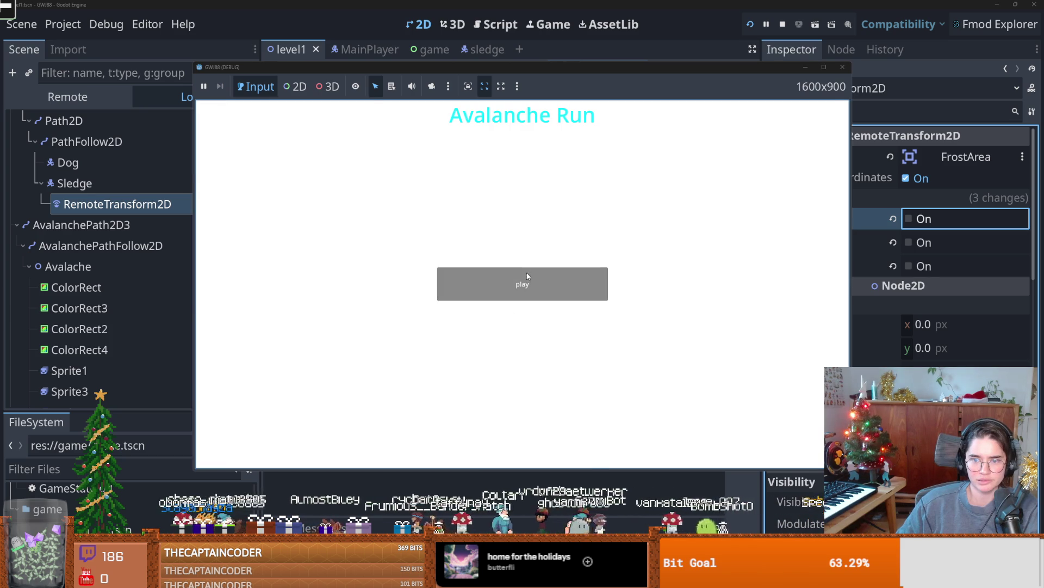
pyautogui.click(527, 277)
pyautogui.press('F8')
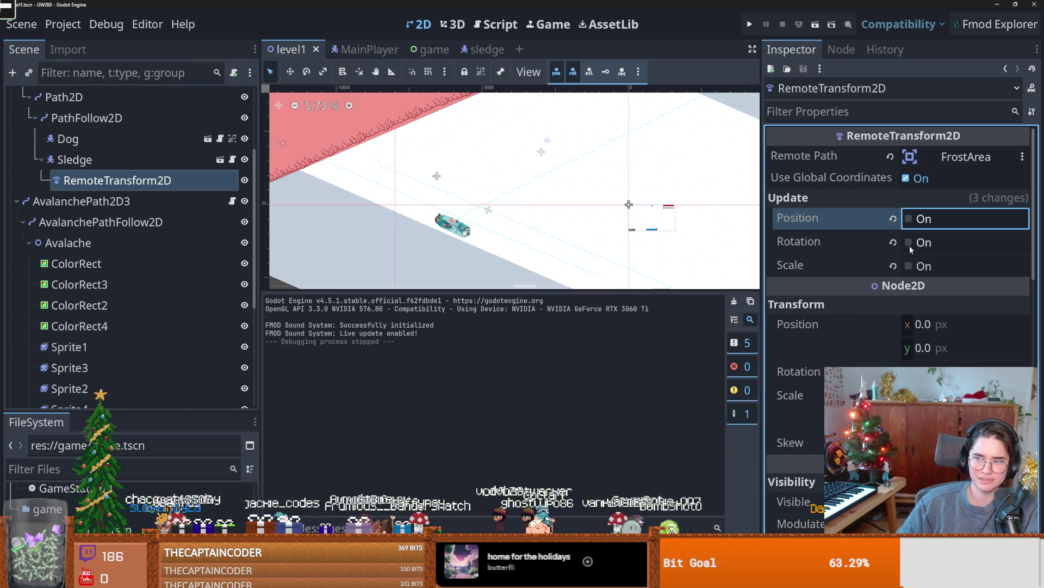
# - Restore position copying and global coordinates on RemoteTransform2D, then save the level
pyautogui.click(908, 218)
pyautogui.click(912, 180)
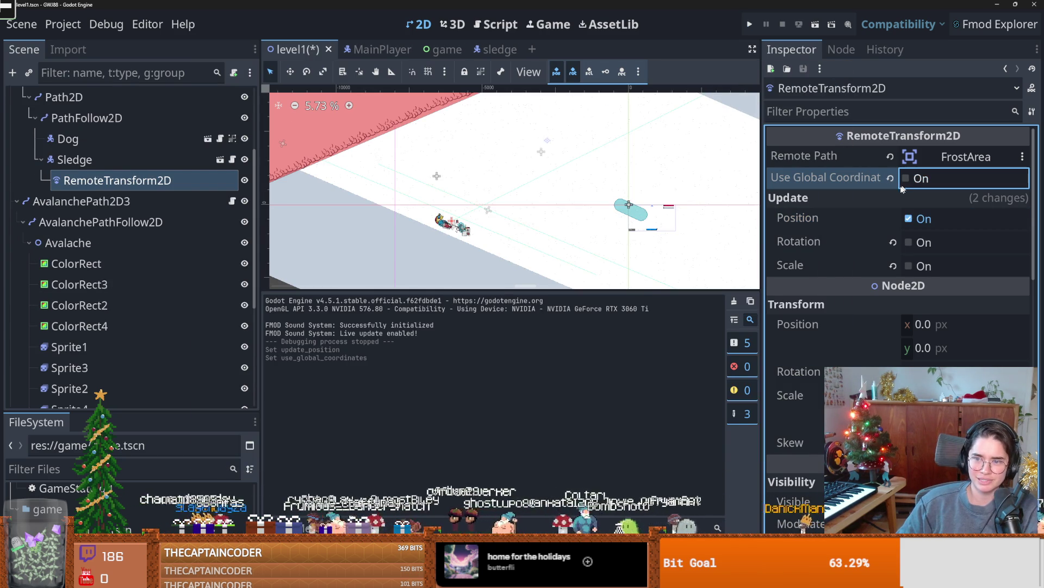
pyautogui.click(906, 179)
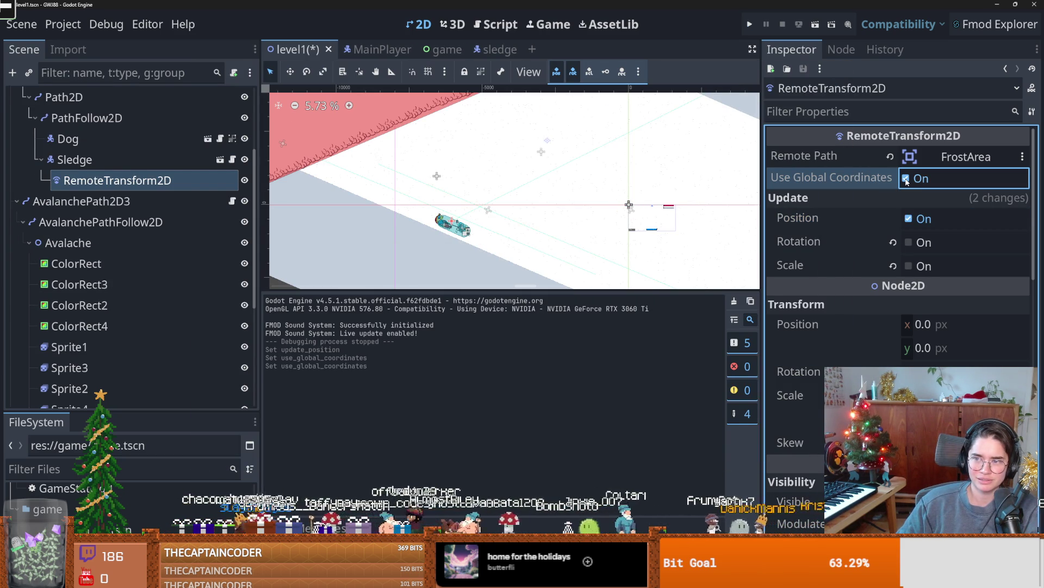
pyautogui.hotkey('ctrl', 's')
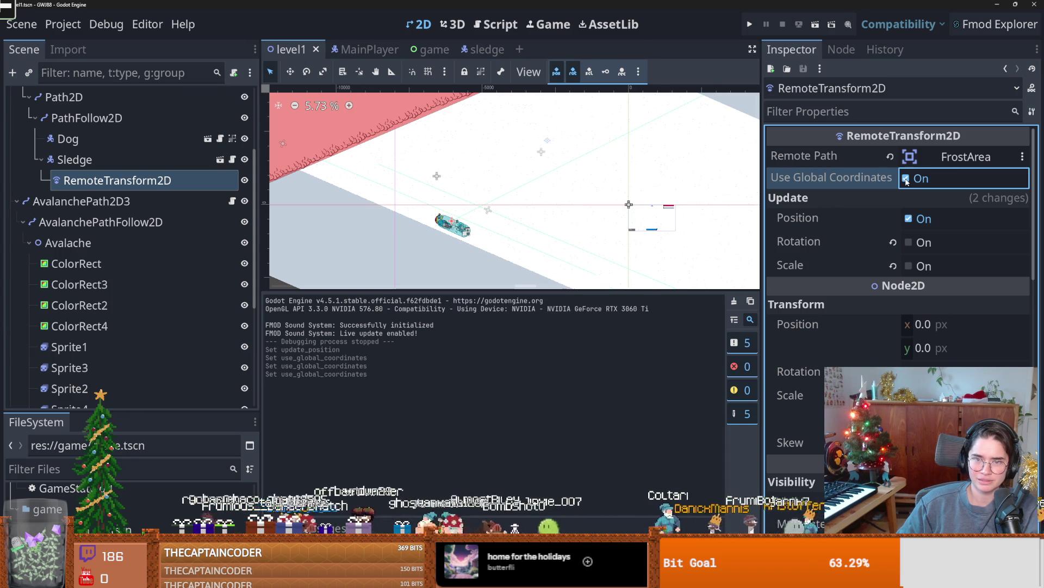
# - Open FrostArea's frost_area.gd script and launch another test run
pyautogui.scroll(-5, 109, 359)
pyautogui.click(233, 335)
pyautogui.hotkey('shift', 'Up')
pyautogui.hotkey('shift', 'Up')
pyautogui.click(750, 24)
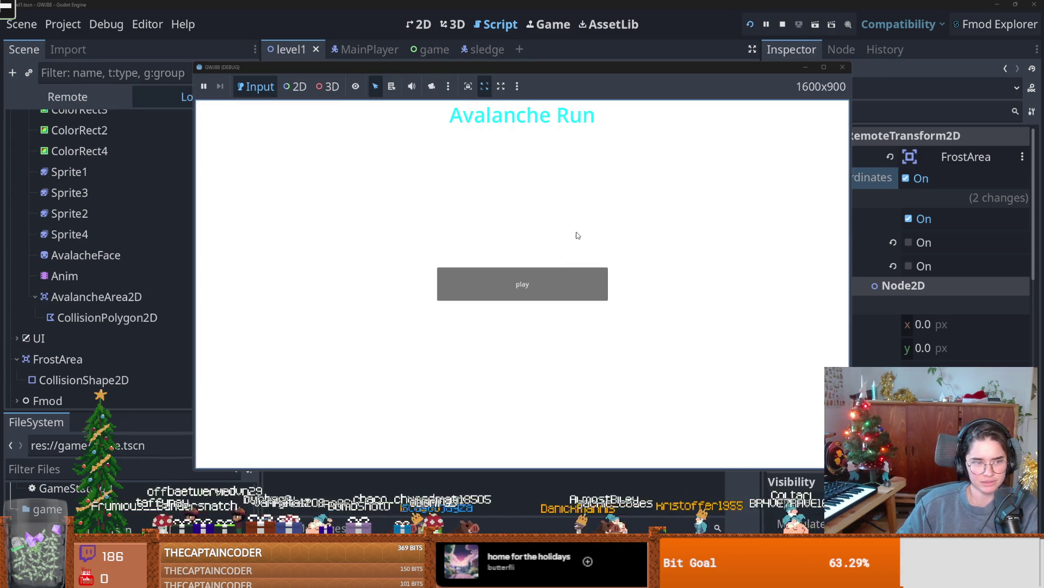
# - Start a run from the game menu, reposition the game window, and close it after playing
pyautogui.click(543, 290)
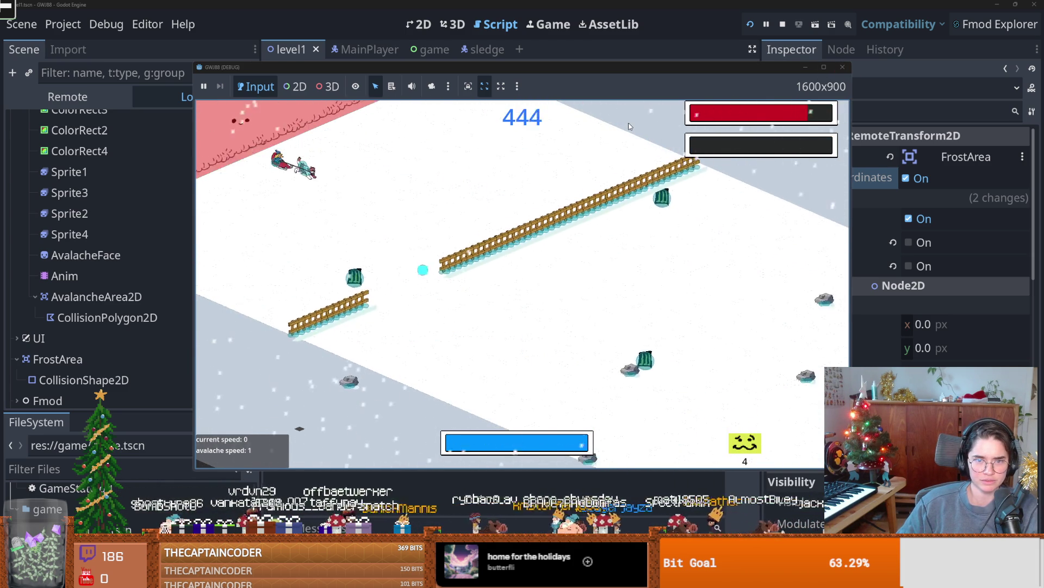
pyautogui.moveTo(557, 67)
pyautogui.mouseDown()
pyautogui.moveTo(557, 81)
pyautogui.moveTo(712, 49)
pyautogui.mouseUp()
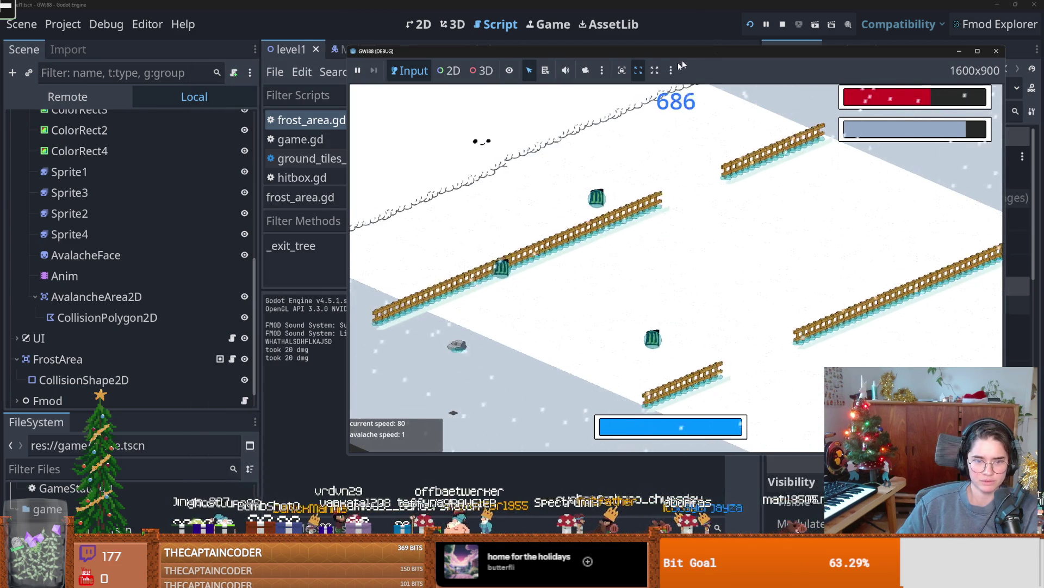
pyautogui.click(997, 51)
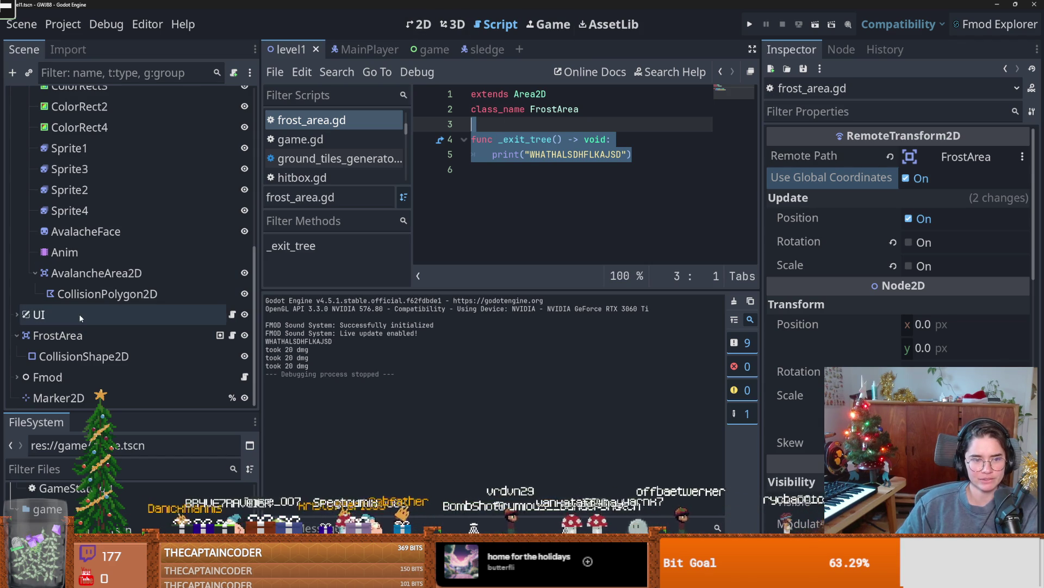
# - Select FrostArea with its CollisionShape2D, start deleting them, then cancel the deletion
pyautogui.click(102, 336)
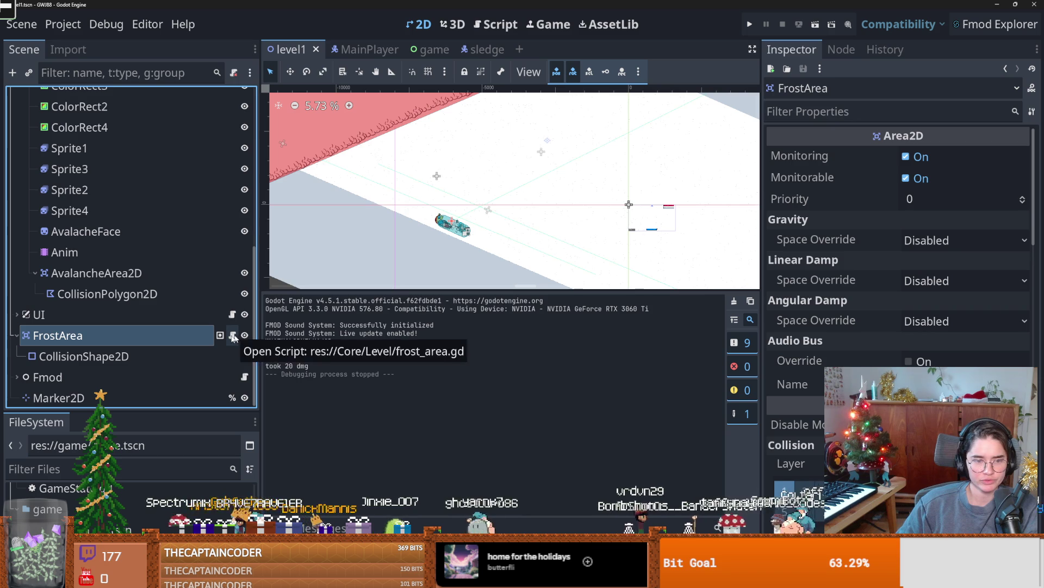
pyautogui.rightClick(182, 340)
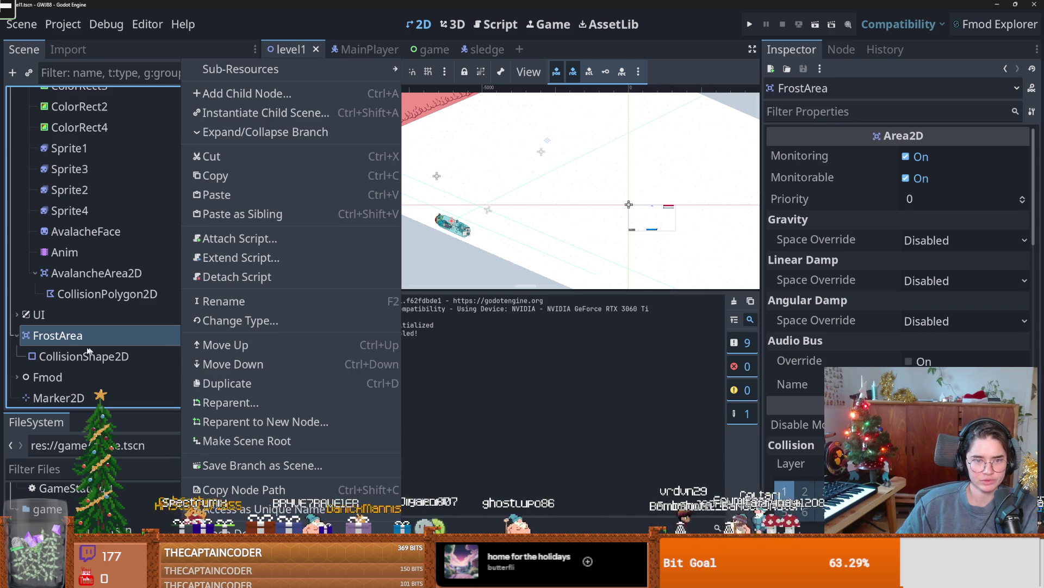
pyautogui.click(36, 338)
pyautogui.rightClick(46, 337)
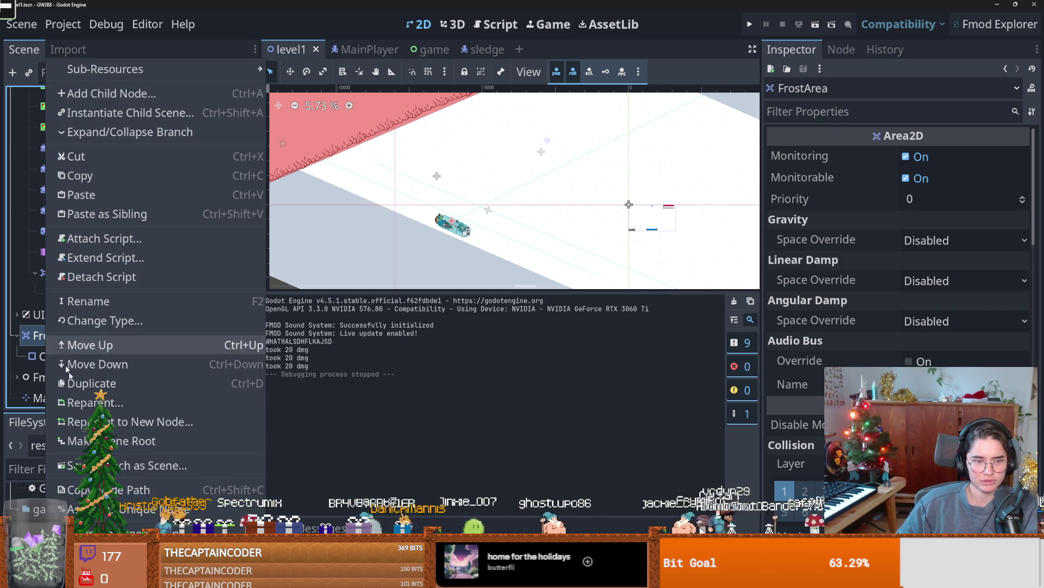
pyautogui.press('Escape')
pyautogui.keyDown('ctrl'); pyautogui.click(55, 356); pyautogui.keyUp('ctrl')
pyautogui.rightClick(72, 356)
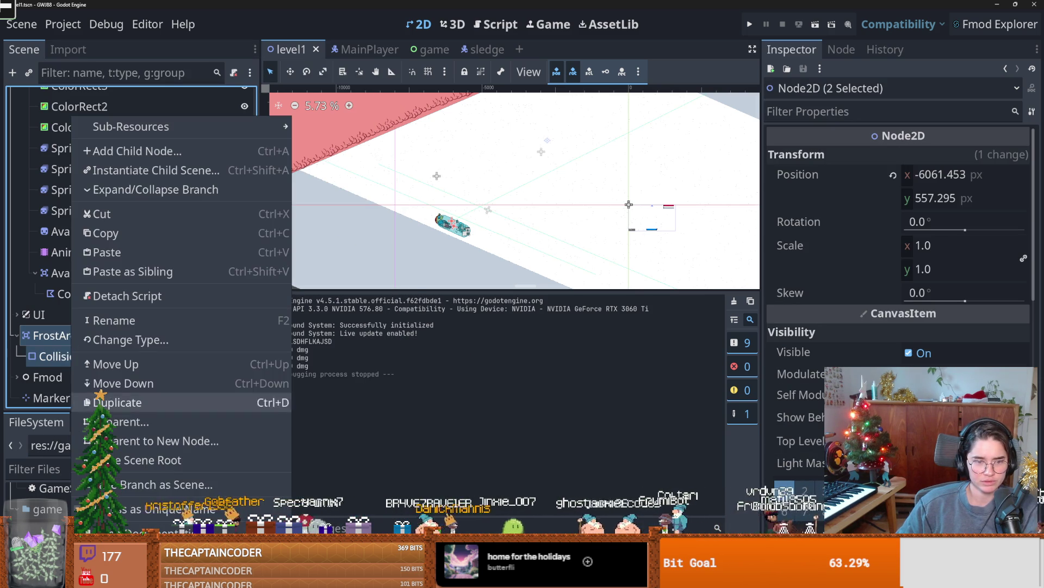
pyautogui.press('Delete')
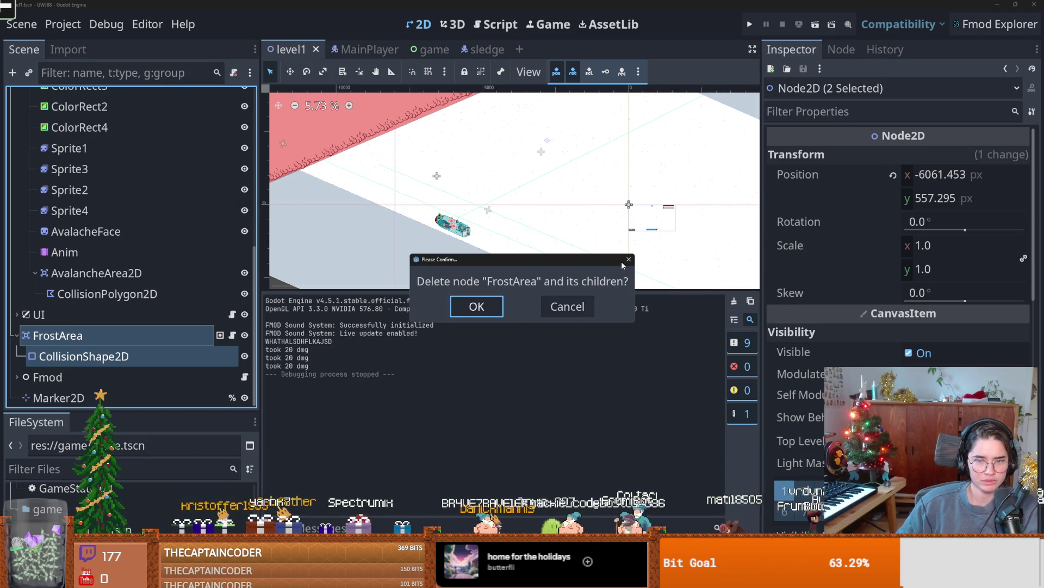
pyautogui.click(628, 260)
# - Open avalanche.gd from AvalanchePath2D3's script icon
pyautogui.scroll(3, 197, 308)
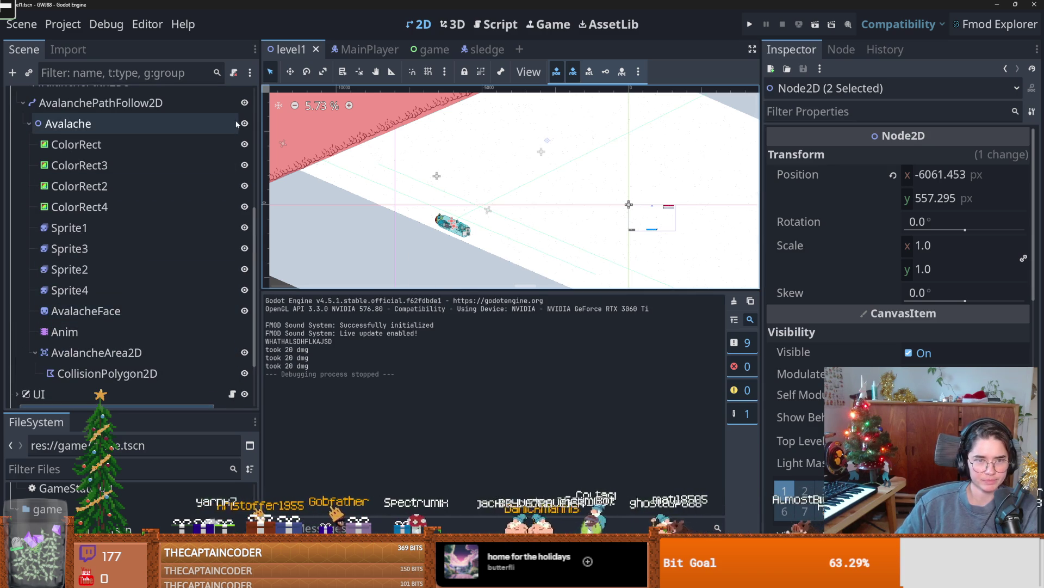
pyautogui.scroll(2, 237, 124)
pyautogui.click(233, 161)
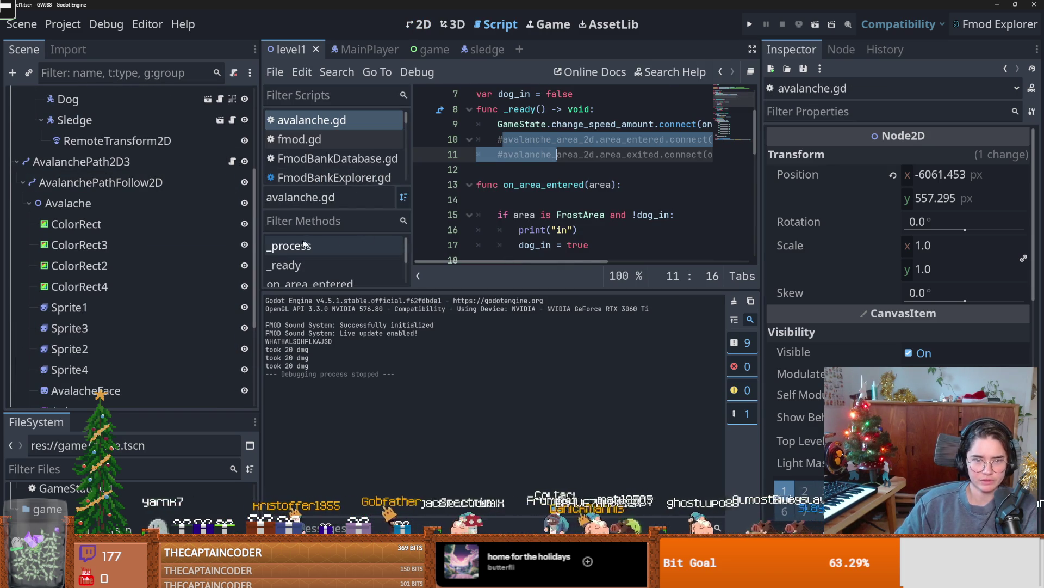
# - Widen the script editor and inspect avalanche.gd, selecting FrostArea on line 15
pyautogui.moveTo(260, 302); pyautogui.dragTo(107, 302)
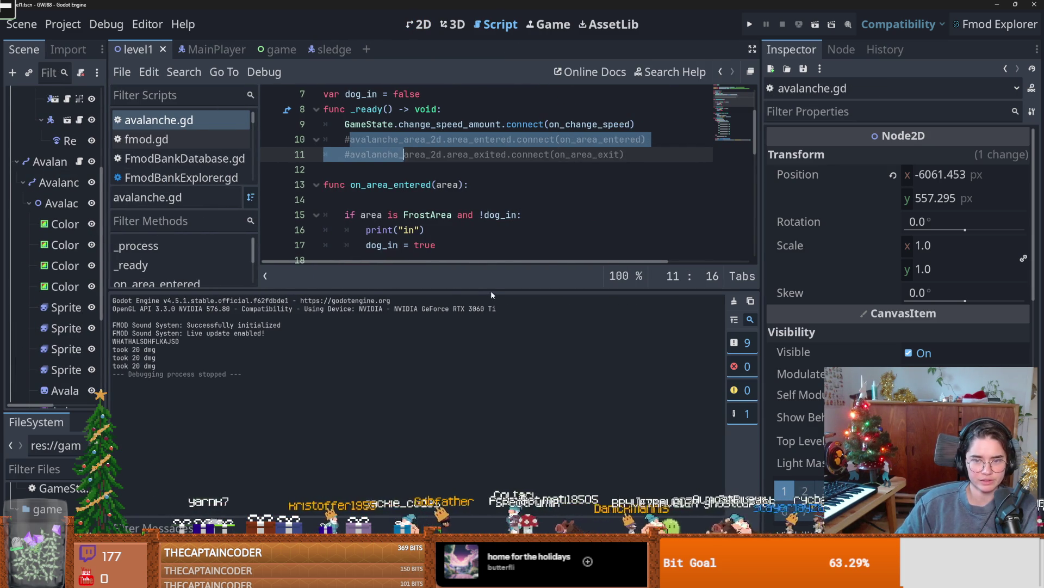
pyautogui.moveTo(490, 290); pyautogui.dragTo(463, 406)
pyautogui.scroll(-2, 451, 261)
pyautogui.scroll(2, 452, 261)
pyautogui.scroll(1, 452, 262)
pyautogui.doubleClick(422, 261)
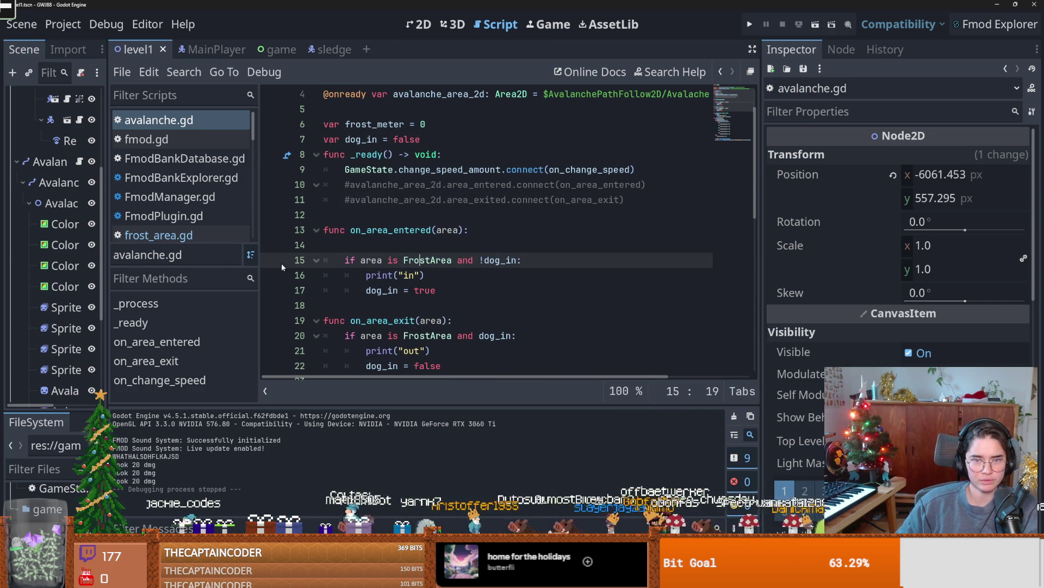
# - Uncomment the area_entered and area_exited connections on lines 10–11, save, and run the game
pyautogui.moveTo(106, 263)
pyautogui.mouseDown()
pyautogui.moveTo(220, 254)
pyautogui.moveTo(198, 255)
pyautogui.mouseUp()
pyautogui.scroll(-2, 511, 295)
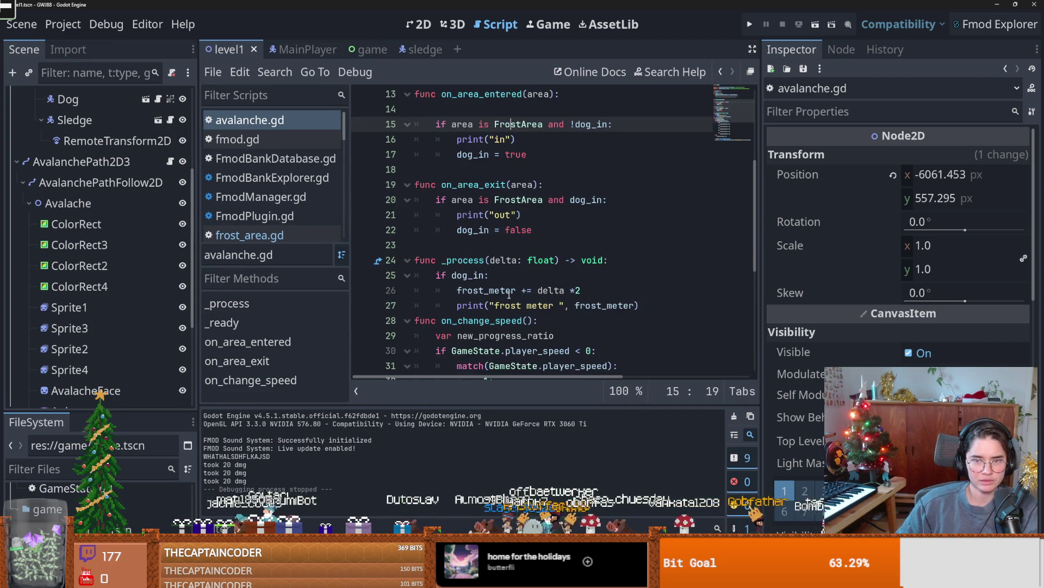
pyautogui.scroll(1, 511, 294)
pyautogui.scroll(1, 511, 295)
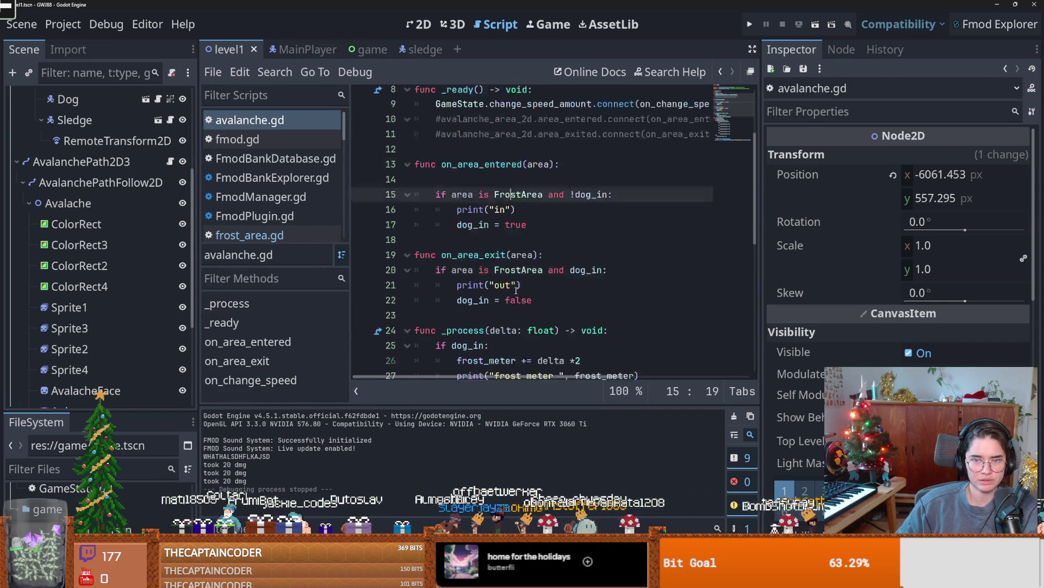
pyautogui.moveTo(447, 216); pyautogui.dragTo(453, 188)
pyautogui.hotkey('ctrl', 'k')
pyautogui.hotkey('ctrl', 's')
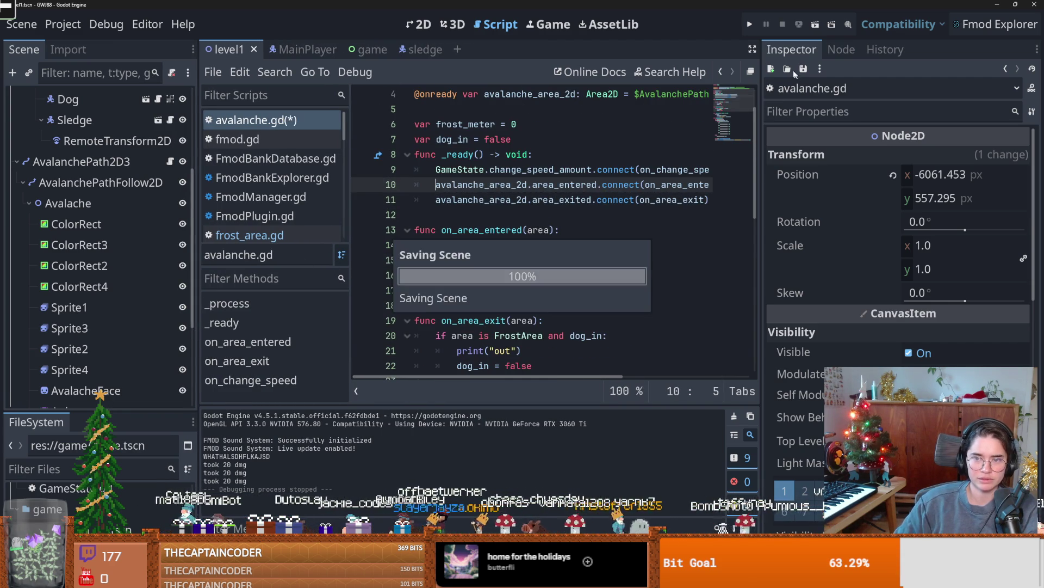
pyautogui.click(750, 25)
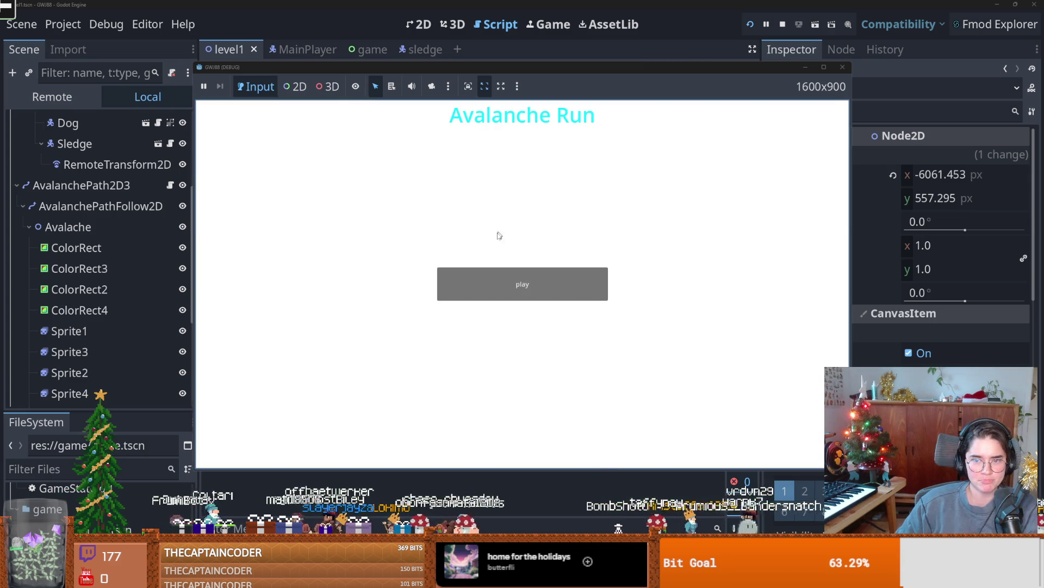
# - Start gameplay from the title screen, play briefly, and stop the game
pyautogui.click(496, 281)
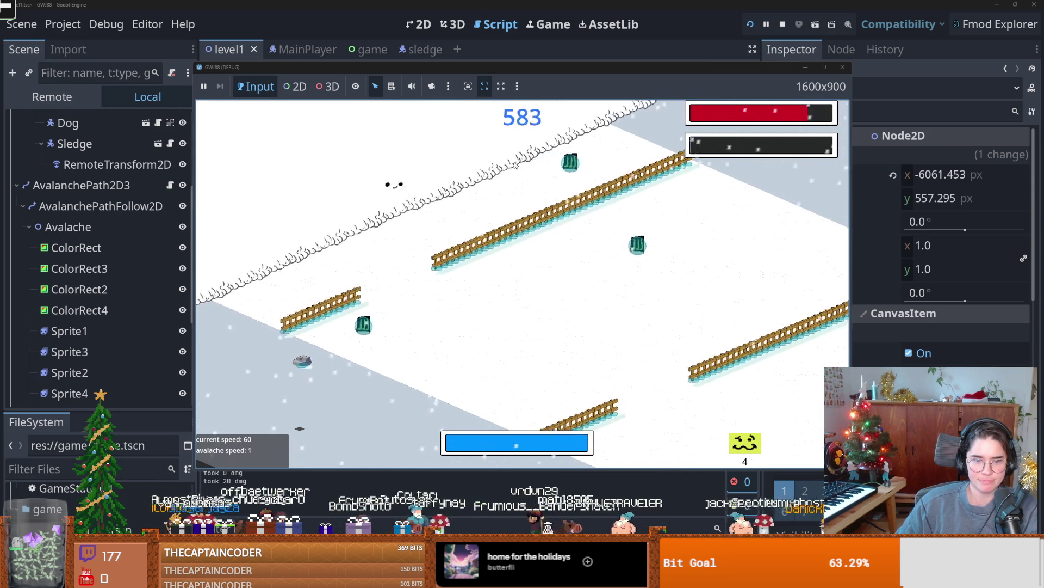
pyautogui.click(843, 68)
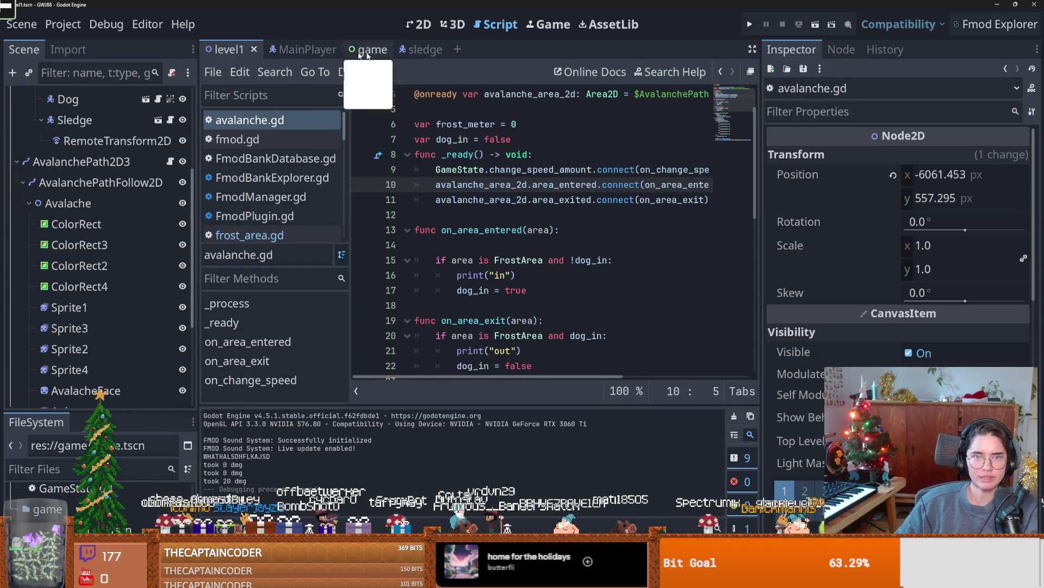
# - Open the MainPlayer scene's hitbox.gd script at area.queue_free() on line 65
pyautogui.click(297, 49)
pyautogui.moveTo(760, 307); pyautogui.dragTo(906, 308)
pyautogui.click(174, 181)
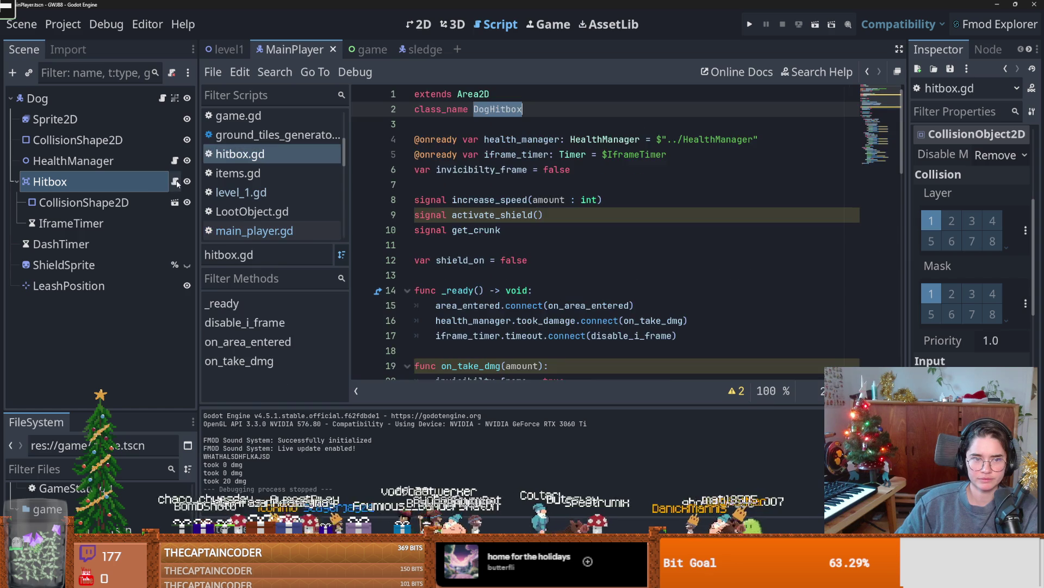
pyautogui.scroll(-15, 518, 290)
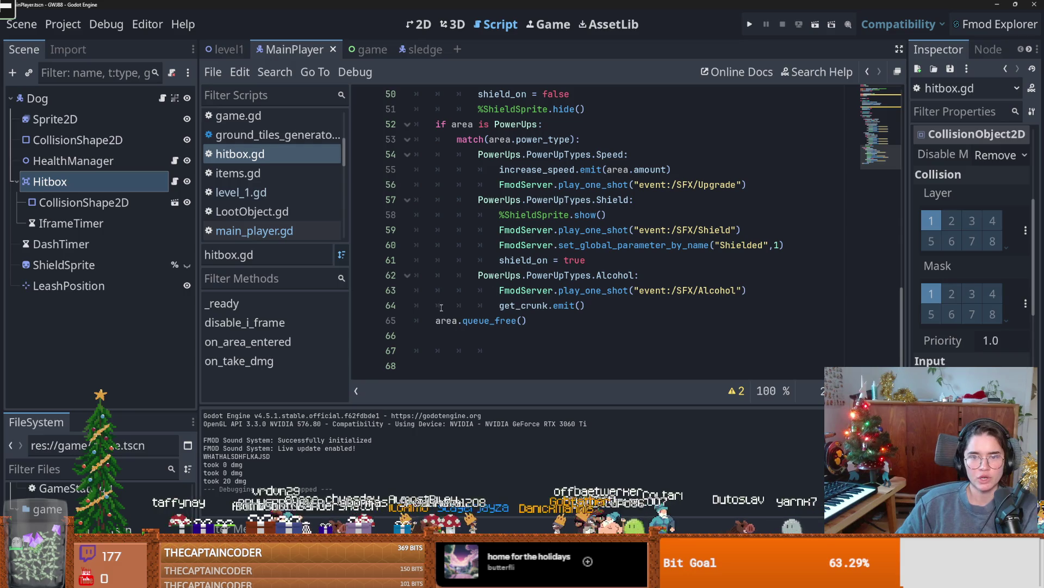
pyautogui.click(435, 322)
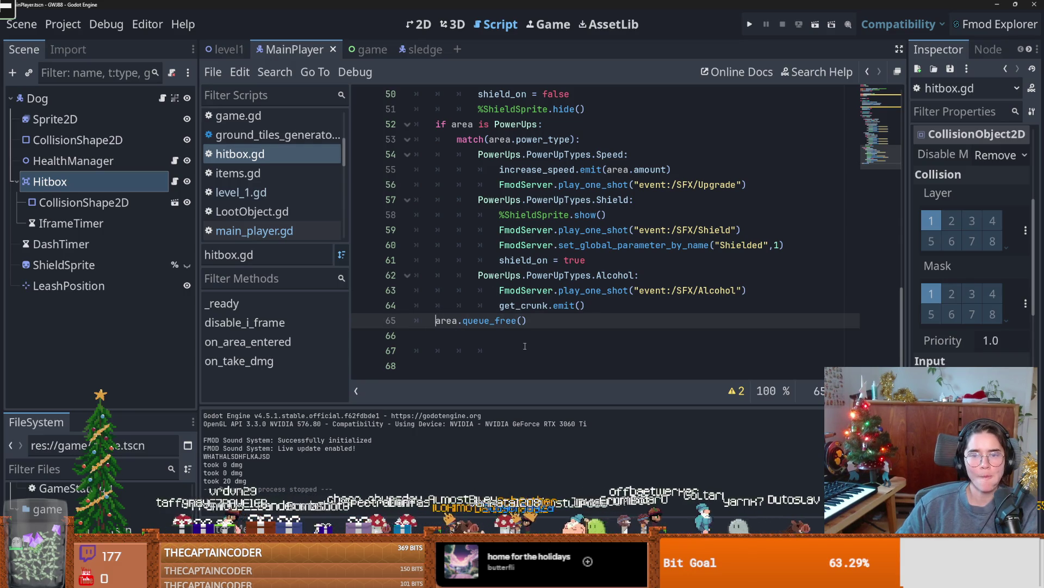
pyautogui.scroll(1, 525, 346)
pyautogui.scroll(-1, 525, 346)
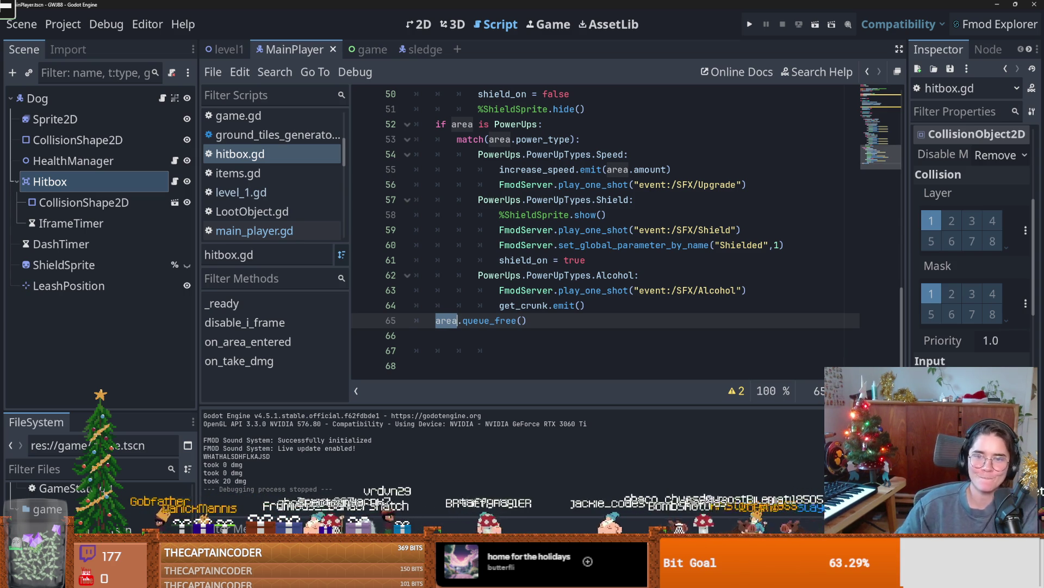
pyautogui.scroll(4, 516, 282)
pyautogui.scroll(-4, 517, 282)
# - Insert the line 'if area is PowerUps or area is Obstacle:' above area.queue_free()
pyautogui.click(435, 322)
pyautogui.press('Return')
pyautogui.press('Up')
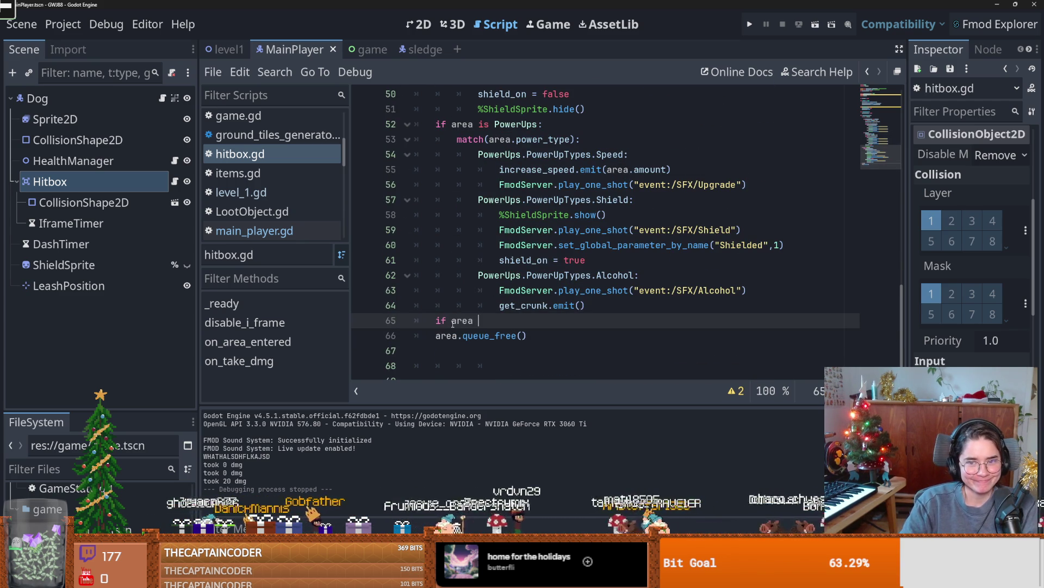
pyautogui.write('is Po')
pyautogui.press('Return')
pyautogui.write('.')
pyautogui.press('BackSpace')
pyautogui.write('a')
pyautogui.press('BackSpace')
pyautogui.write('or area is O')
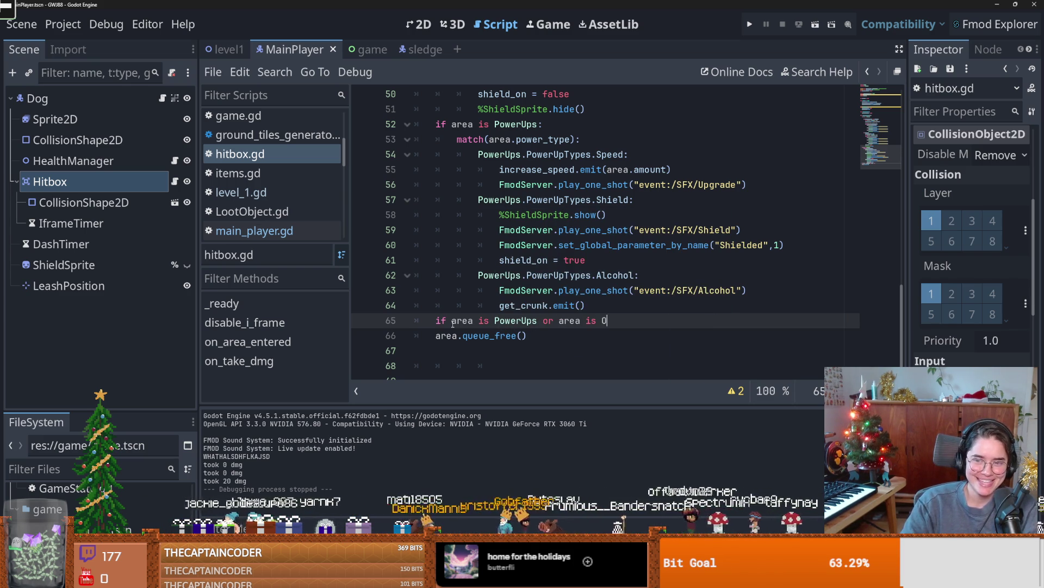
pyautogui.press('Return')
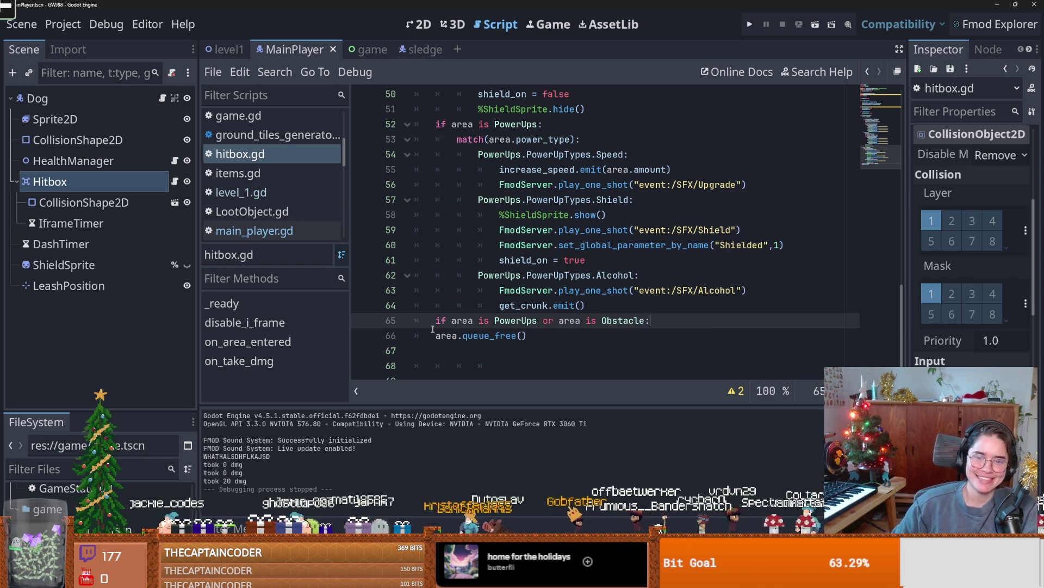
# - Indent area.queue_free() under the new condition, save, and test-run the game
pyautogui.click(433, 331)
pyautogui.press('Tab')
pyautogui.hotkey('ctrl', 's')
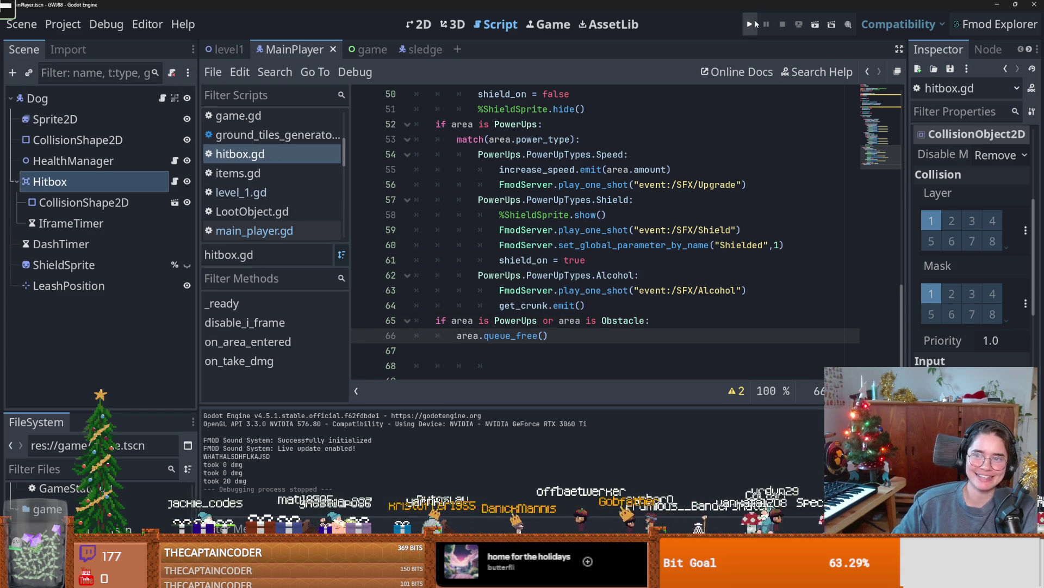
pyautogui.click(752, 24)
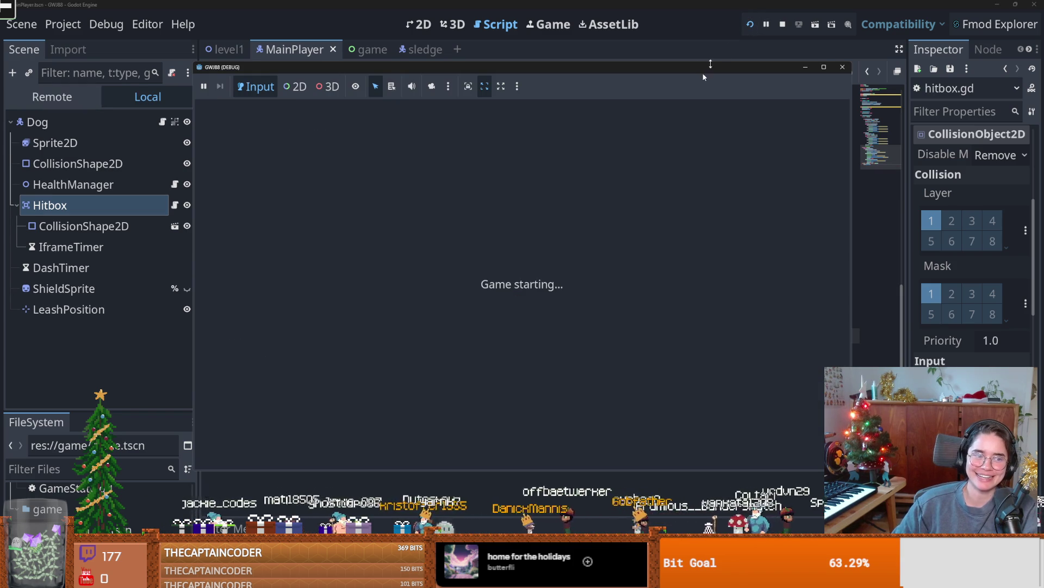
pyautogui.click(842, 66)
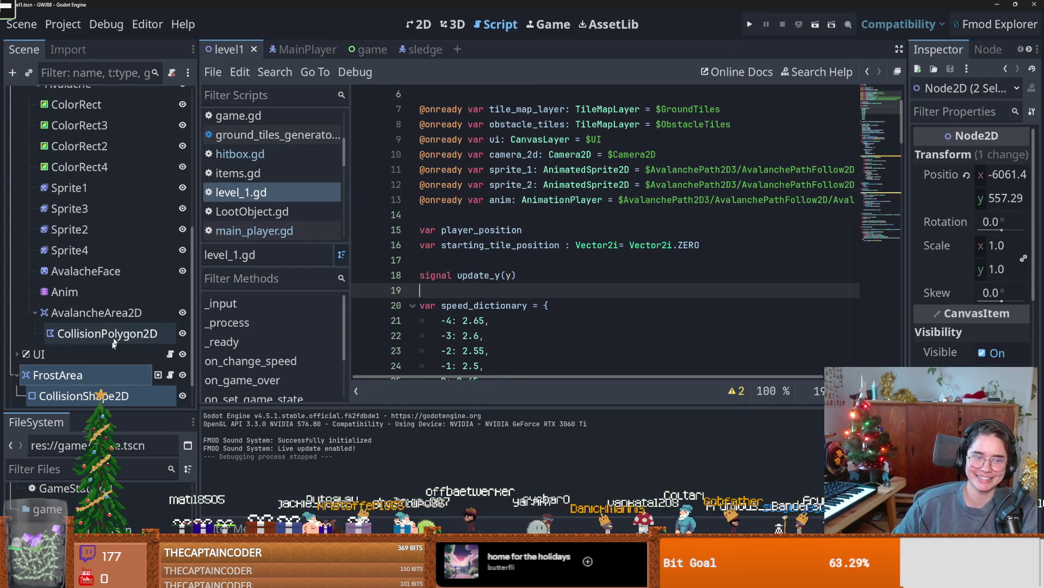
pyautogui.click(420, 24)
# - Drag FrostArea under Sledge and delete the sledge's RemoteTransform2D node
pyautogui.moveTo(81, 376)
pyautogui.mouseDown()
pyautogui.moveTo(144, 206)
pyautogui.moveTo(85, 170)
pyautogui.mouseUp()
pyautogui.click(76, 180)
pyautogui.rightClick(77, 180)
pyautogui.press('Delete')
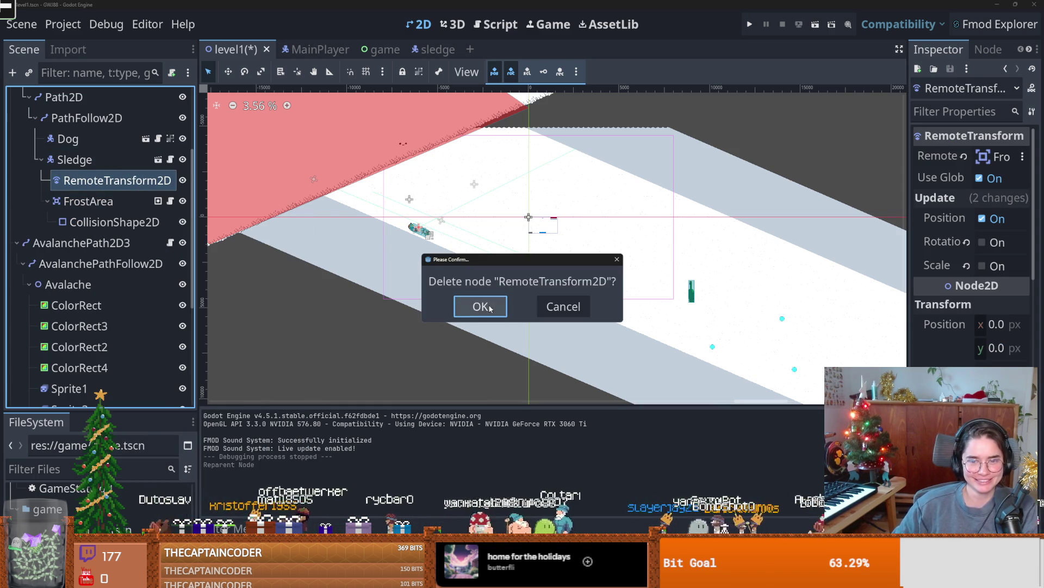
pyautogui.click(478, 305)
# - Move FrostArea directly under PathFollow2D above Dog, save the level, and run the game
pyautogui.click(87, 180)
pyautogui.moveTo(87, 180); pyautogui.dragTo(72, 135)
pyautogui.hotkey('ctrl', 's')
pyautogui.scroll(5, 429, 231)
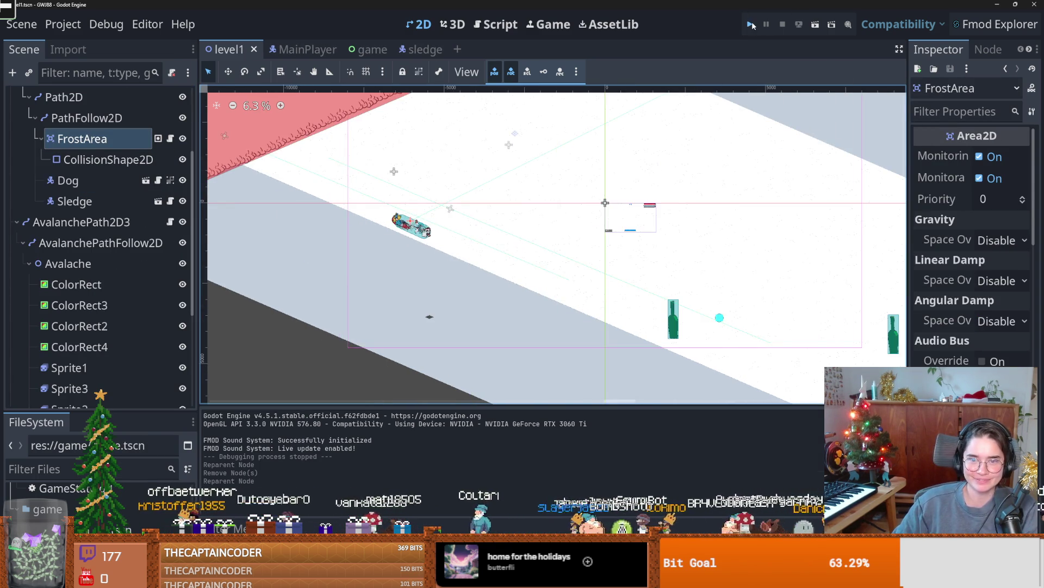
pyautogui.click(751, 24)
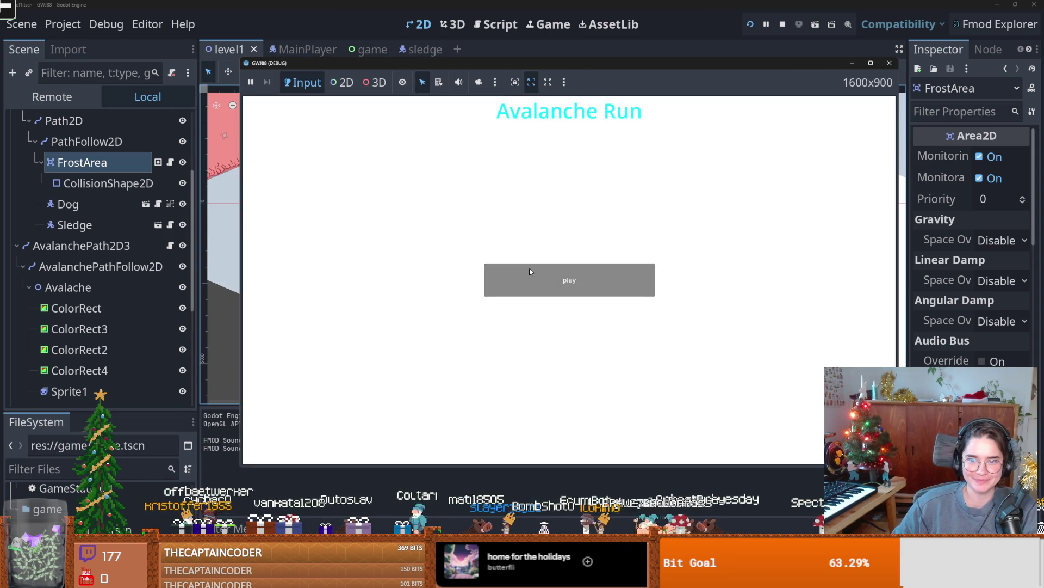
# - Start a run, steer the sledge up the slope with the Up key, then close the game
pyautogui.click(530, 272)
pyautogui.press('Up')
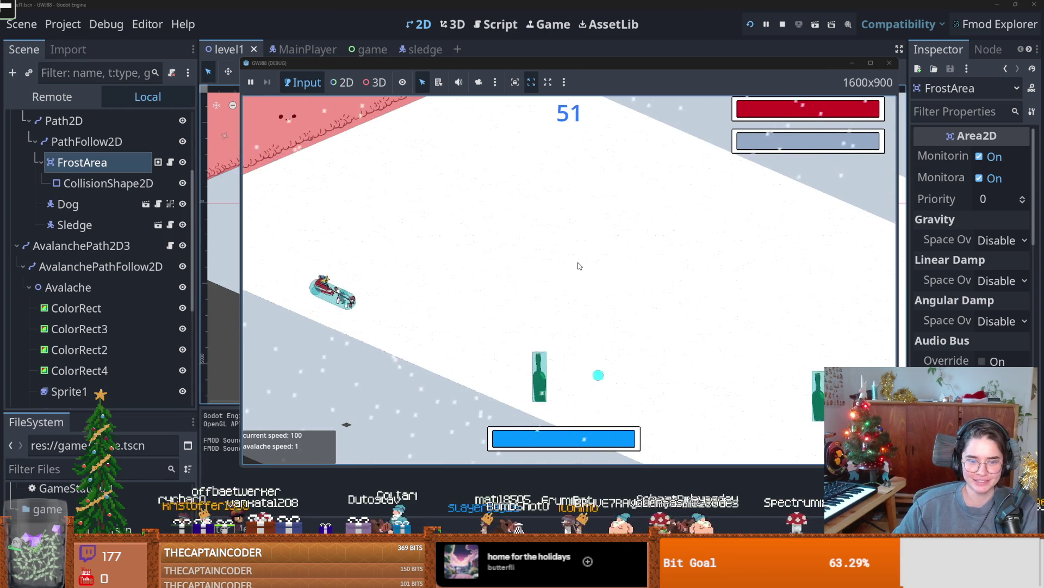
pyautogui.press('Up')
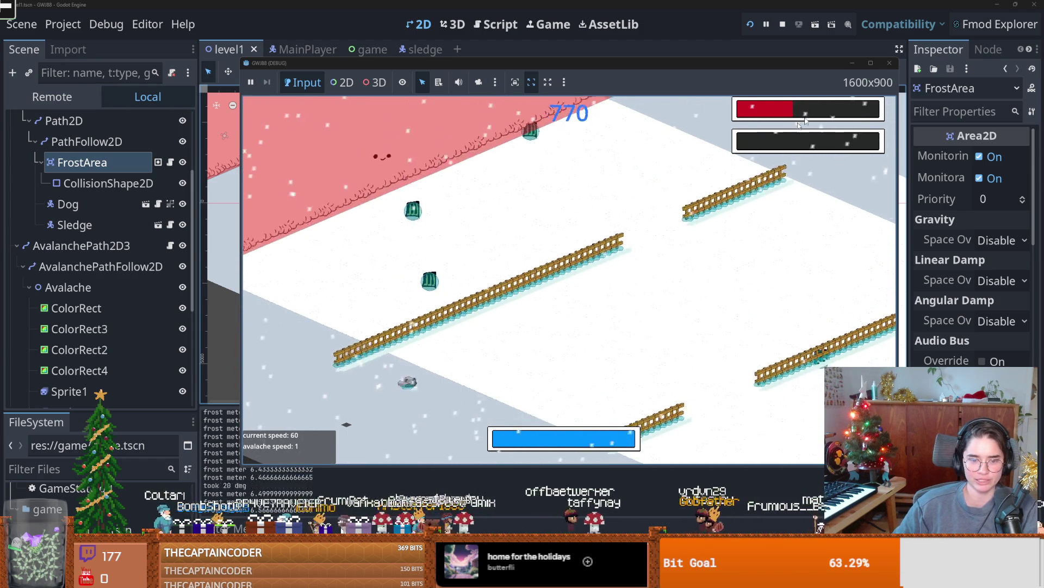
pyautogui.click(889, 64)
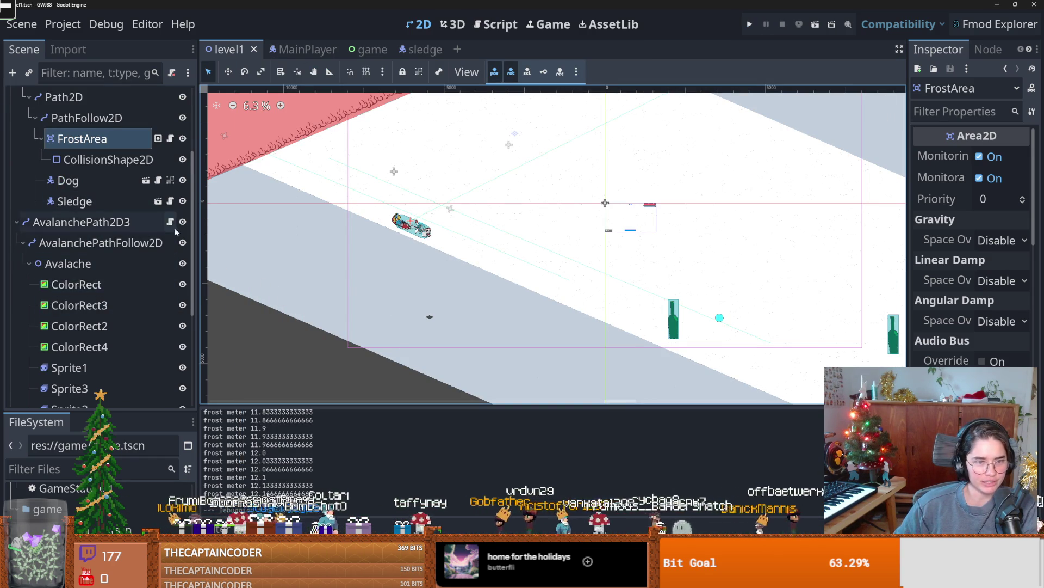
# - Save the scene, collapse the YPath2D2 and AvalanchePath2D3 branches, and open avalanche.gd
pyautogui.scroll(5, 82, 203)
pyautogui.click(16, 175)
pyautogui.hotkey('ctrl', 's')
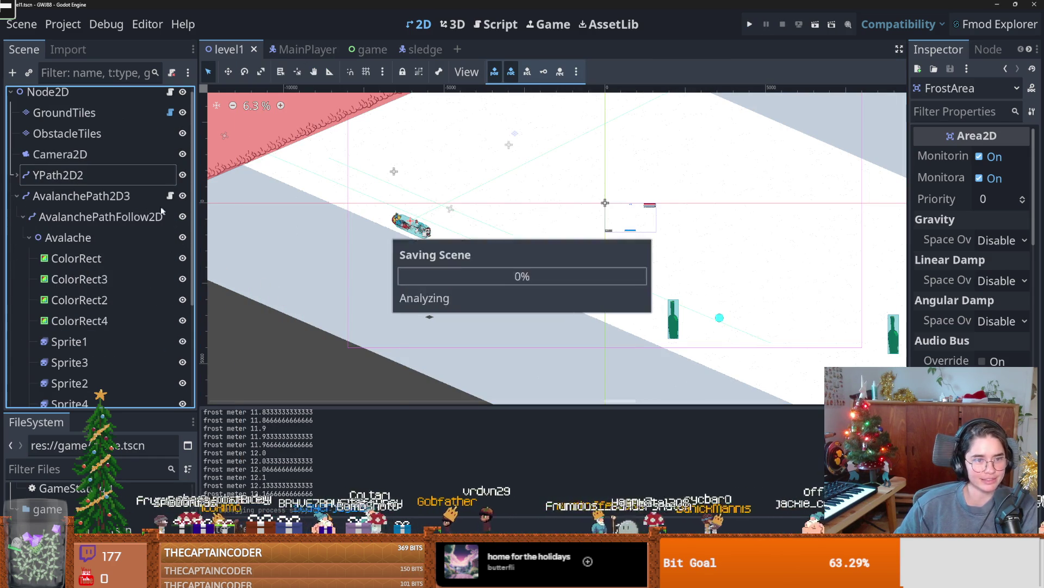
pyautogui.click(17, 196)
pyautogui.click(174, 202)
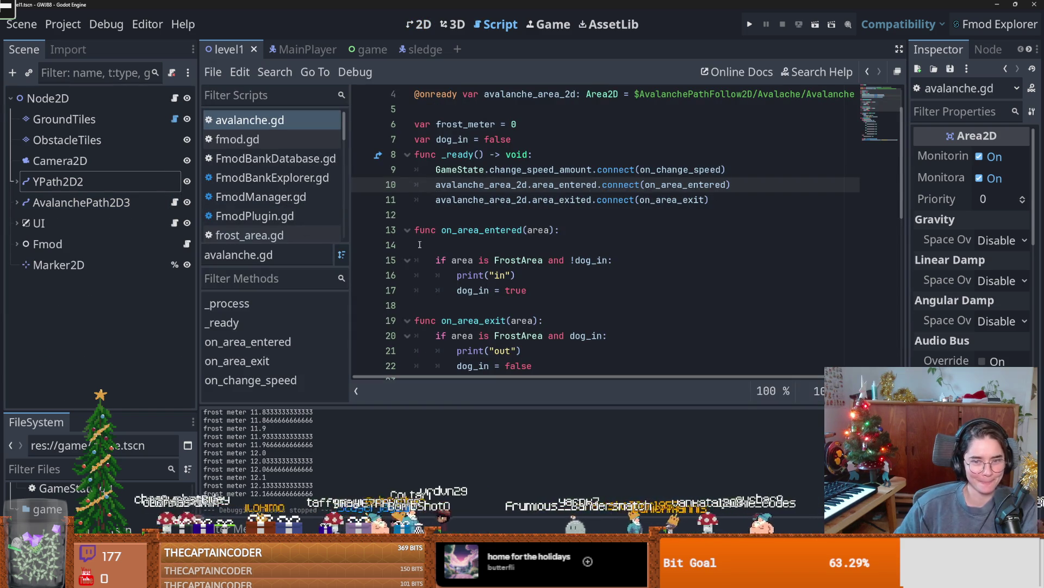
# - Delete the empty line 14 in avalanche.gd and save
pyautogui.click(475, 249)
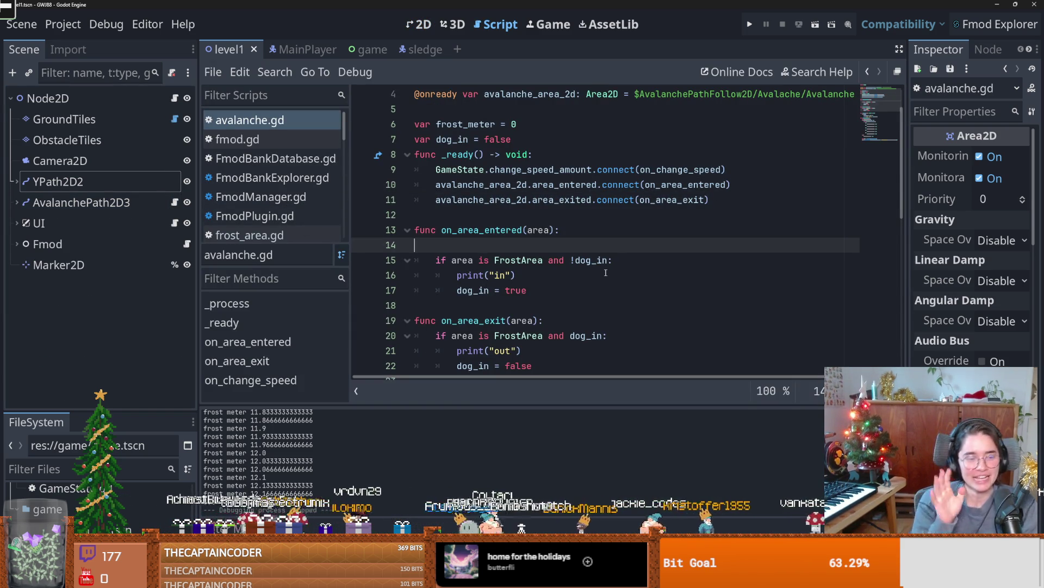
pyautogui.scroll(-4, 518, 276)
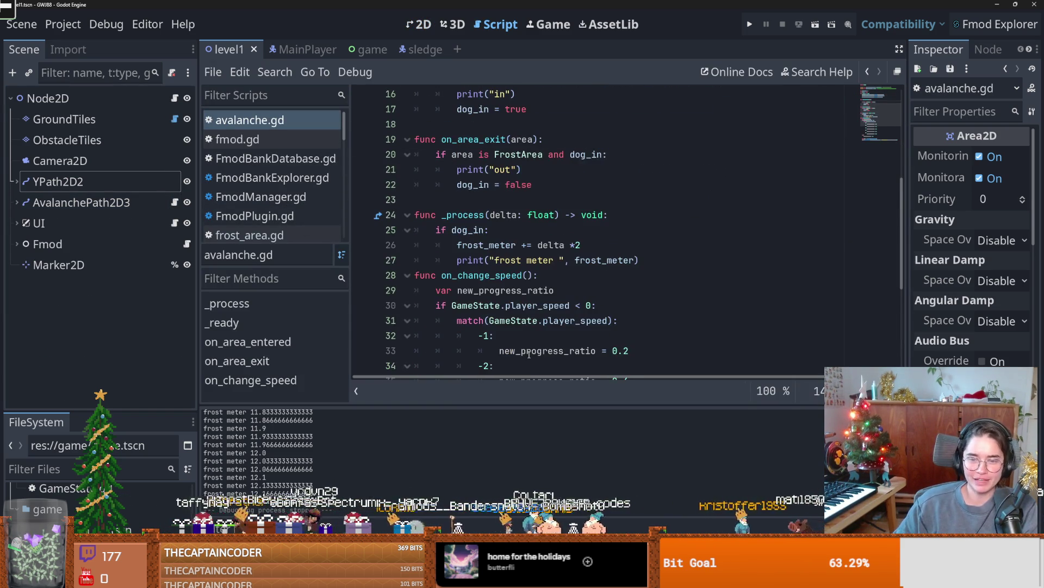
pyautogui.scroll(2, 536, 351)
pyautogui.press('BackSpace')
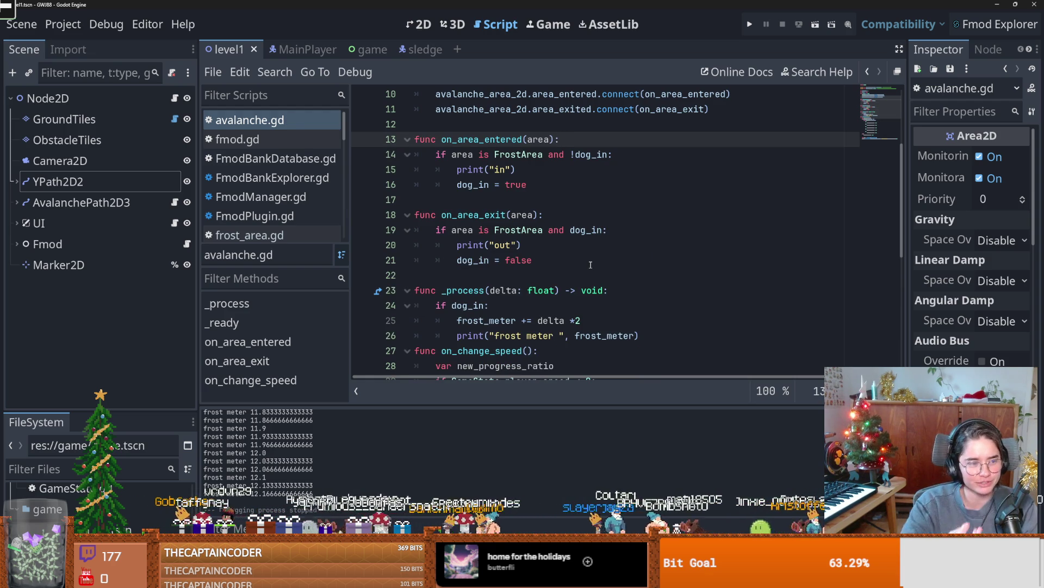
pyautogui.hotkey('ctrl', 's')
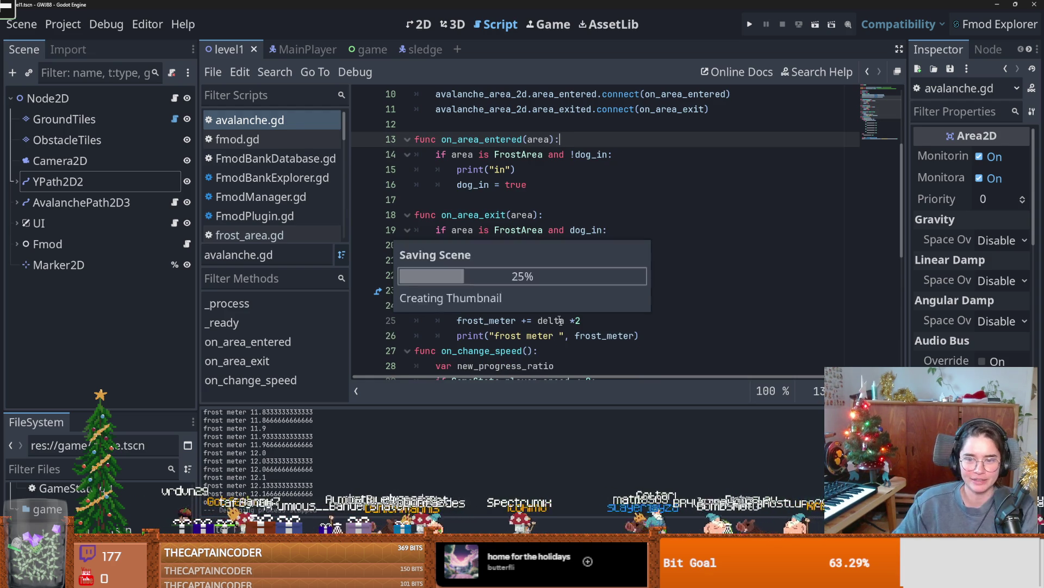
# - Change the frost meter increase on line 25 from delta *2 to delta *4
pyautogui.click(590, 320)
pyautogui.press('BackSpace')
pyautogui.write('4')
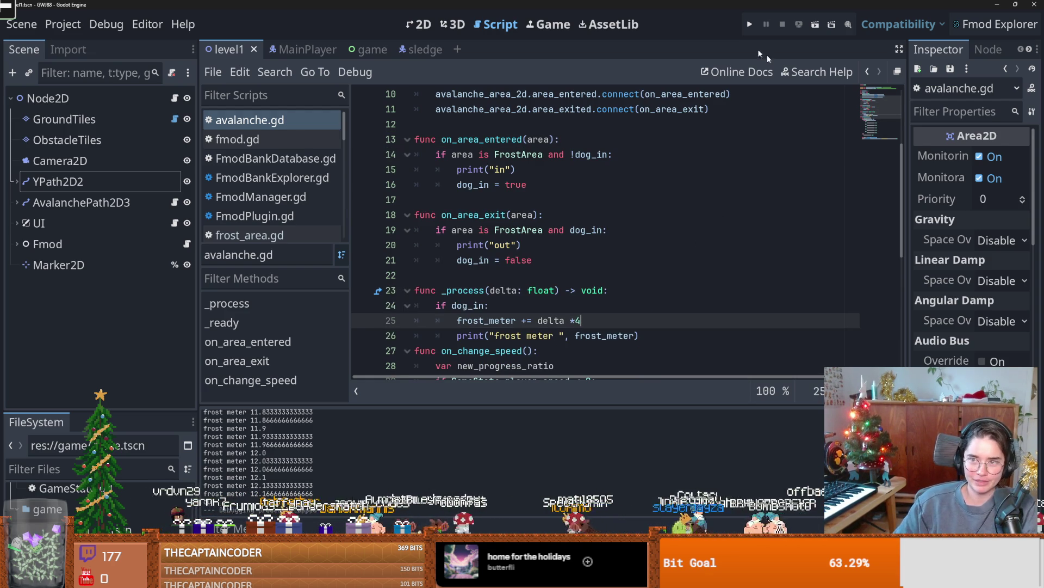
pyautogui.click(749, 25)
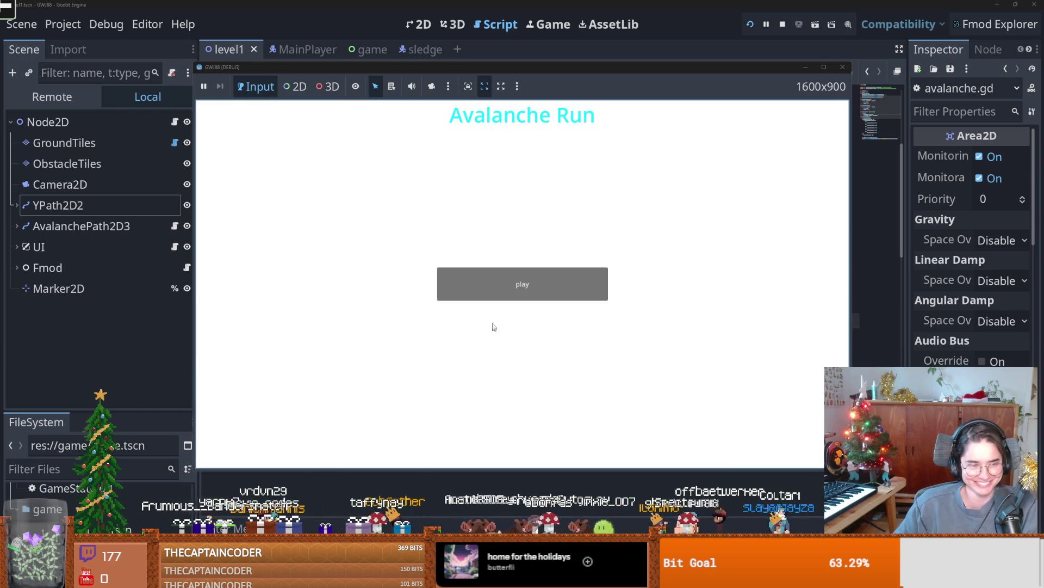
pyautogui.click(482, 291)
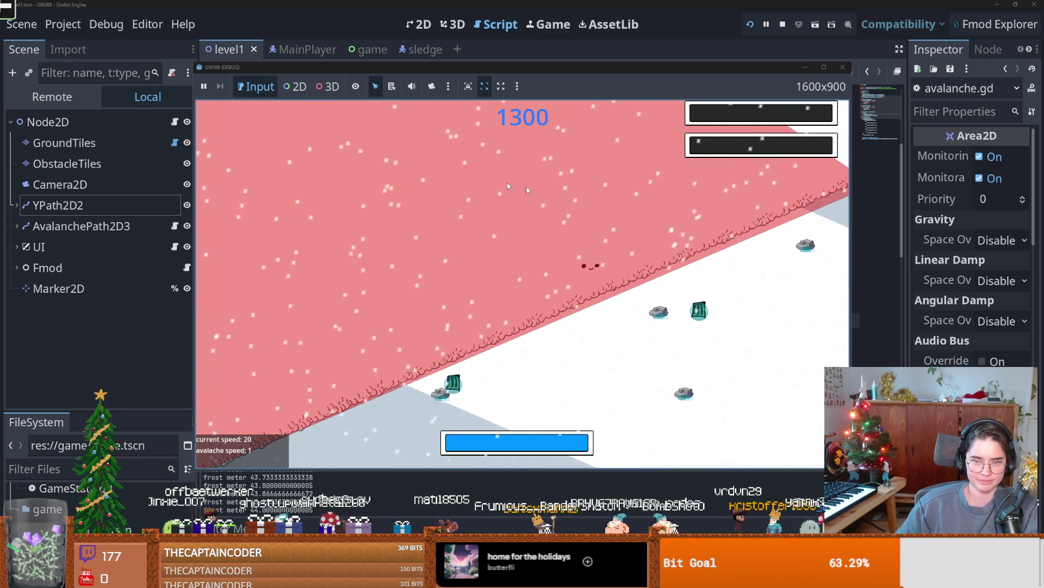
pyautogui.click(638, 147)
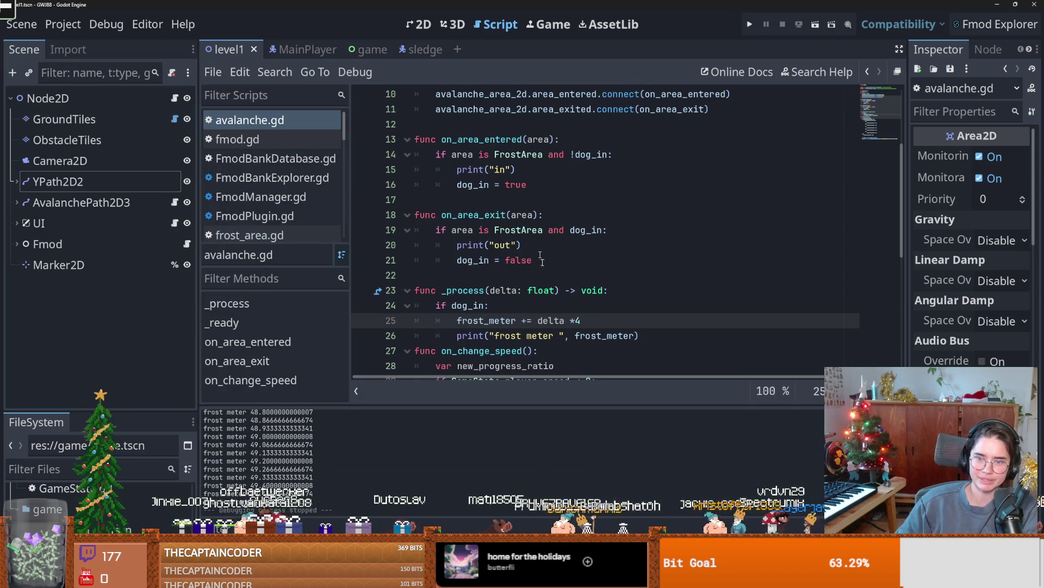
# - Change the frost meter rate on line 25 to delta * 8, save, and run the project
pyautogui.write('8')
pyautogui.hotkey('ctrl', 's')
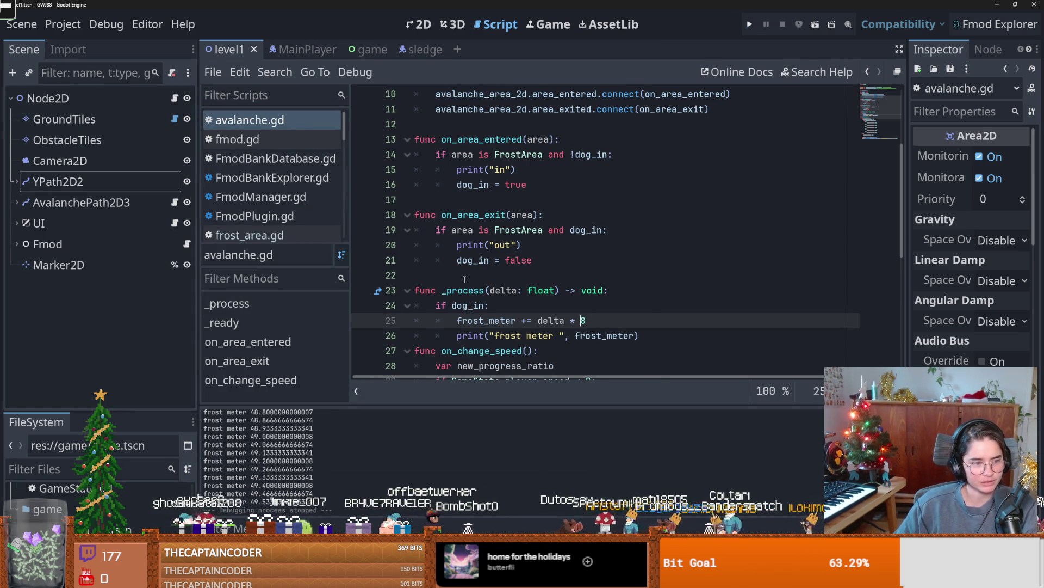
pyautogui.click(749, 24)
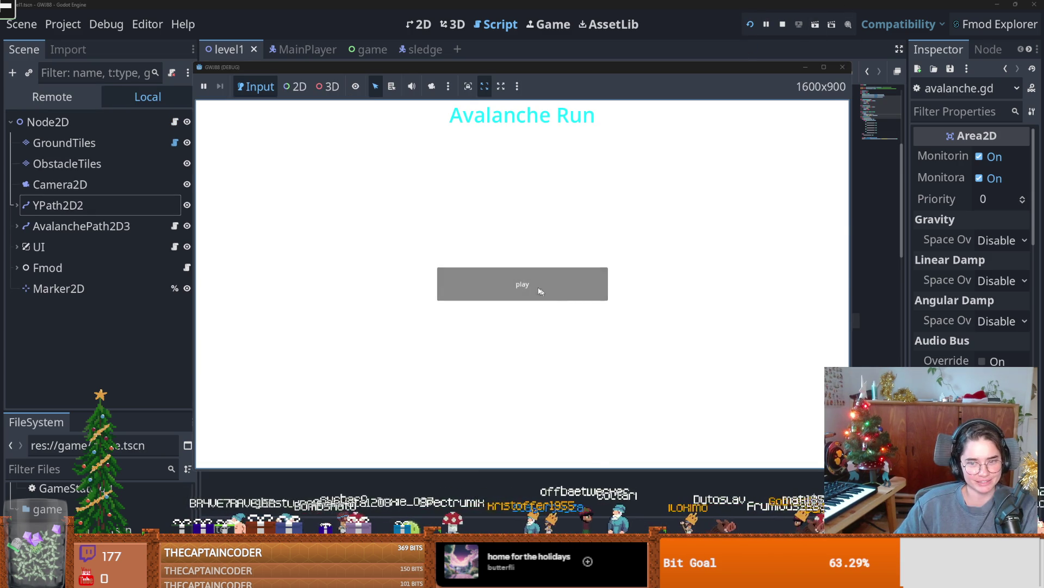
# - Play a test round to 622 points, stop it, then return to level1's 2D view and save
pyautogui.click(540, 291)
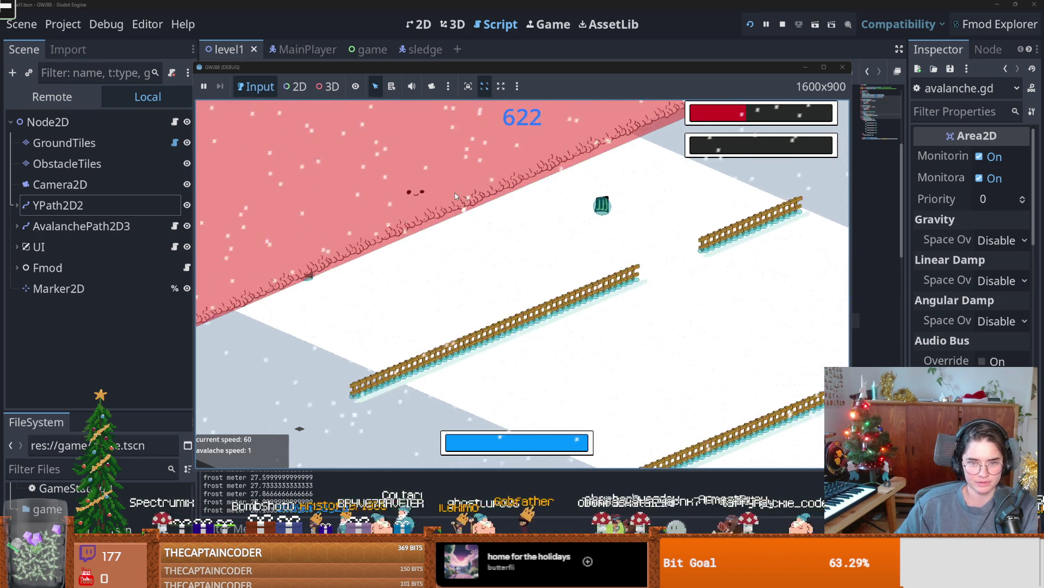
pyautogui.click(848, 72)
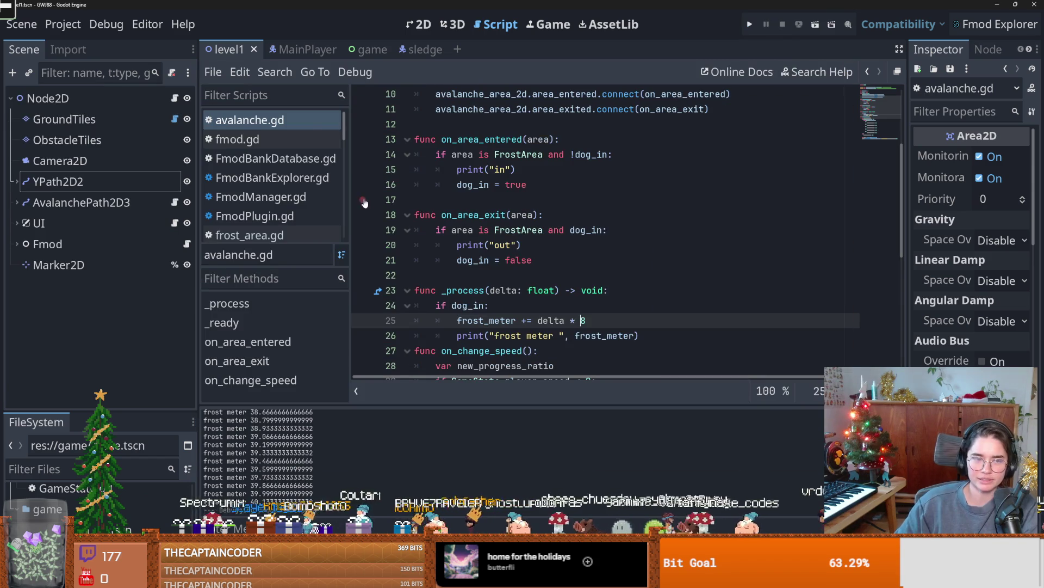
pyautogui.click(106, 23)
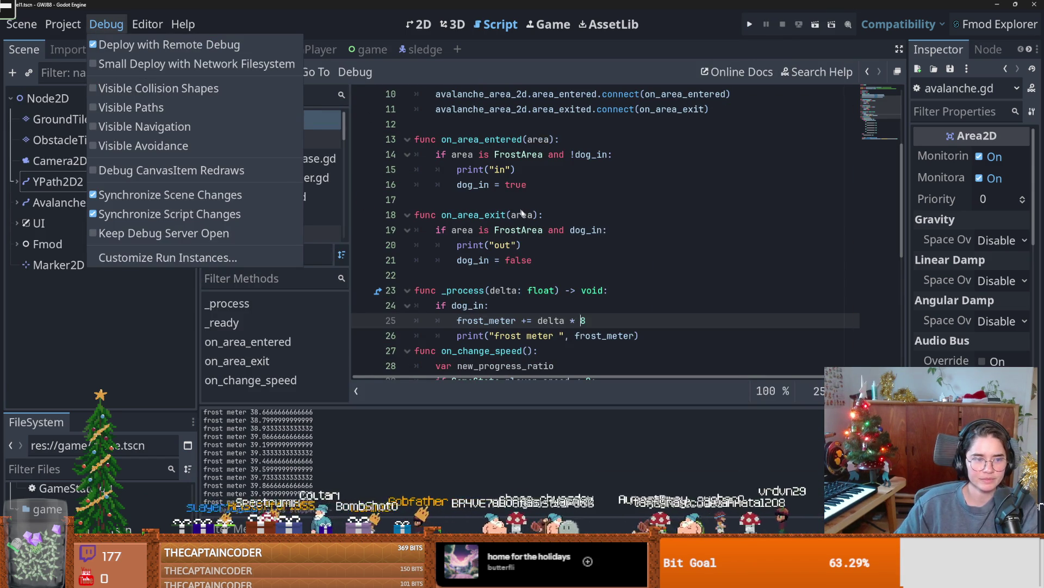
pyautogui.moveTo(640, 336); pyautogui.dragTo(528, 215)
pyautogui.click(528, 215)
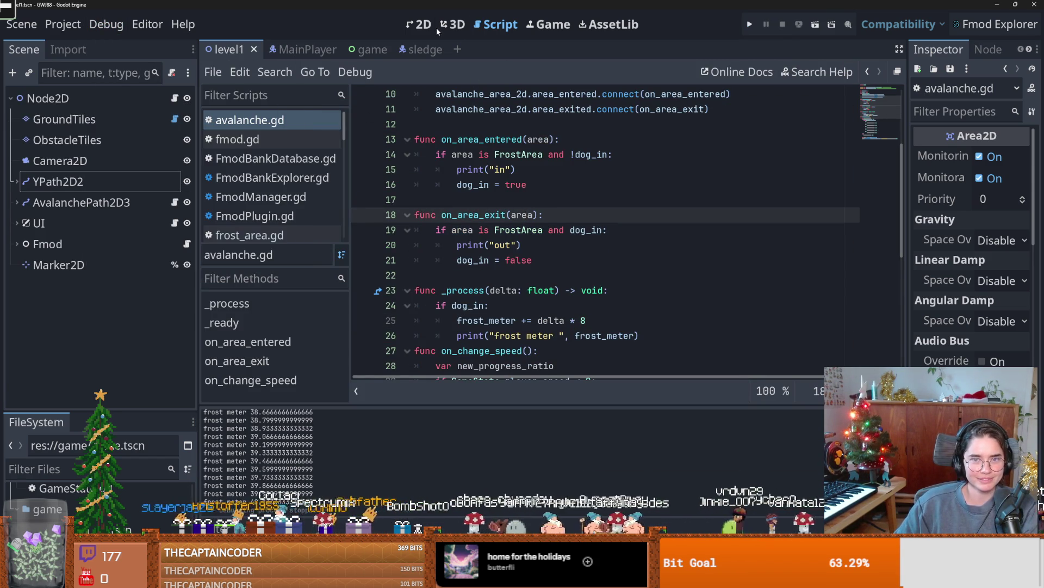
pyautogui.click(430, 25)
pyautogui.hotkey('ctrl', 's')
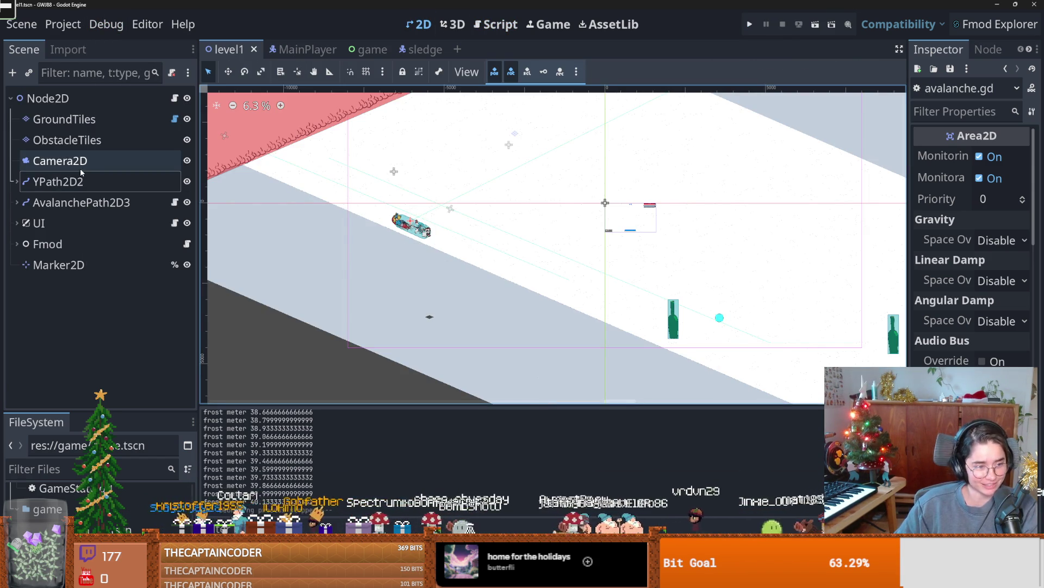
# - Commit the seven changed files to main with summary 'frost area' and push to origin
pyautogui.hotkey('alt', 'Tab')
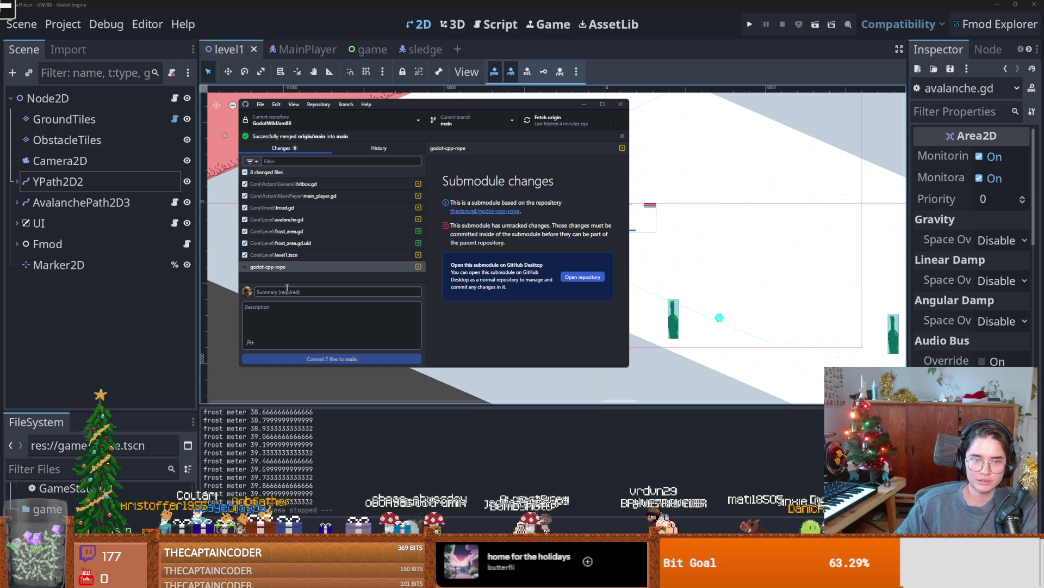
pyautogui.write('frost area')
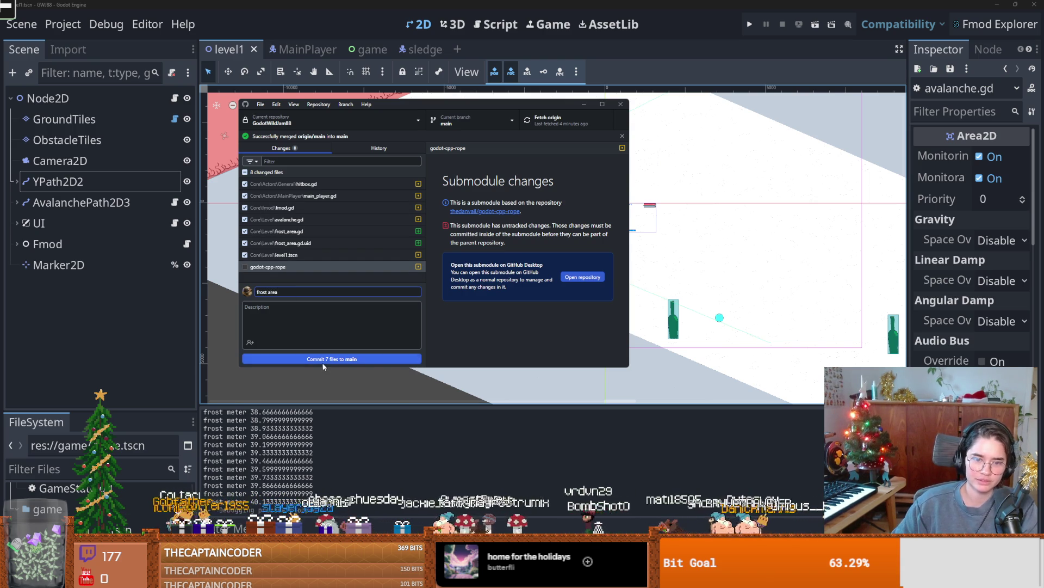
pyautogui.click(332, 359)
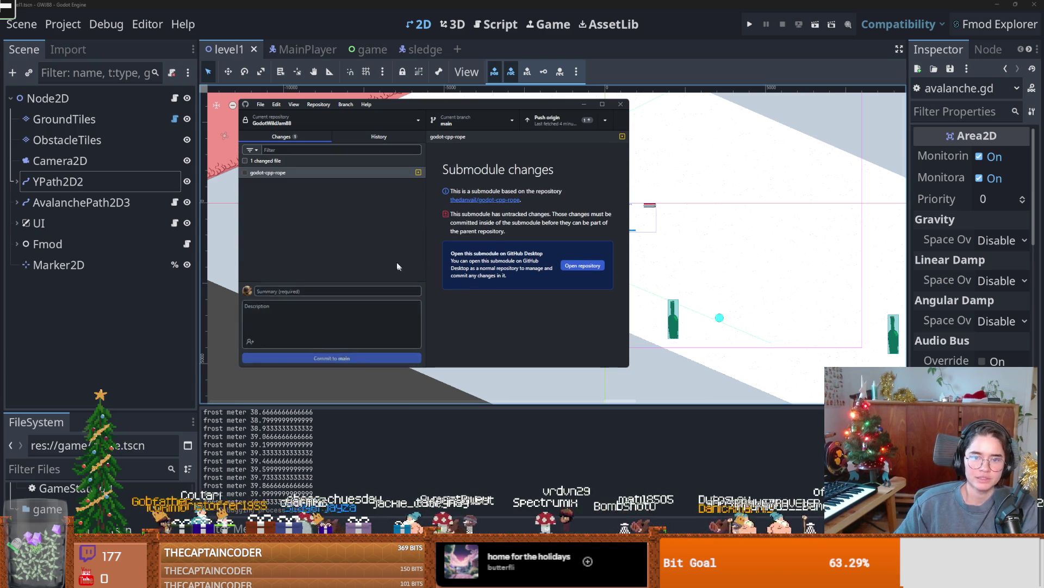
pyautogui.click(559, 120)
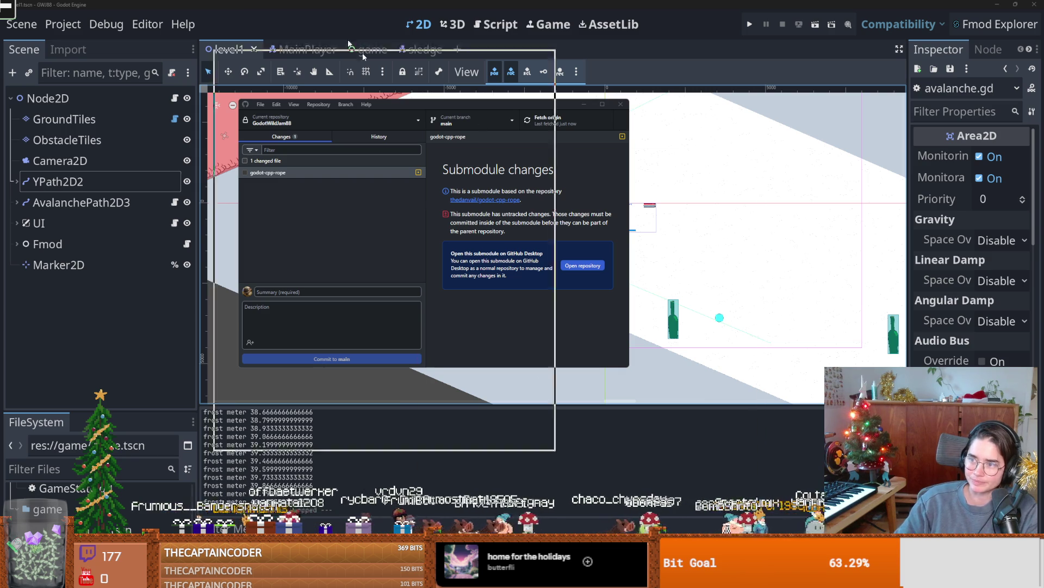
pyautogui.moveTo(436, 103); pyautogui.dragTo(358, 4)
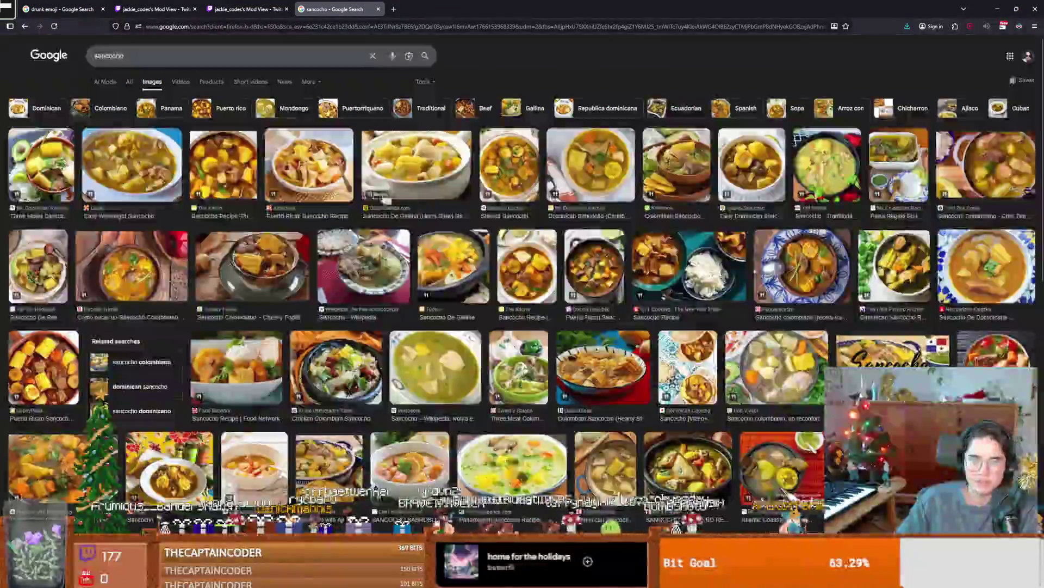
pyautogui.click(210, 191)
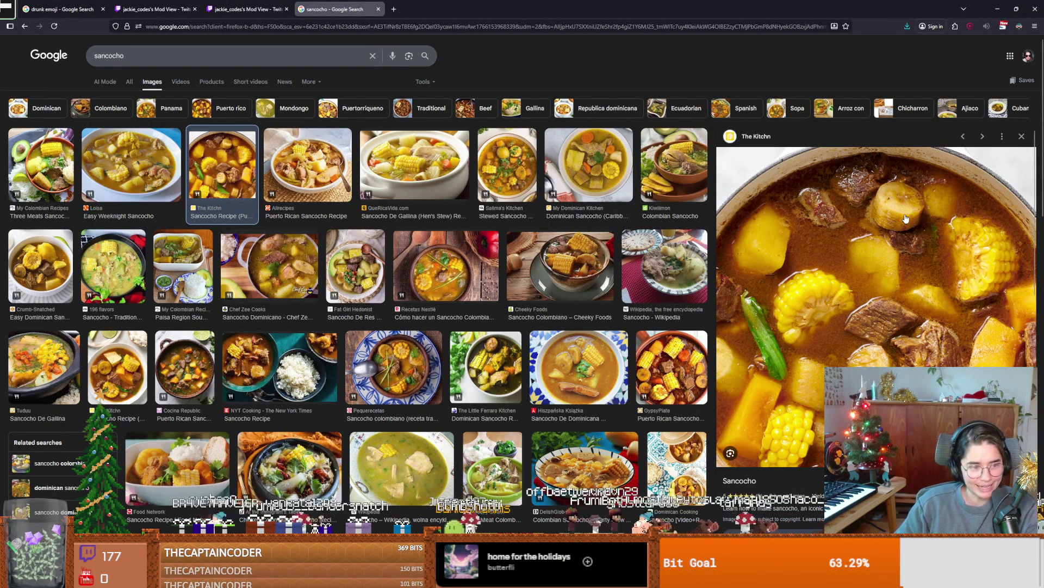
pyautogui.click(428, 176)
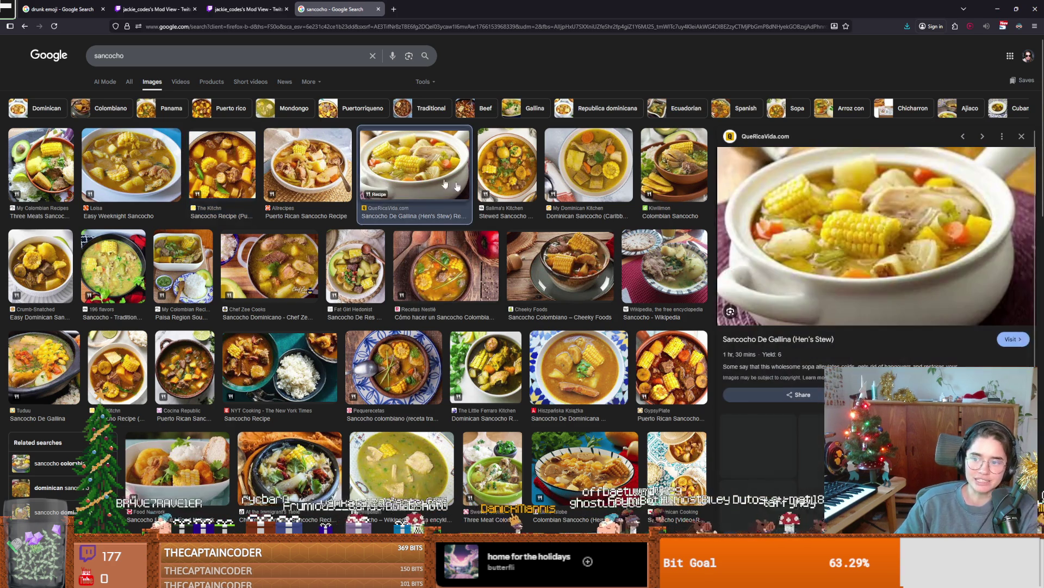
pyautogui.click(325, 162)
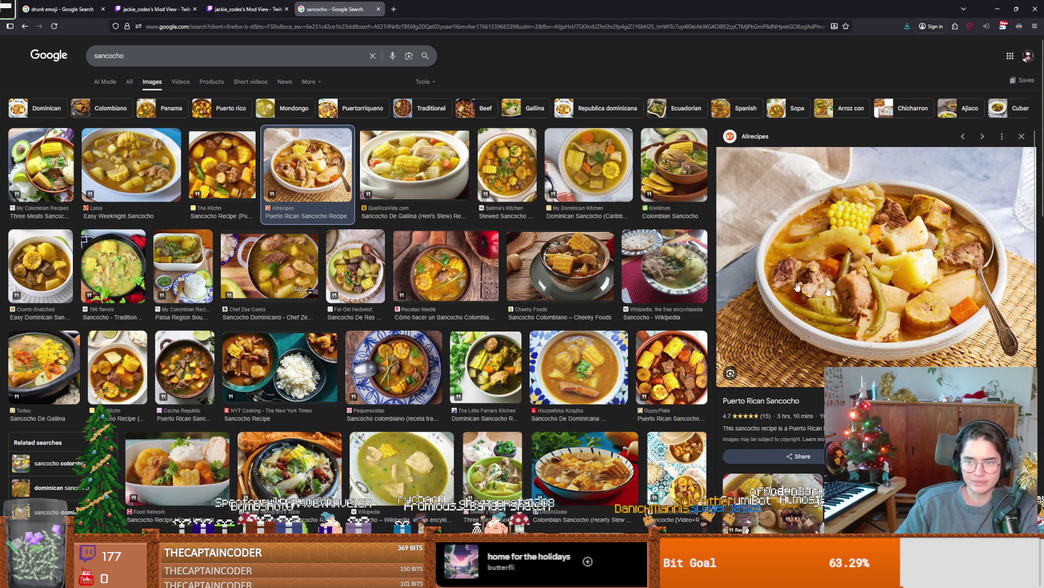
pyautogui.click(211, 165)
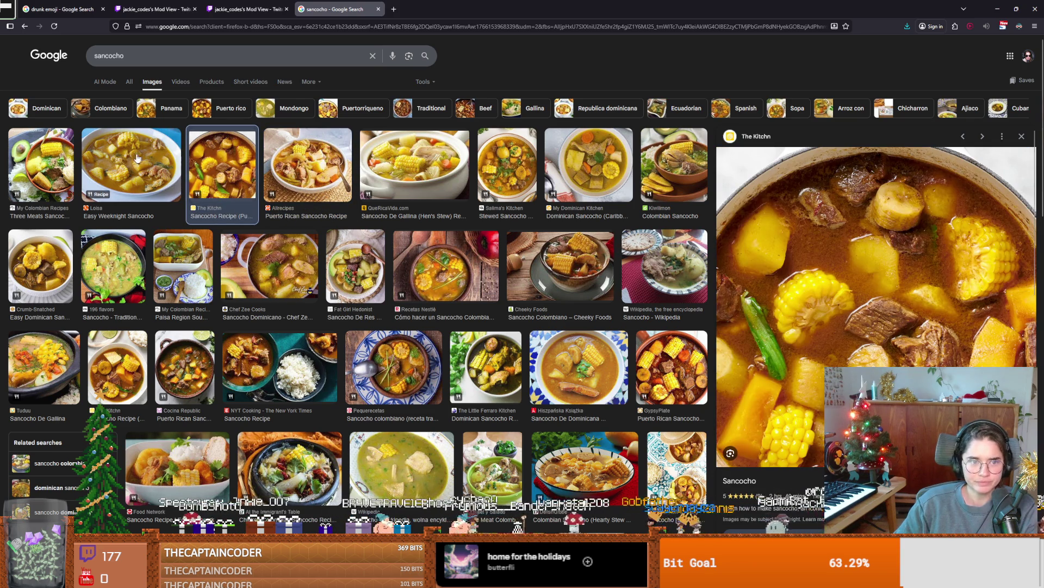
pyautogui.press('Left')
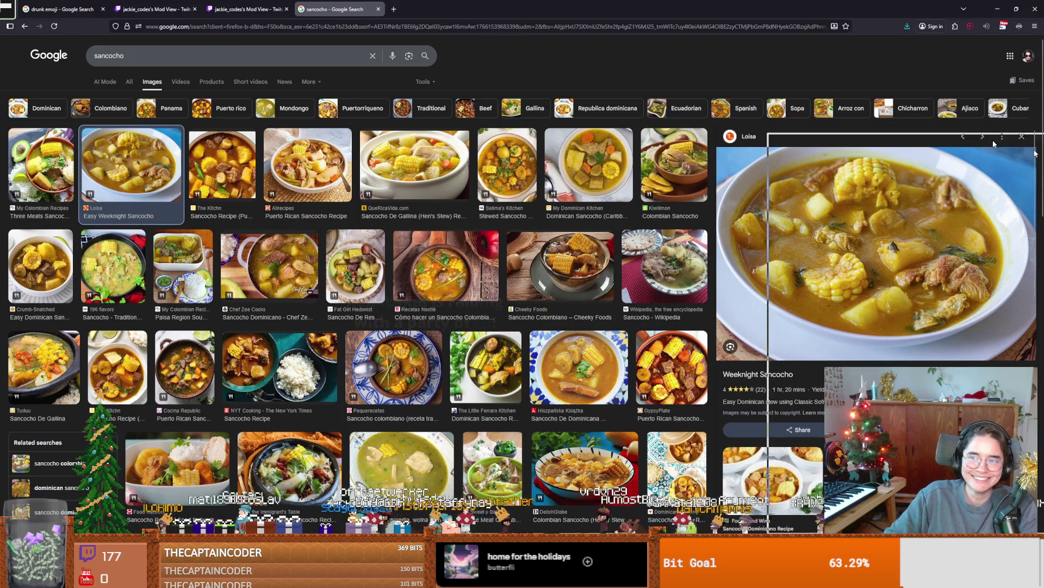
pyautogui.hotkey('alt', 'Tab')
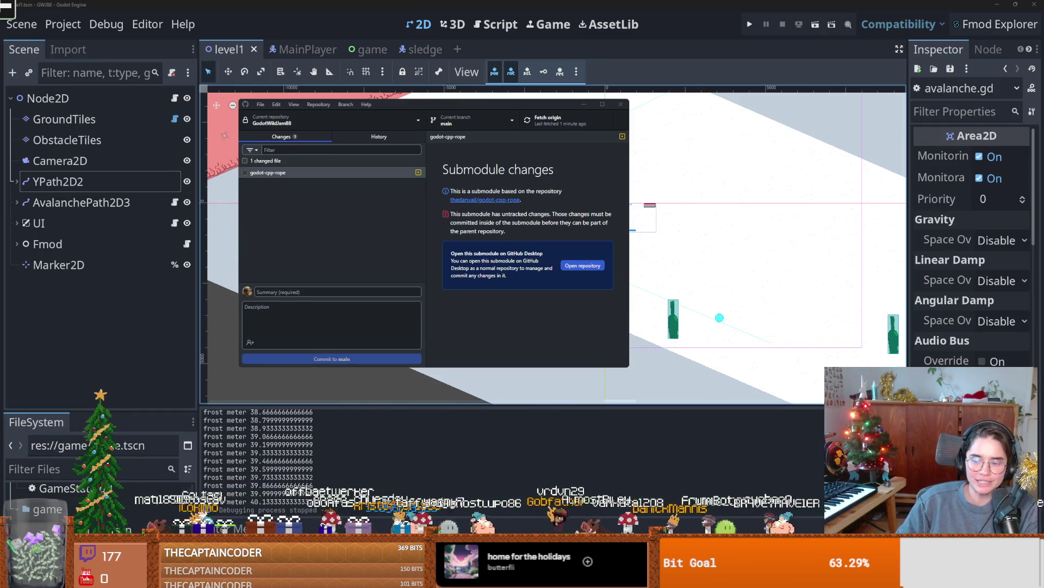
# - Maximize the Steam library, scroll up to the November group, and open Wild Growth Demo
pyautogui.hotkey('alt', 'Tab')
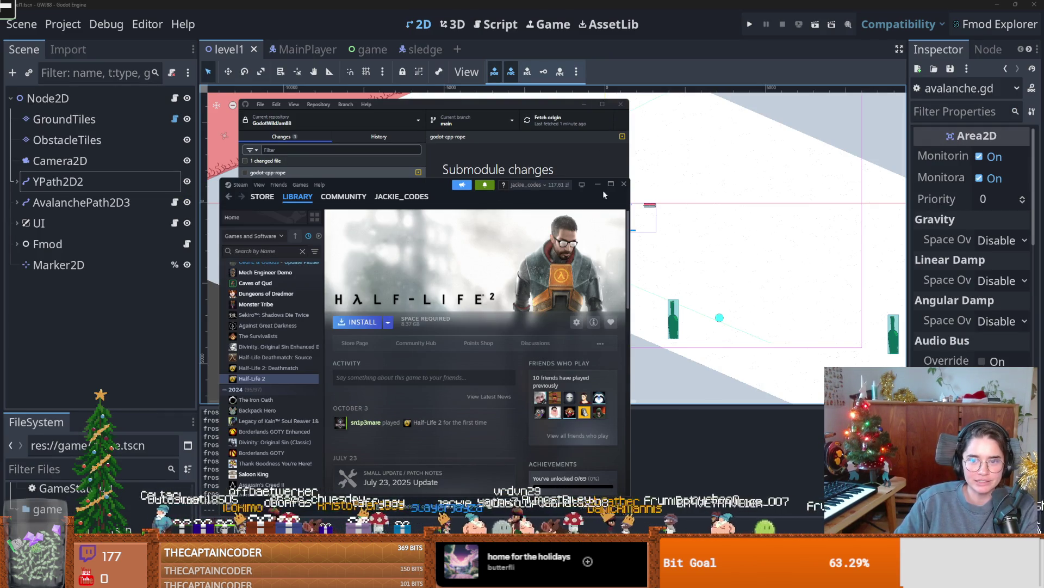
pyautogui.click(611, 184)
pyautogui.scroll(5, 59, 324)
pyautogui.scroll(5, 59, 324)
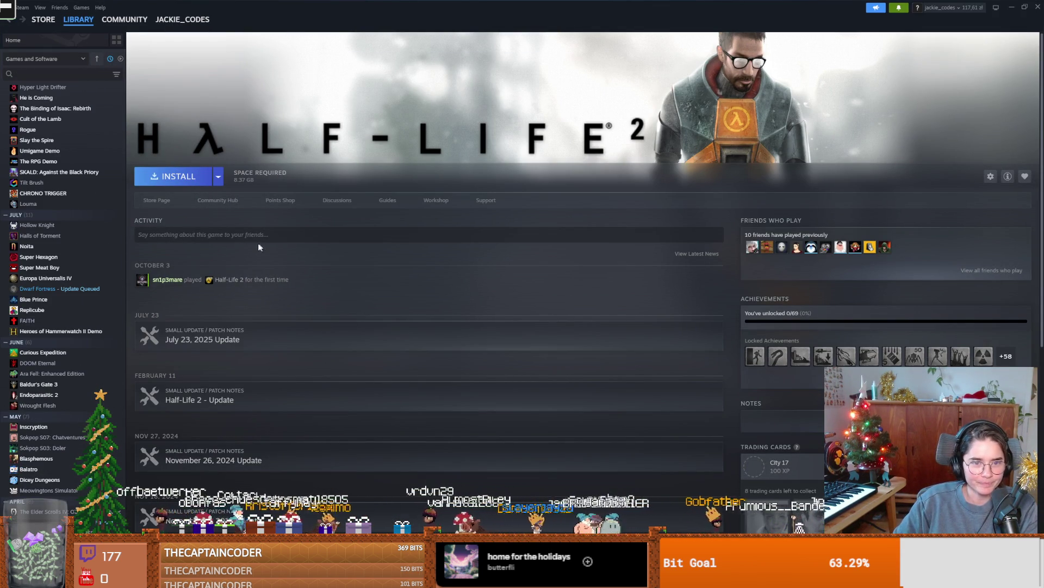
pyautogui.scroll(8, 50, 293)
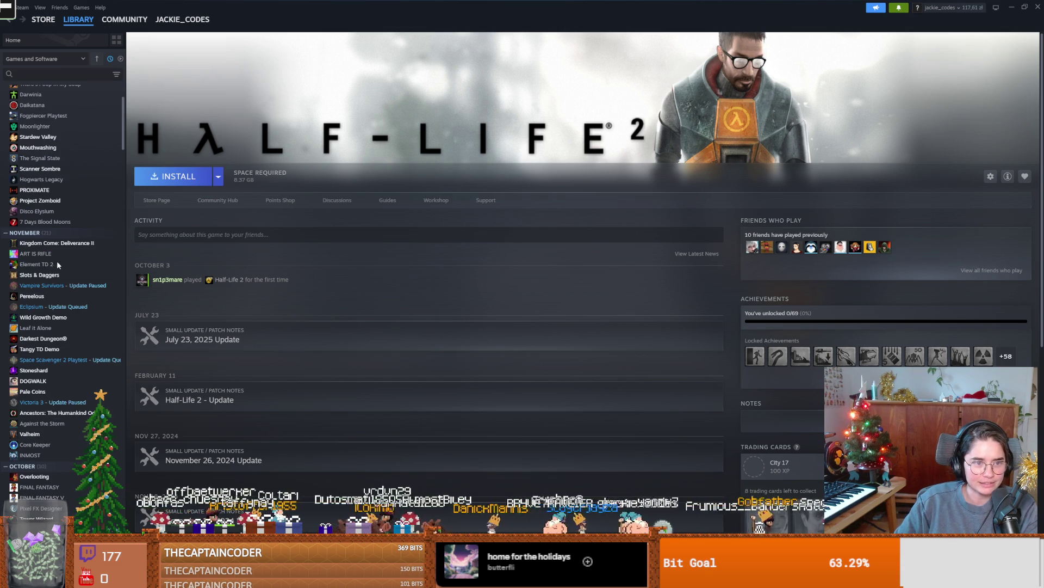
pyautogui.click(43, 317)
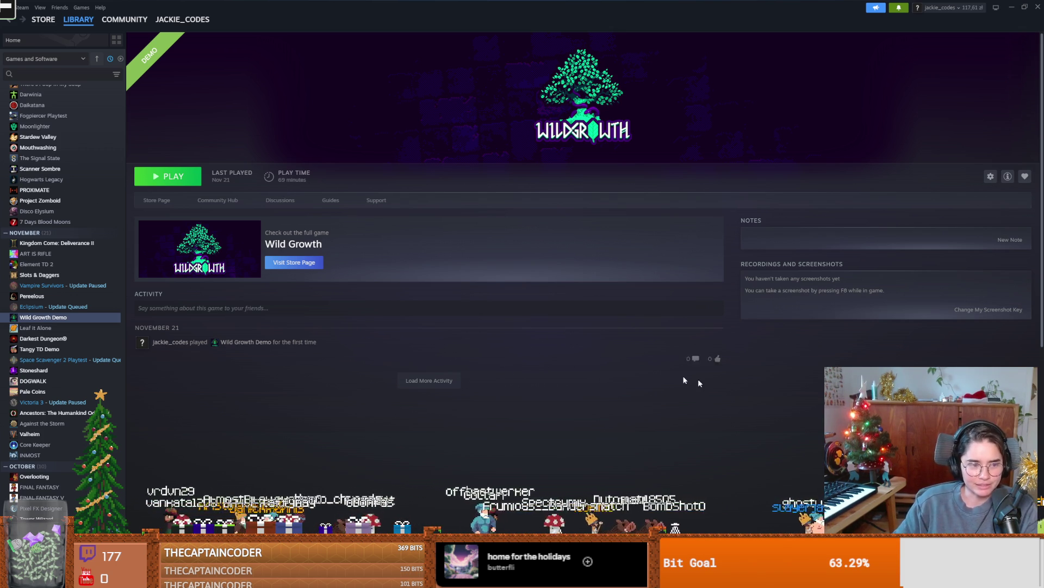
pyautogui.hotkey('alt', 'Tab')
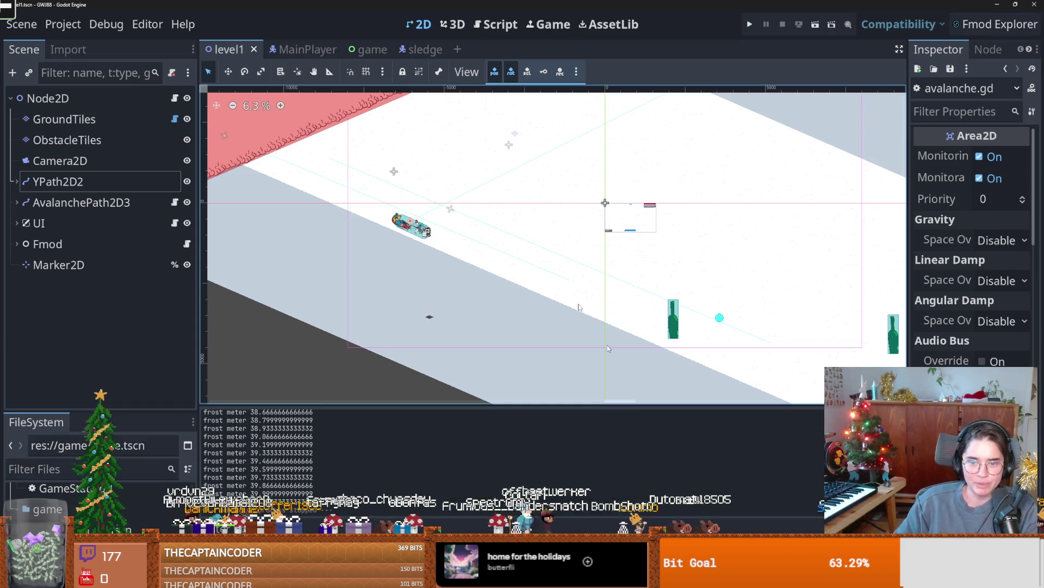
# - Switch from the Godot editor back to the Steam window
pyautogui.hotkey('alt', 'Tab')
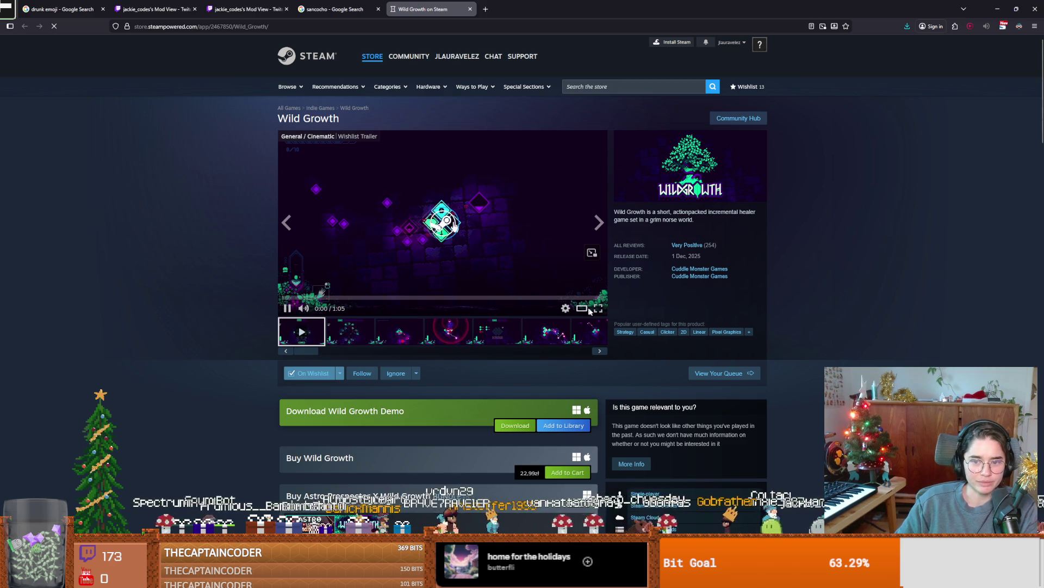
# - Watch the Wild Growth trailer full screen, exit it, and return to the Godot editor
pyautogui.doubleClick(367, 282)
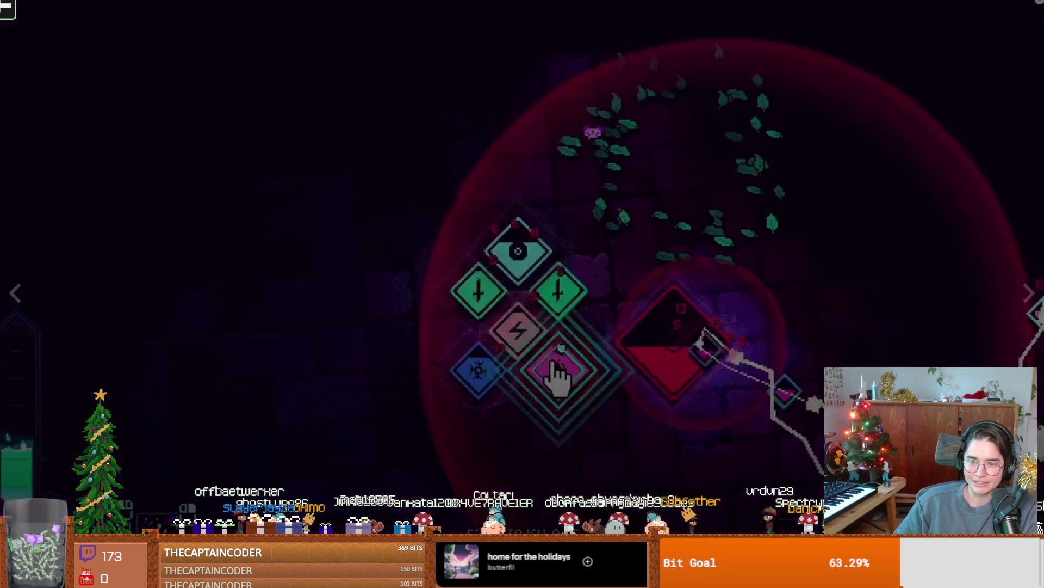
pyautogui.press('Escape')
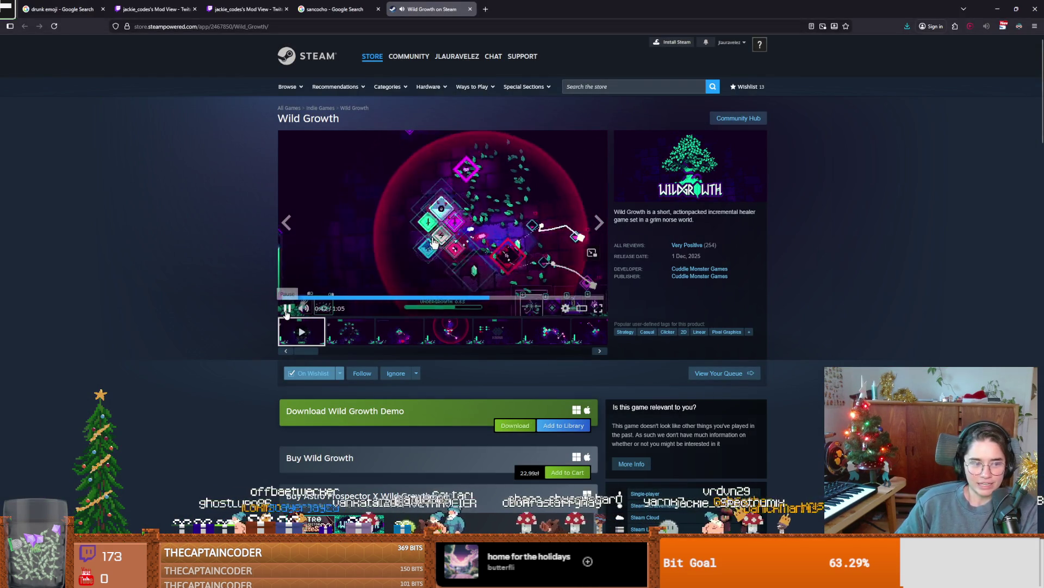
pyautogui.scroll(-1, 544, 305)
pyautogui.scroll(1, 490, 294)
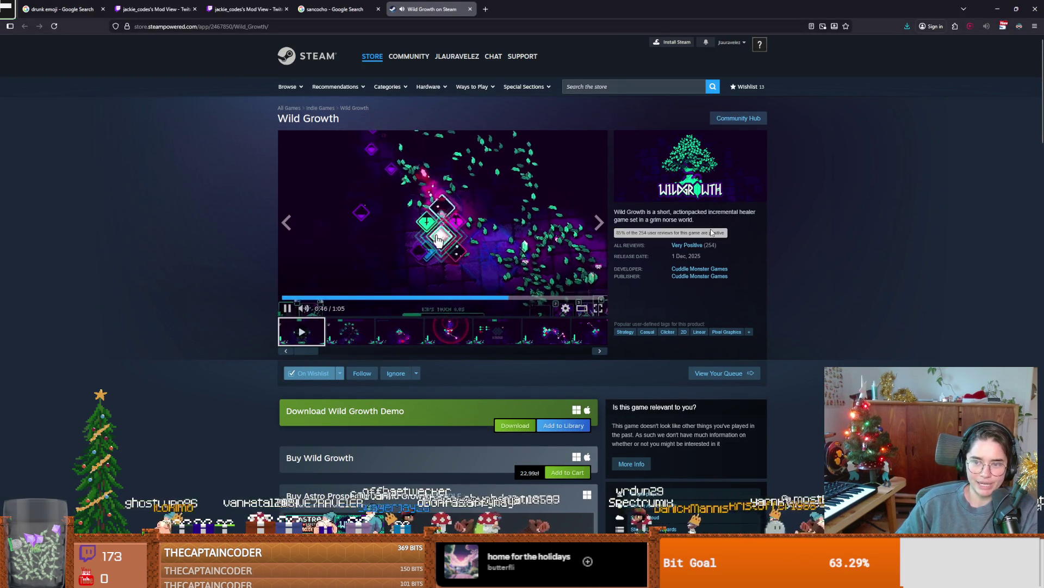
pyautogui.hotkey('alt', 'Tab')
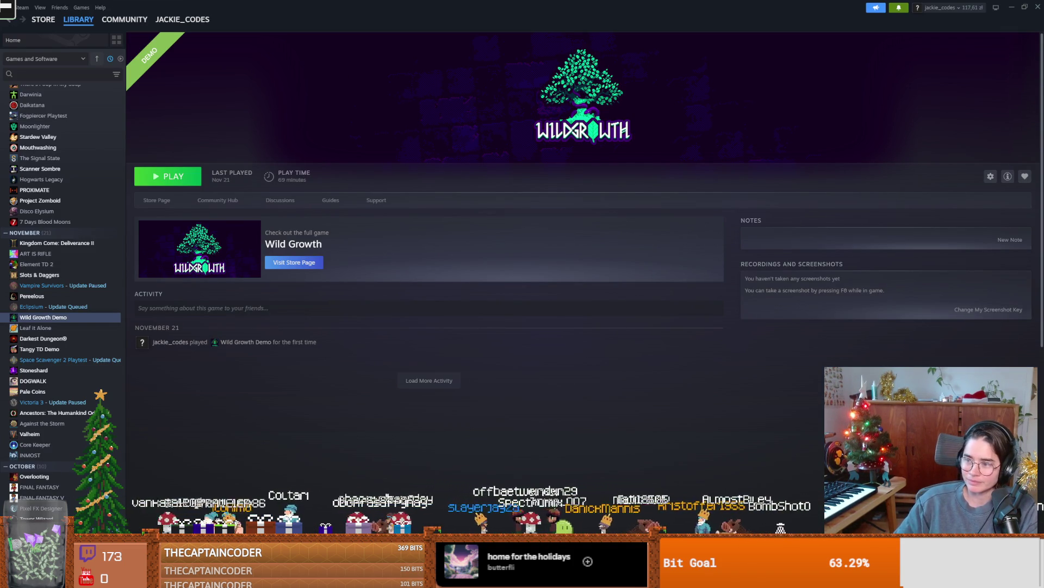
pyautogui.hotkey('alt', 'Tab')
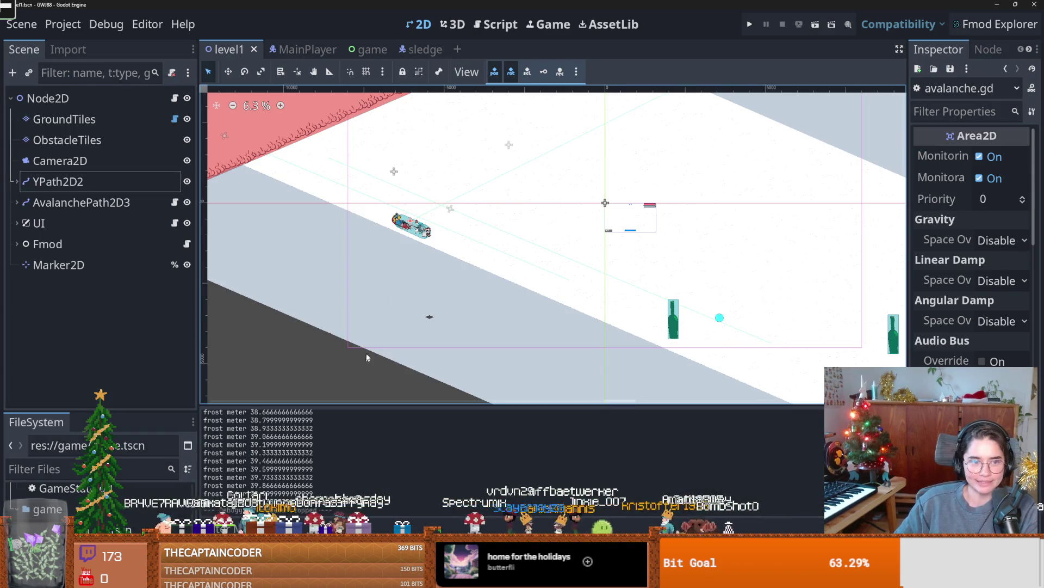
# - Playtest the level, stop it with F8, save level1, then switch to the sancocho image search
pyautogui.hotkey('ctrl', 's')
pyautogui.scroll(2, 322, 292)
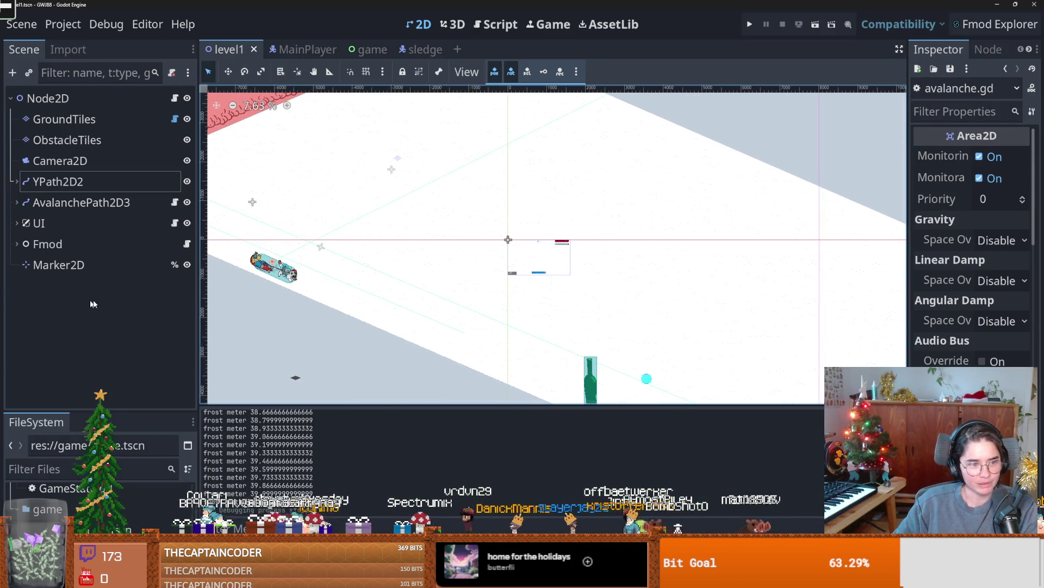
pyautogui.click(750, 29)
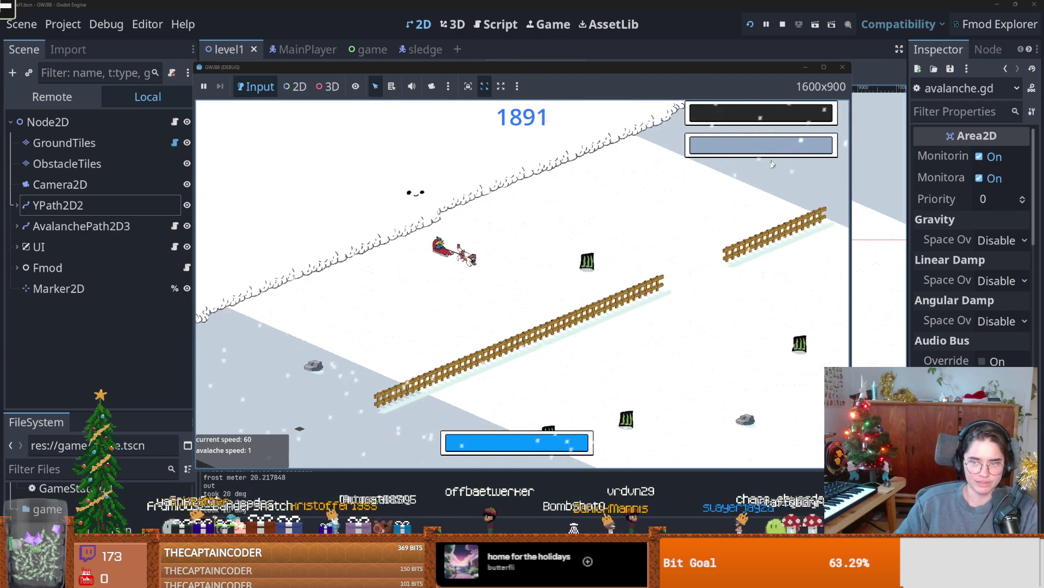
pyautogui.press('F8')
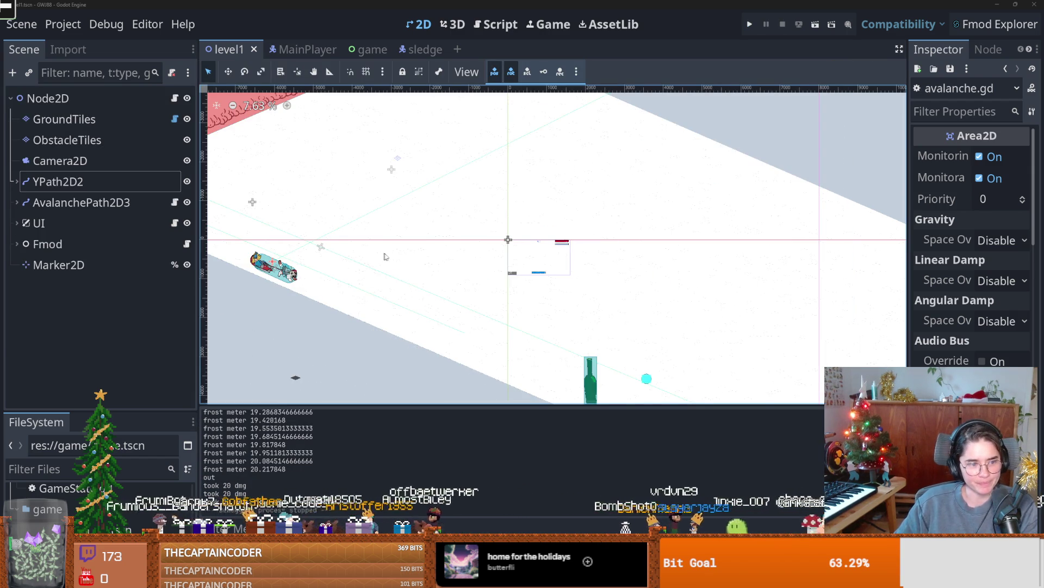
pyautogui.scroll(2, 275, 281)
pyautogui.hotkey('ctrl', 's')
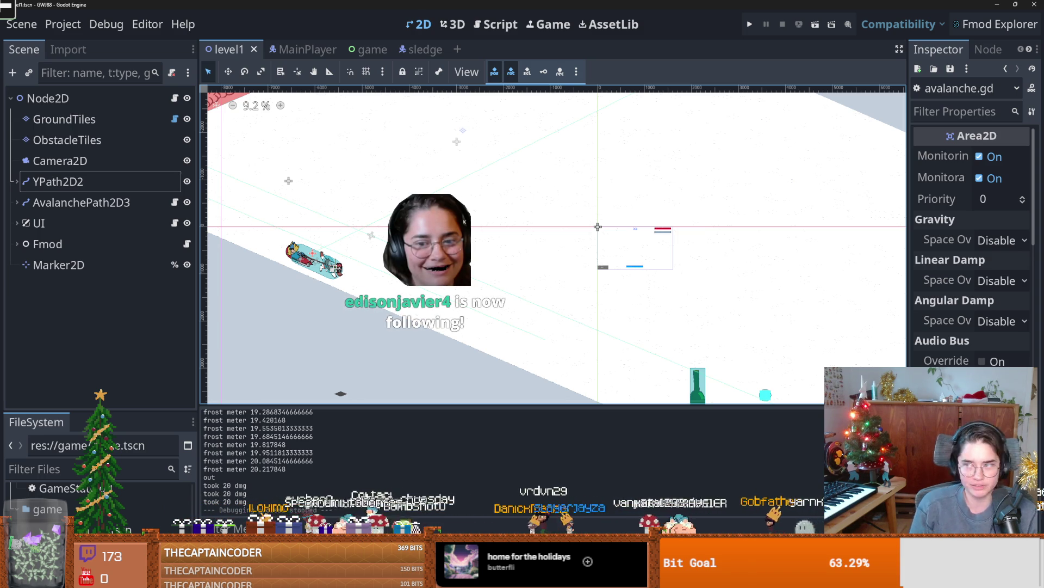
pyautogui.hotkey('alt', 'Tab')
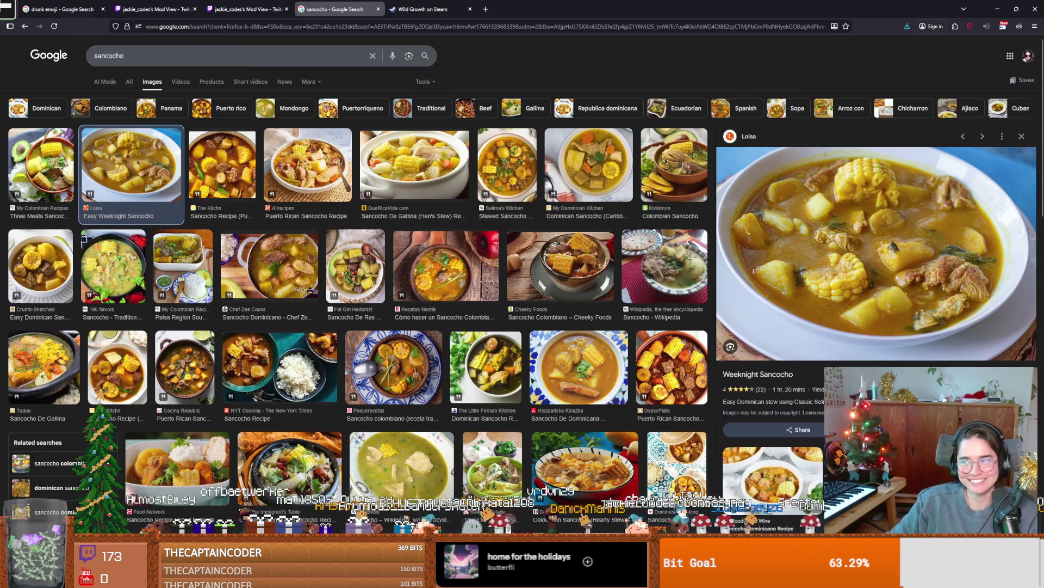
# - Return to the Godot level1 scene and save it
pyautogui.hotkey('alt', 'Tab')
pyautogui.hscroll(2, 389, 323)
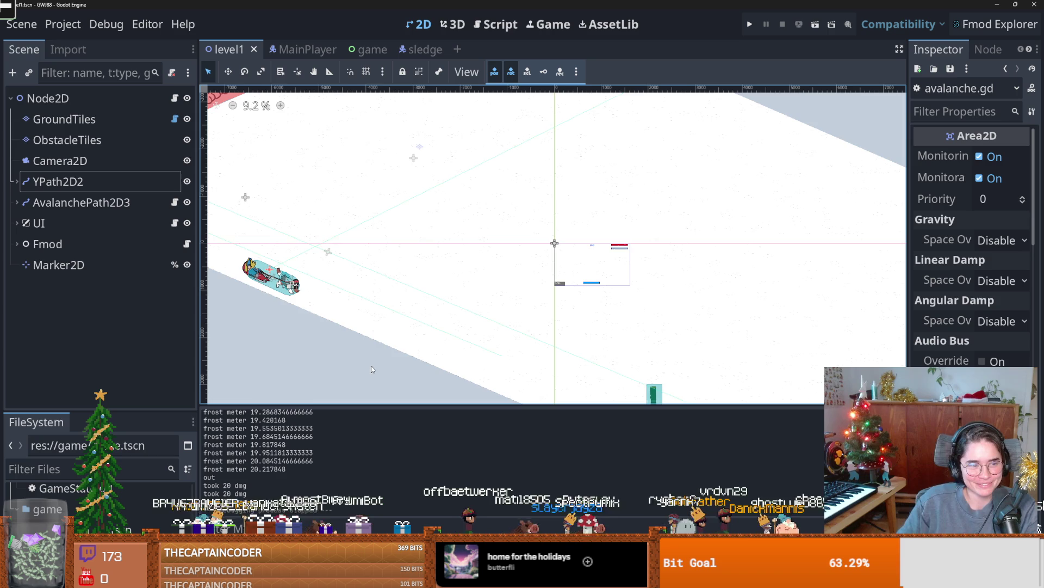
pyautogui.hotkey('ctrl', 's')
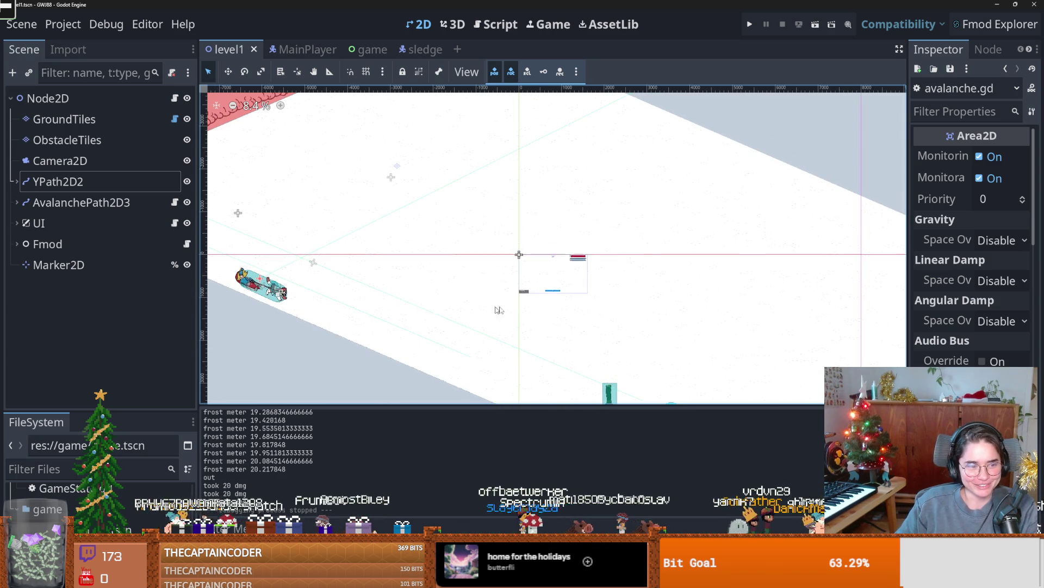
# - Peek inside AvalanchePath2D3 and Fmod in the Scene dock, then expand the UI node
pyautogui.scroll(1, 391, 287)
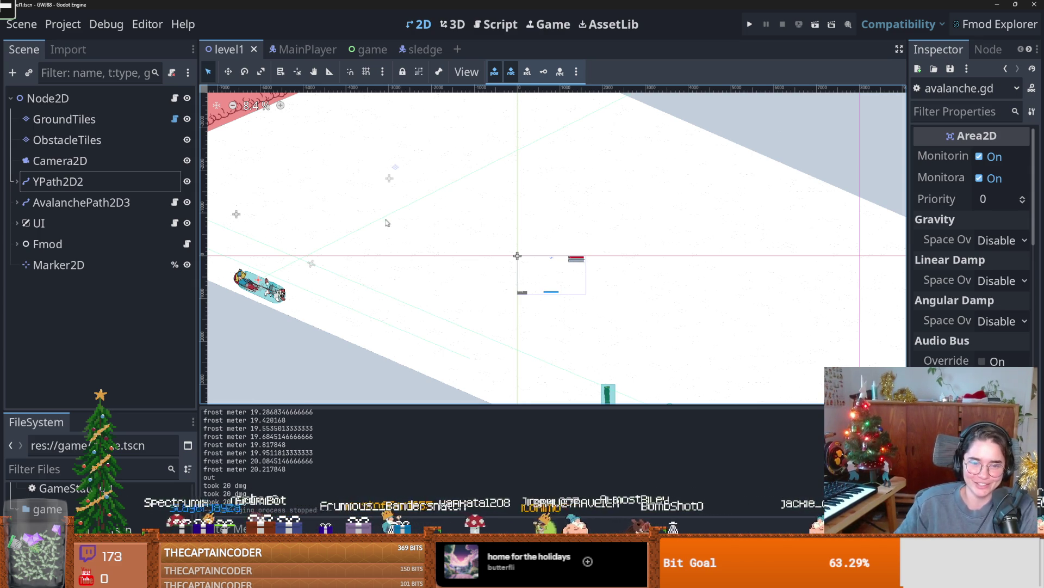
pyautogui.hscroll(-2, 367, 258)
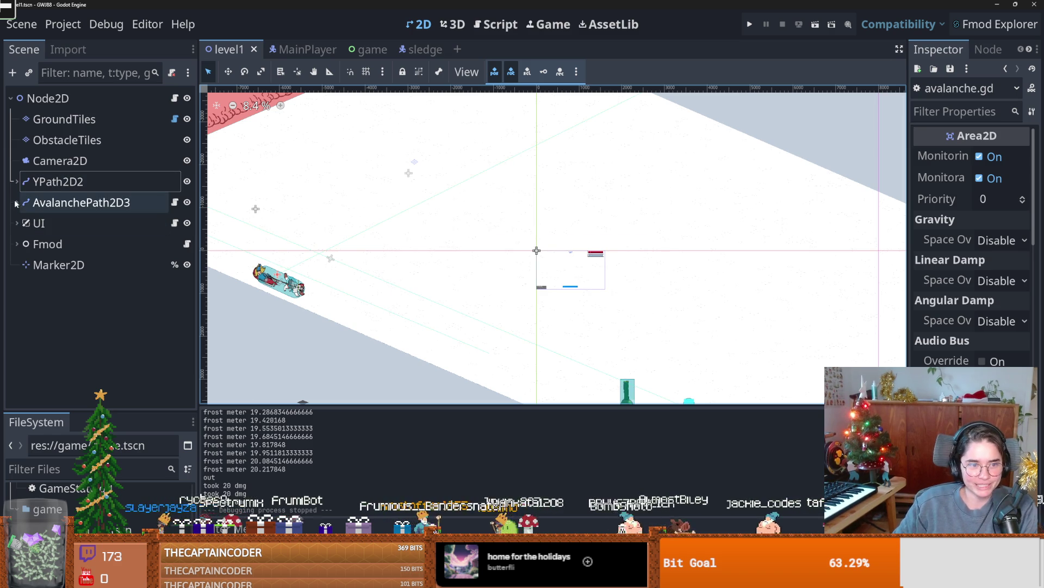
pyautogui.click(16, 202)
pyautogui.click(17, 202)
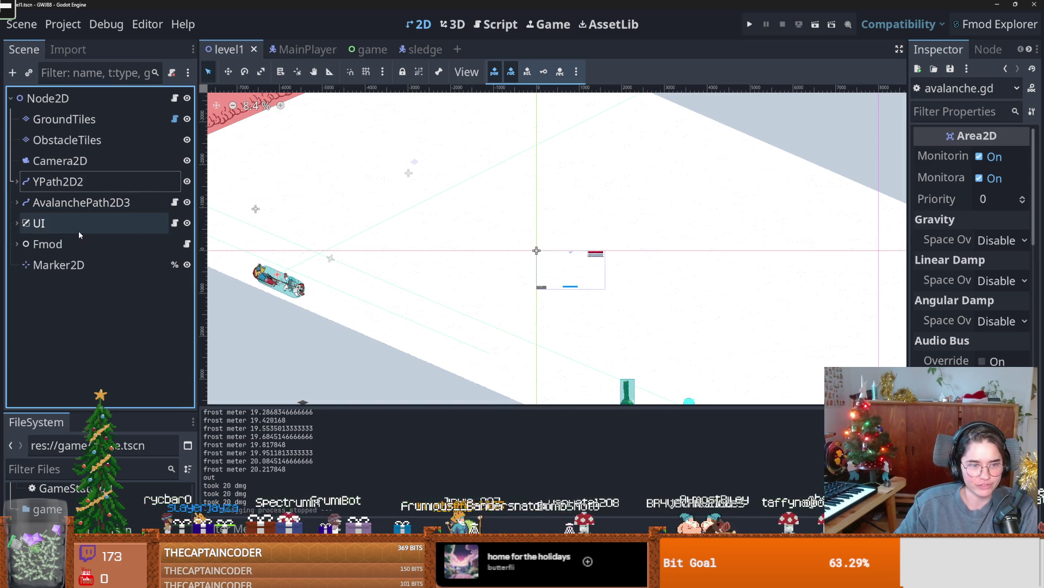
pyautogui.click(17, 243)
pyautogui.click(17, 244)
pyautogui.click(17, 223)
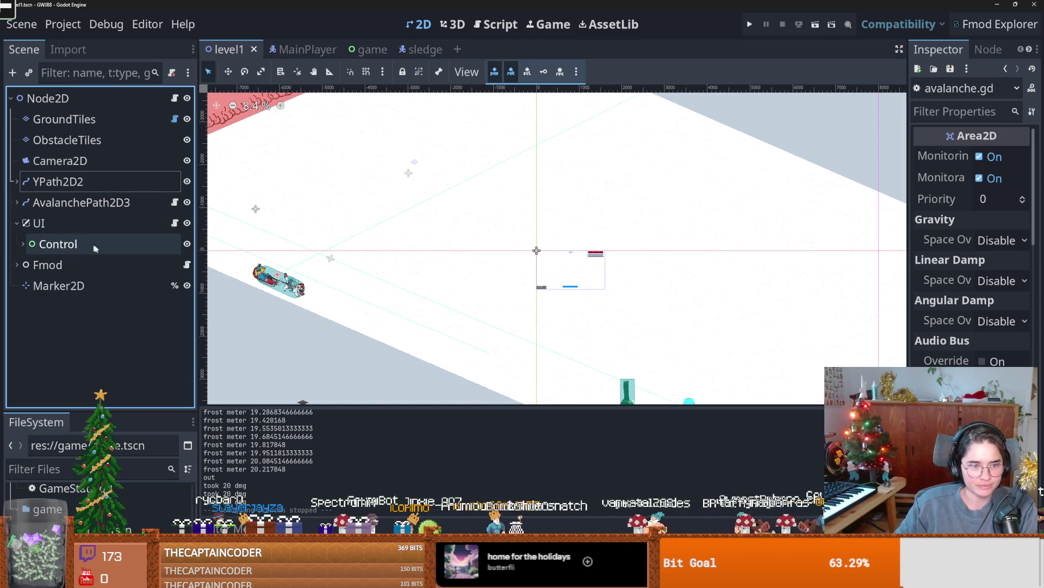
# - Open UI's ui.gd script, add a blank line after line 11, save, then view patacones images
pyautogui.click(22, 244)
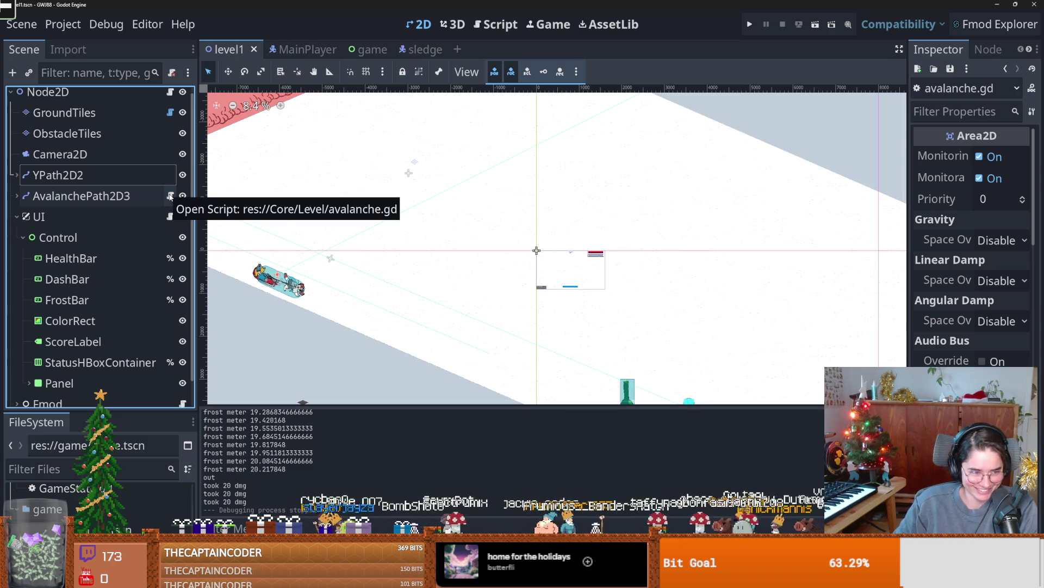
pyautogui.click(170, 216)
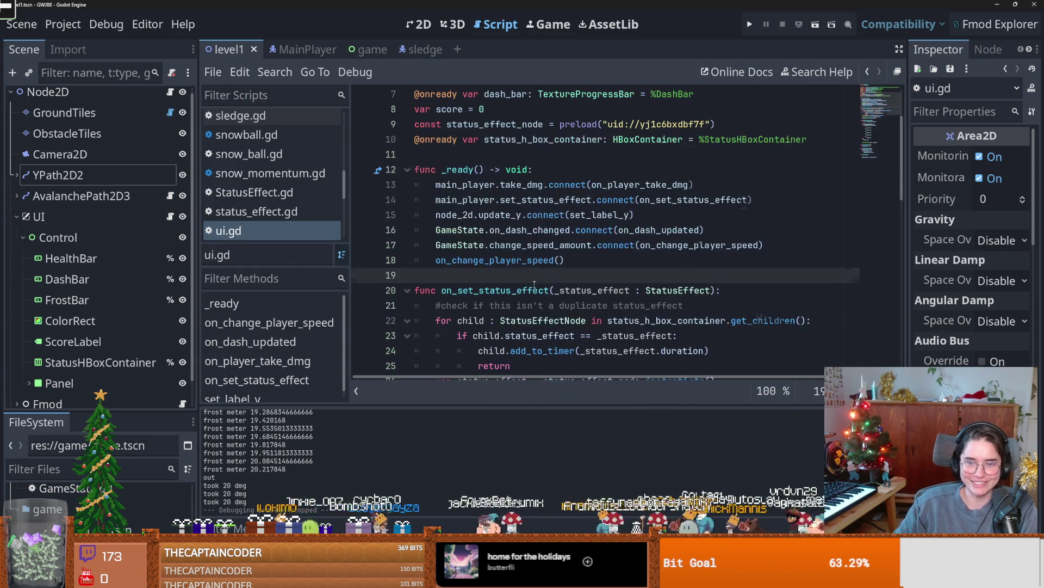
pyautogui.click(456, 155)
pyautogui.press('Return')
pyautogui.hotkey('ctrl', 's')
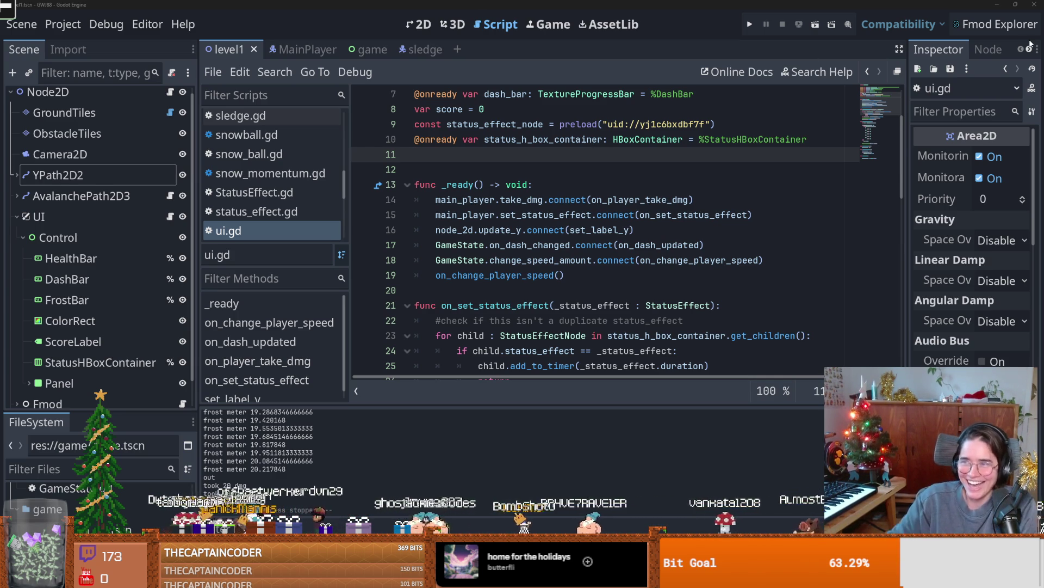
pyautogui.hotkey('alt', 'Tab')
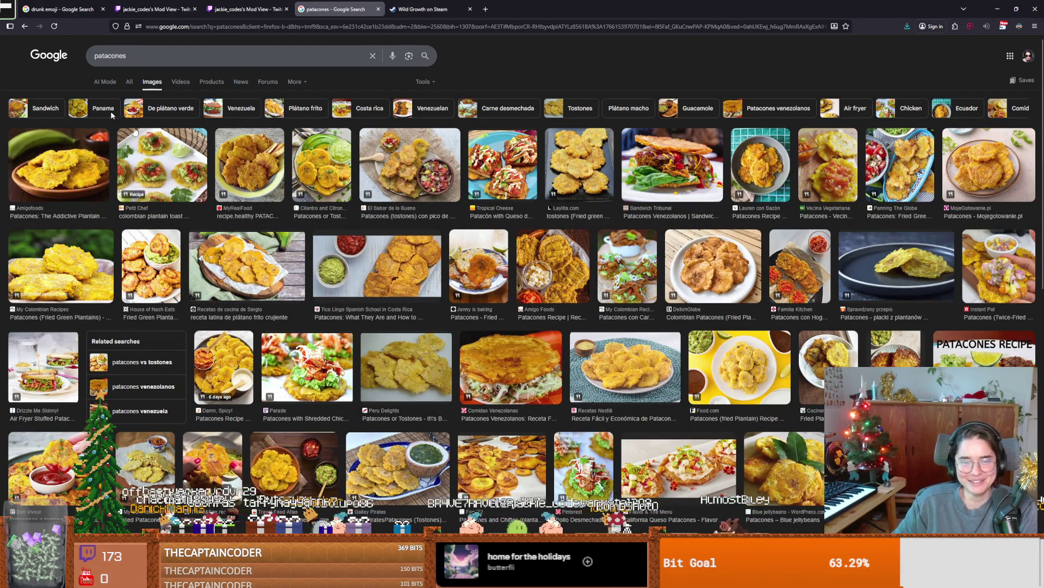
# - Preview the green plantains photo in Google Images, then come back to ui.gd
pyautogui.hotkey('alt', 'Tab')
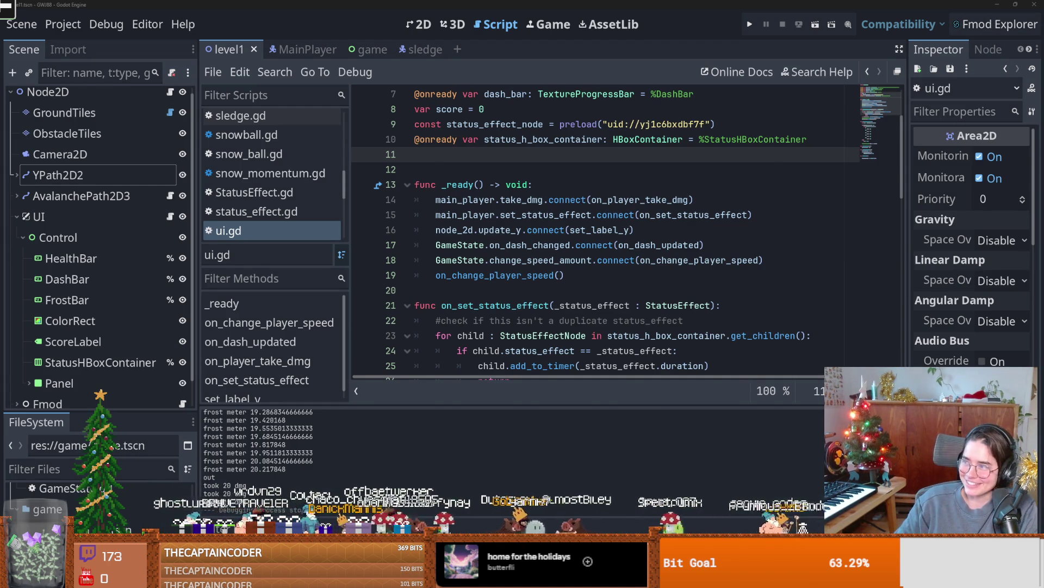
pyautogui.hotkey('alt', 'Tab')
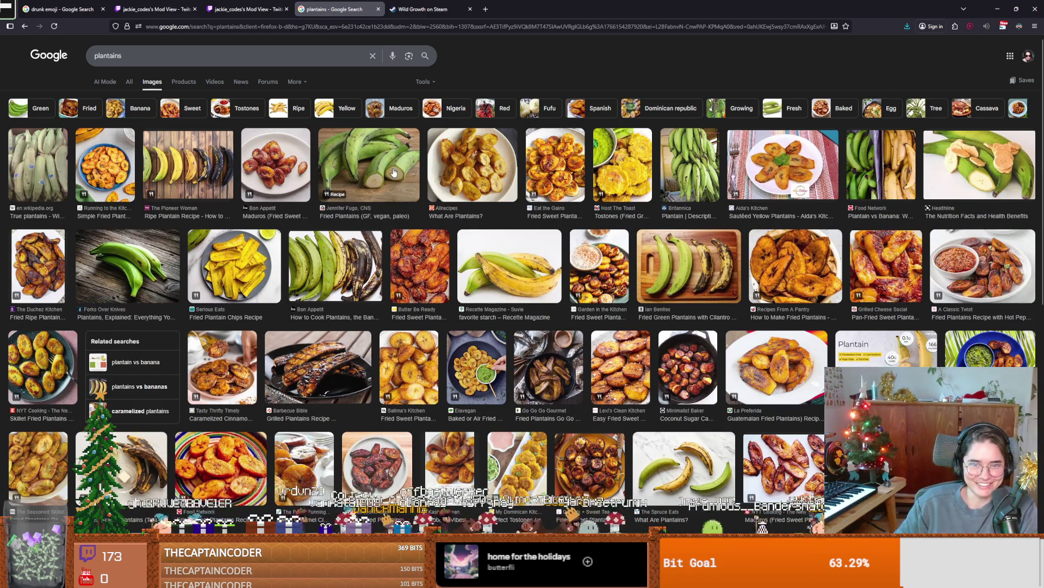
pyautogui.click(681, 242)
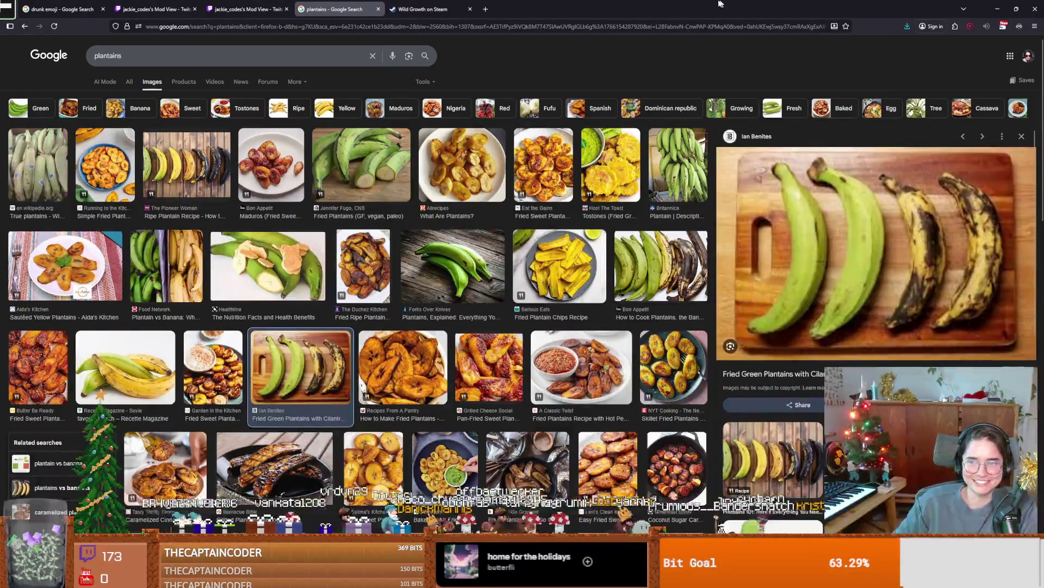
pyautogui.hotkey('alt', 'Tab')
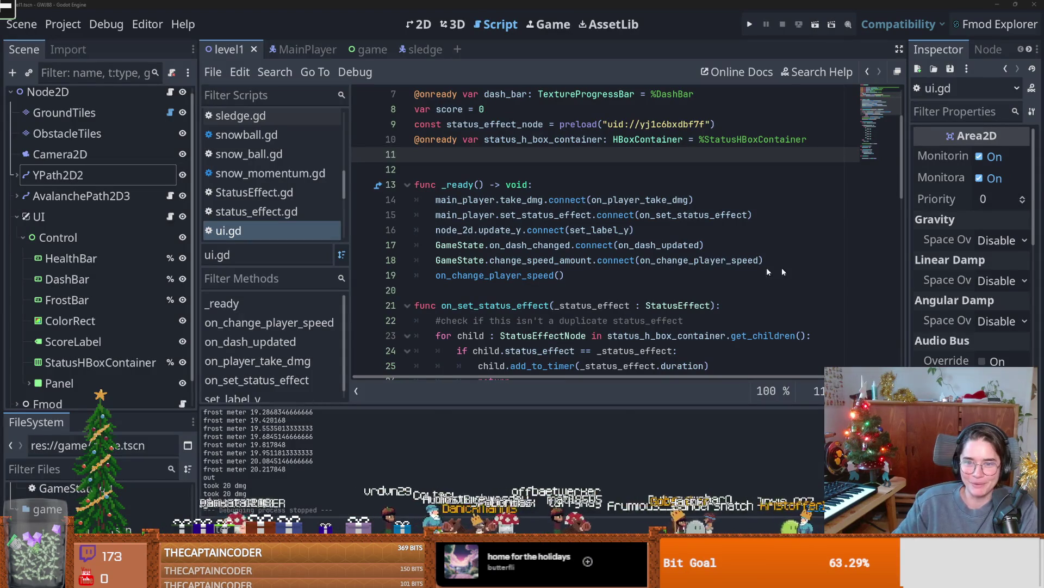
# - Save ui.gd, delete the extra blank line after line 10, and return to the plantain image results
pyautogui.press('Down')
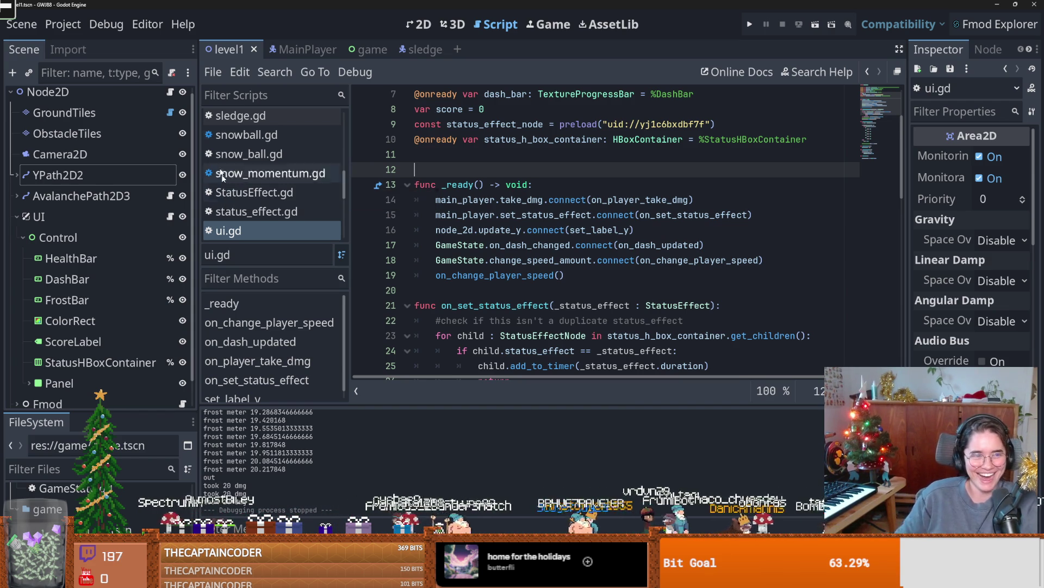
pyautogui.click(463, 215)
pyautogui.hotkey('ctrl', 's')
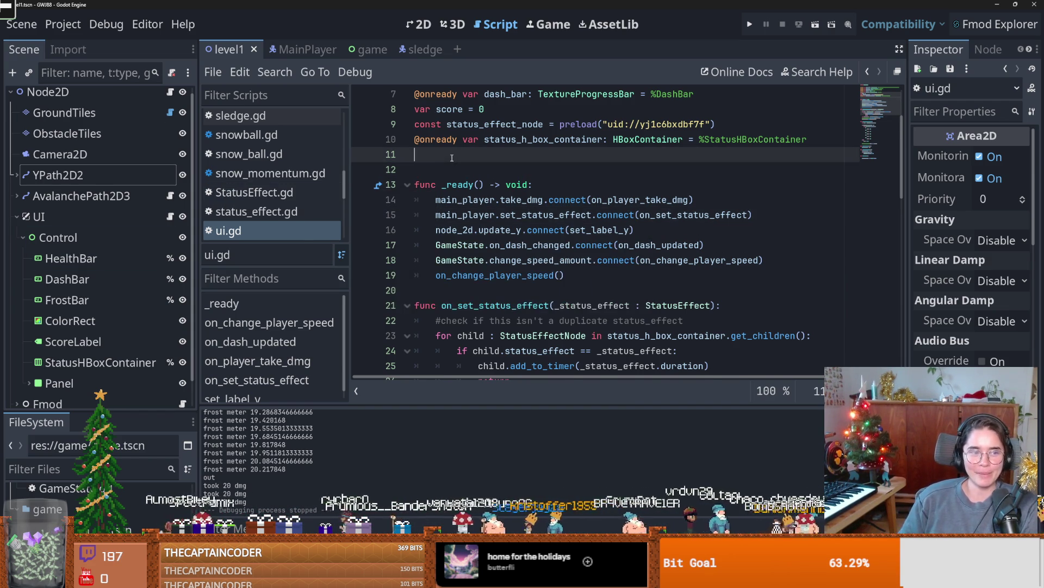
pyautogui.click(452, 157)
pyautogui.press('BackSpace')
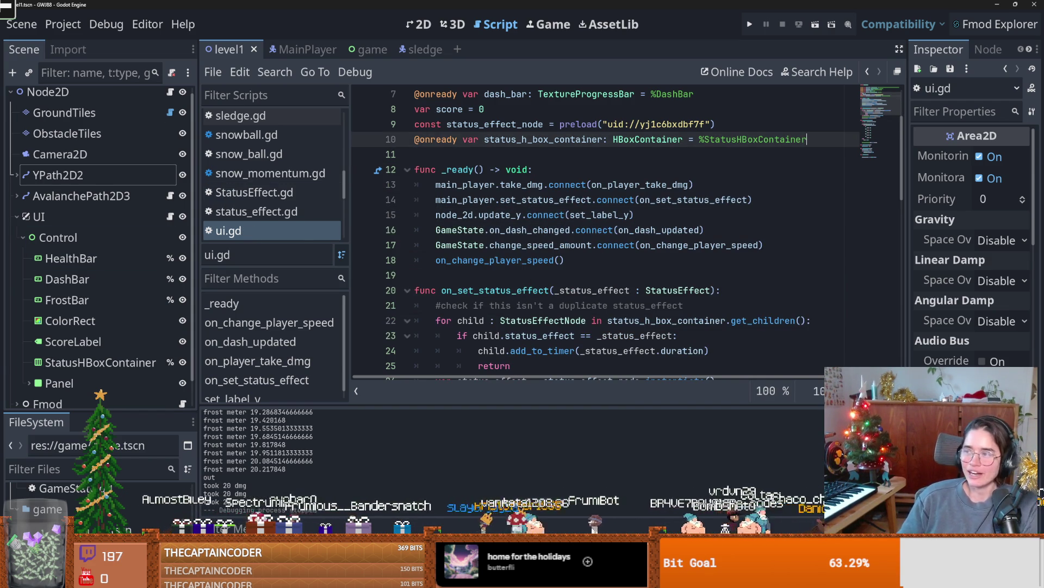
pyautogui.hotkey('alt', 'Tab')
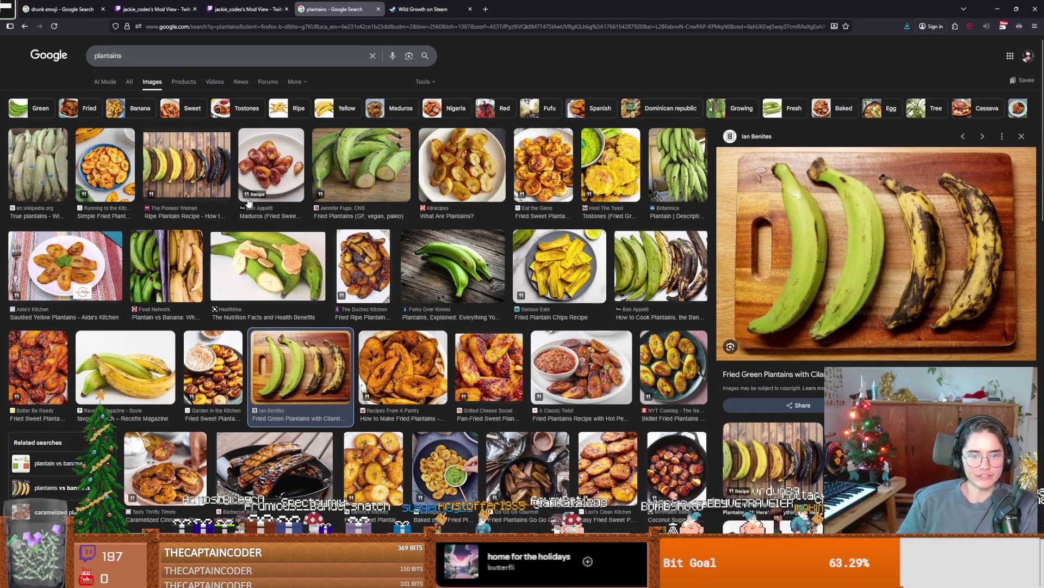
# - Preview the ripe, sautéed and fried plantain image results
pyautogui.click(174, 180)
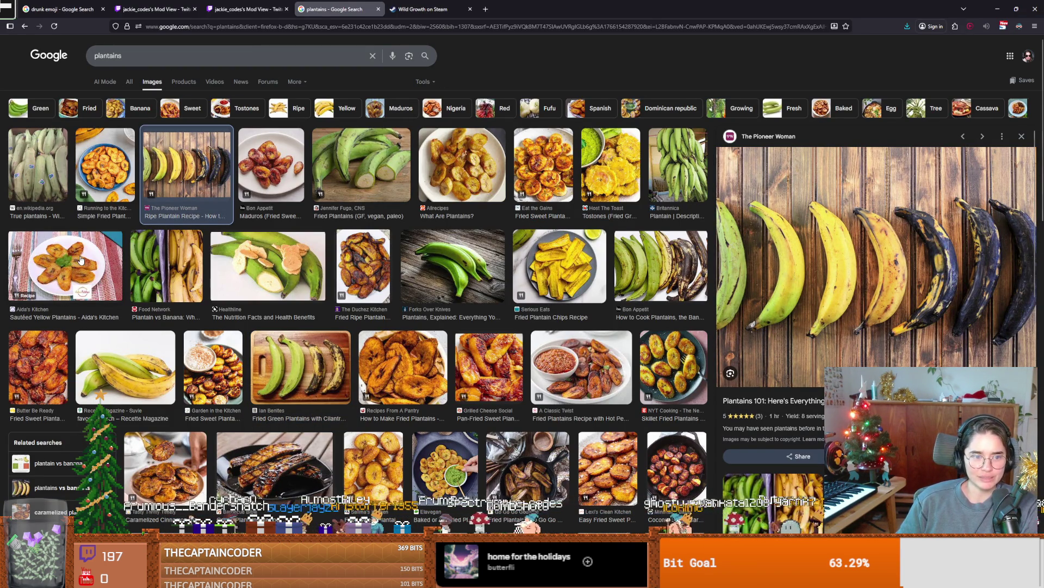
pyautogui.click(87, 272)
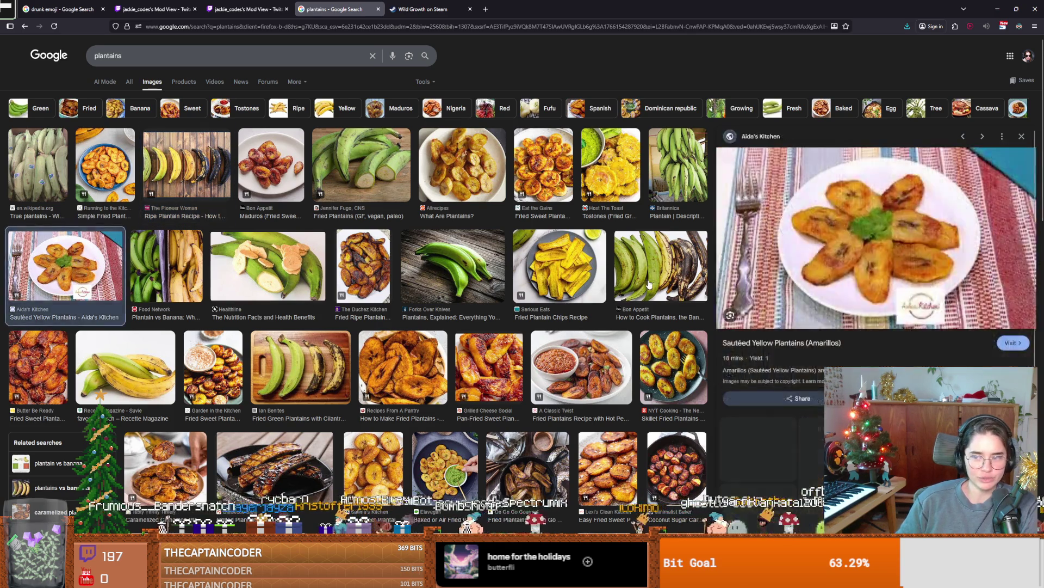
pyautogui.press('Escape')
pyautogui.click(789, 265)
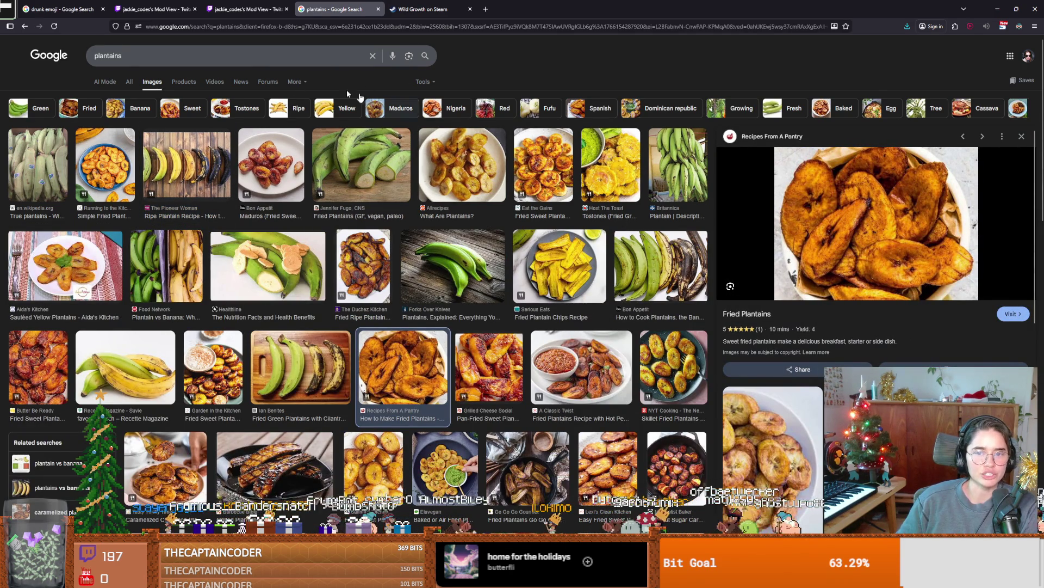
# - Search Google Images for 'plantains con arroz con frijoles'
pyautogui.click(216, 56)
pyautogui.write('c')
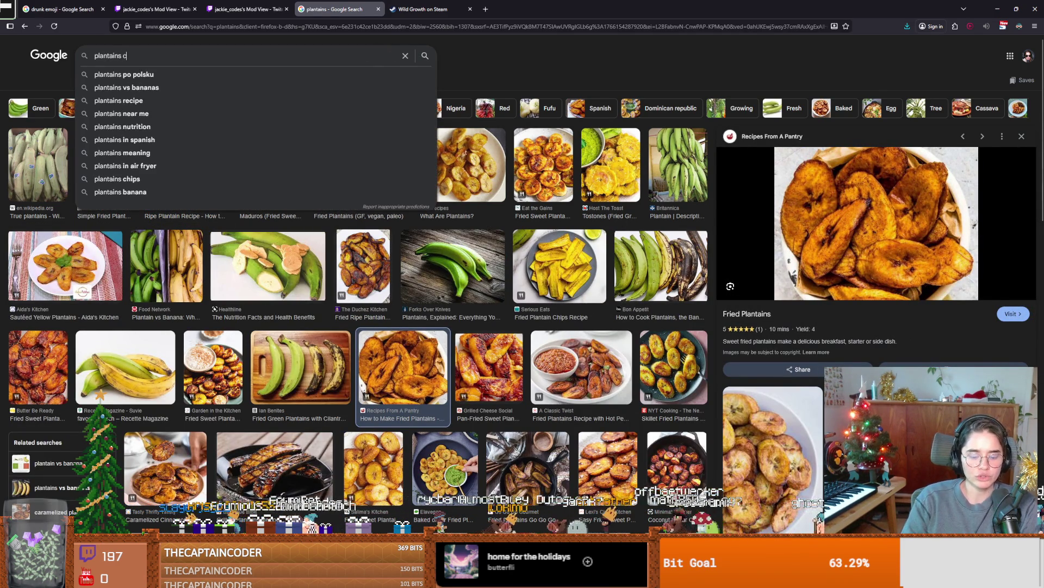
pyautogui.write('on arroz ')
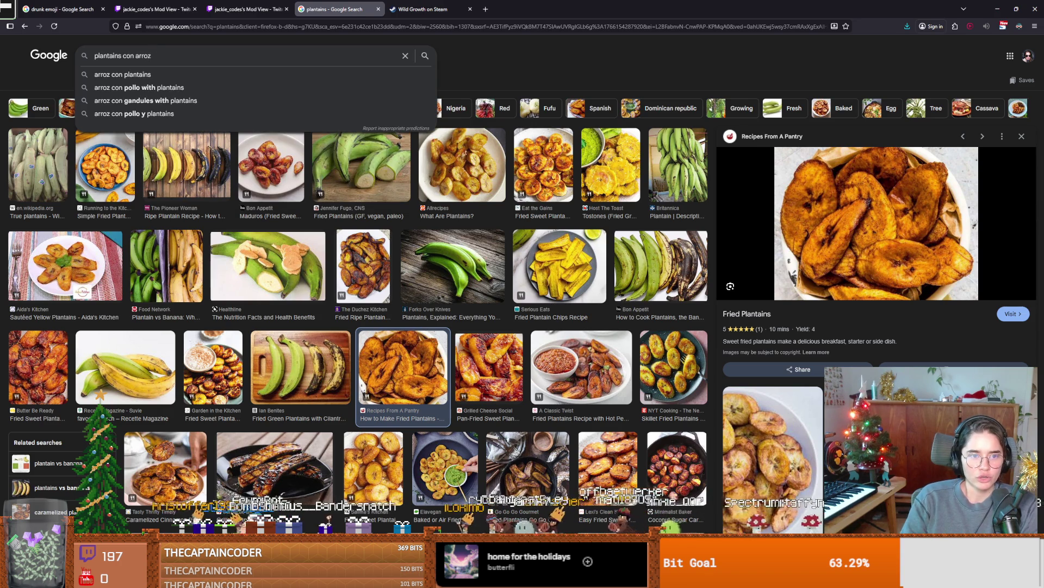
pyautogui.write('con frij')
pyautogui.write('olse')
pyautogui.press('BackSpace')
pyautogui.press('BackSpace')
pyautogui.write('es')
pyautogui.press('Return')
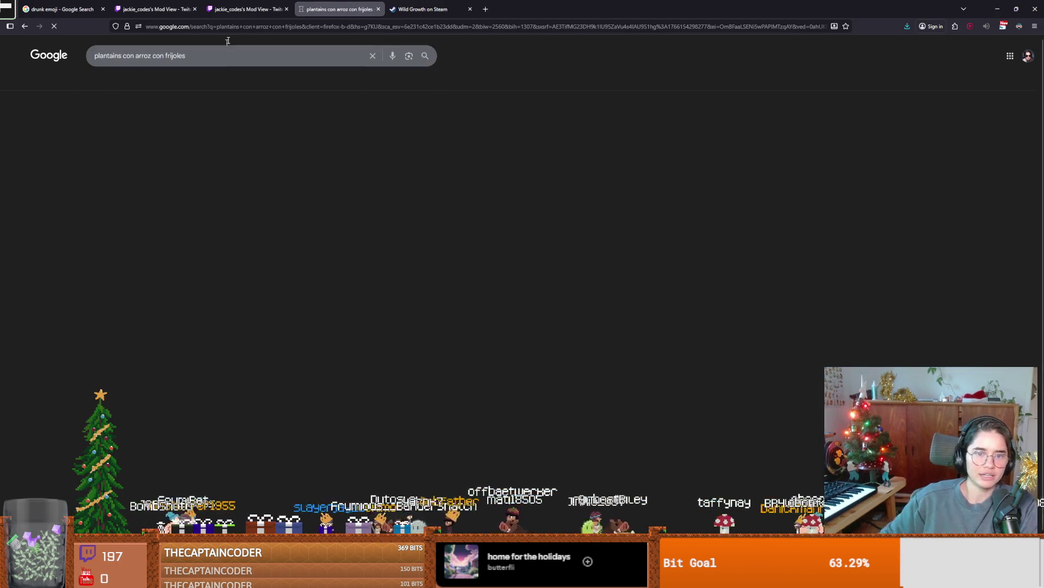
# - Preview the rice, black beans and plantains and frijoles negros images, then return to ui.gd's line 17
pyautogui.click(291, 180)
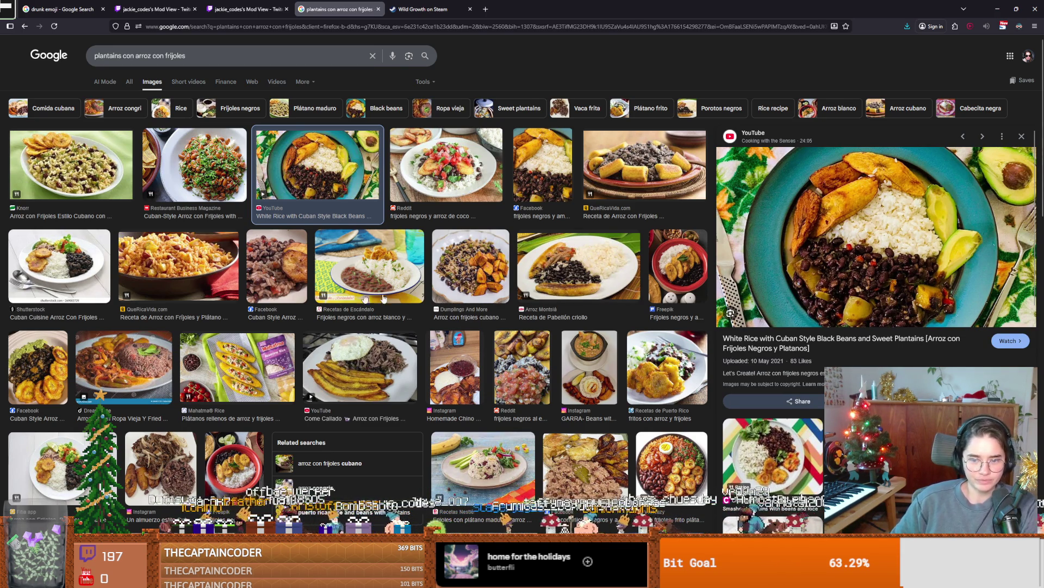
pyautogui.click(512, 341)
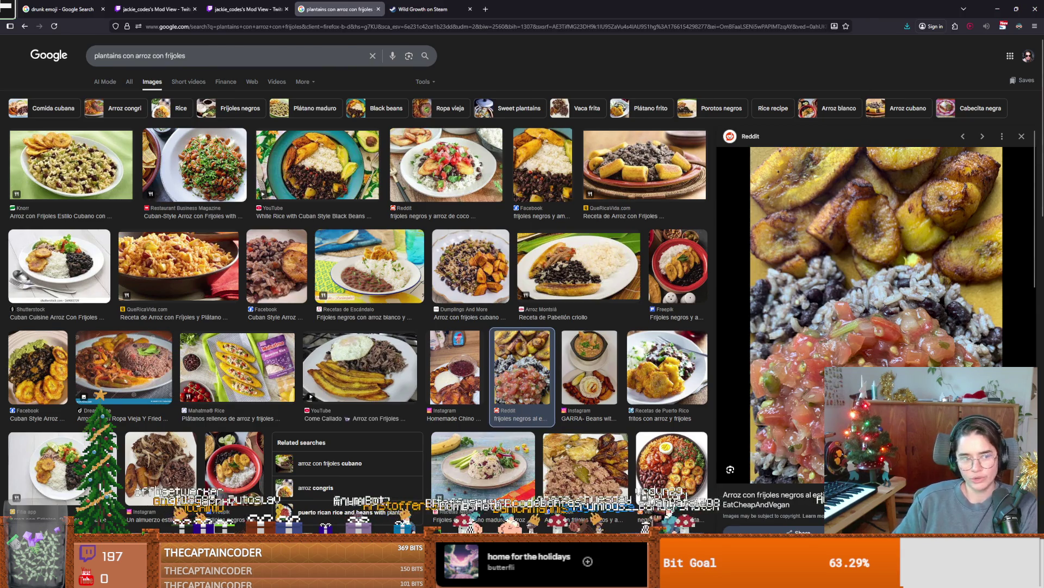
pyautogui.hotkey('alt', 'Tab')
pyautogui.click(616, 245)
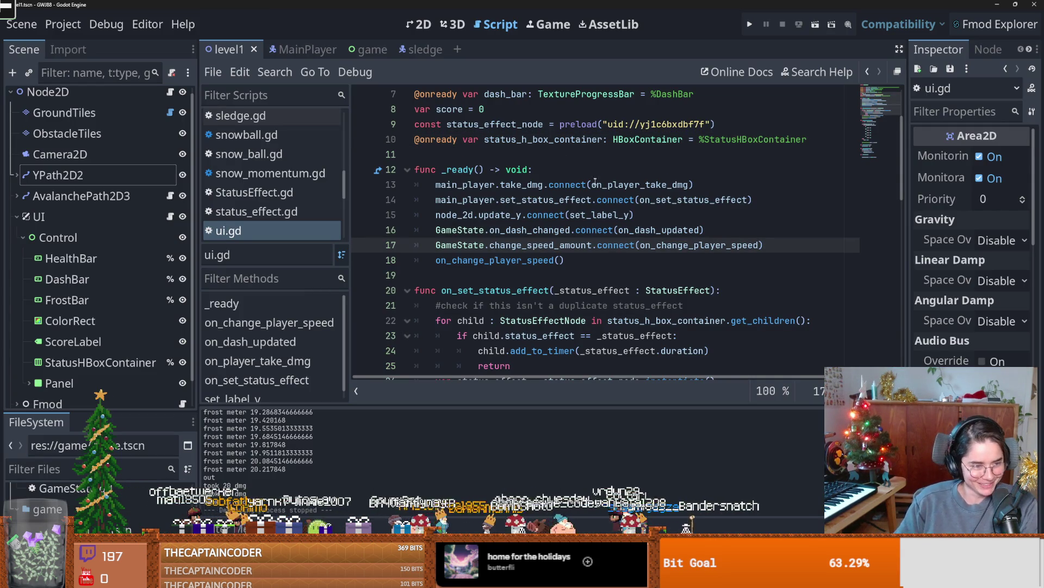
# - Save, then drag AvalanchePath2D3 into ui.gd to add its onready variable
pyautogui.hotkey('ctrl', 's')
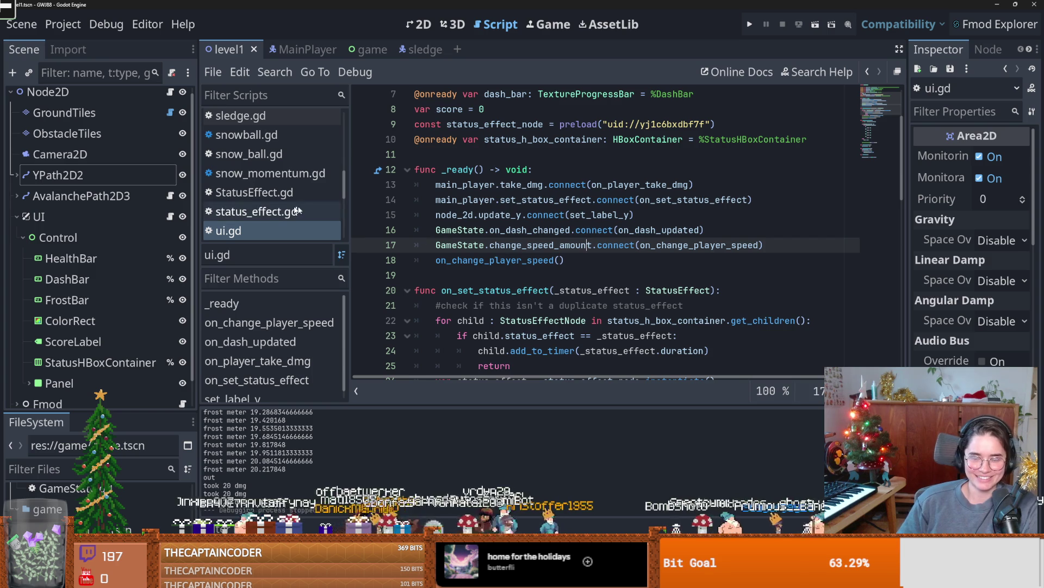
pyautogui.click(588, 260)
pyautogui.press('Return')
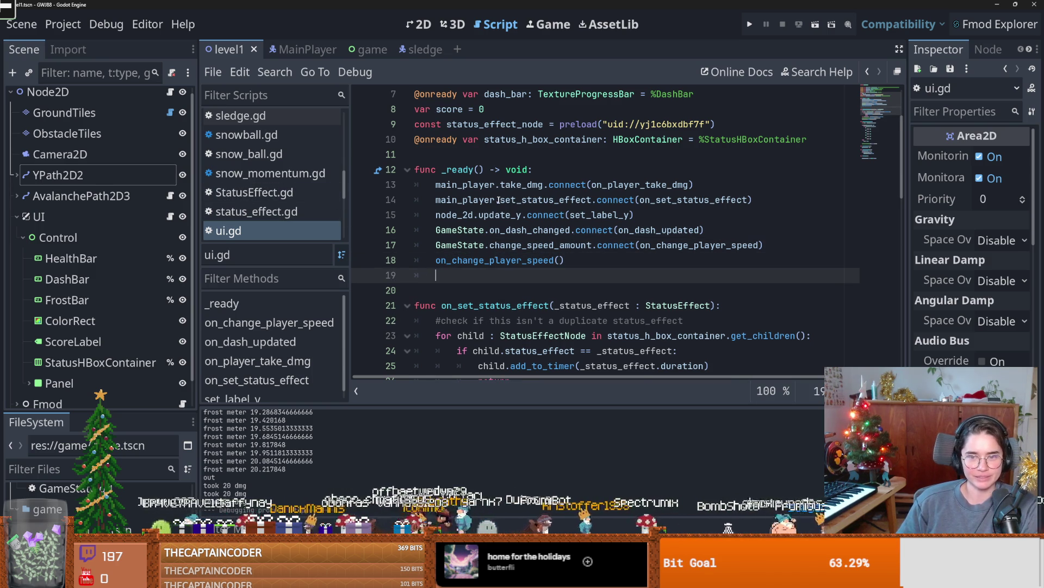
pyautogui.moveTo(109, 196)
pyautogui.mouseDown()
pyautogui.moveTo(455, 174)
pyautogui.moveTo(419, 157)
pyautogui.mouseUp()
# - Add 'avalanche_path_2d_3.change_frost.connect(' on a new line in _ready and save ui.gd
pyautogui.click(592, 272)
pyautogui.press('Return')
pyautogui.write('avalanche_path_2d_3')
pyautogui.write('.incre')
pyautogui.press('BackSpace')
pyautogui.press('BackSpace')
pyautogui.press('BackSpace')
pyautogui.write('chan')
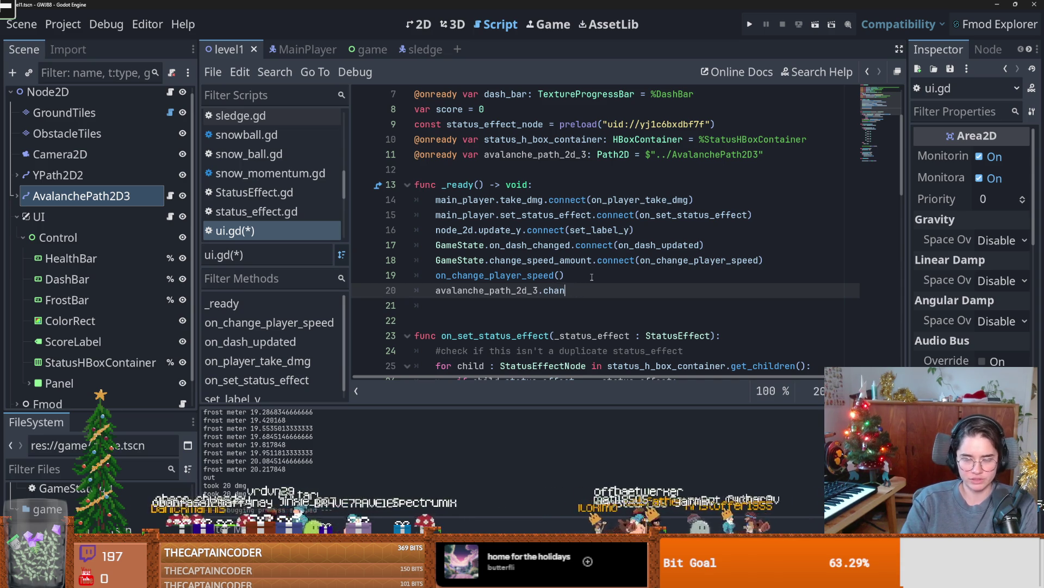
pyautogui.write('ge_frost')
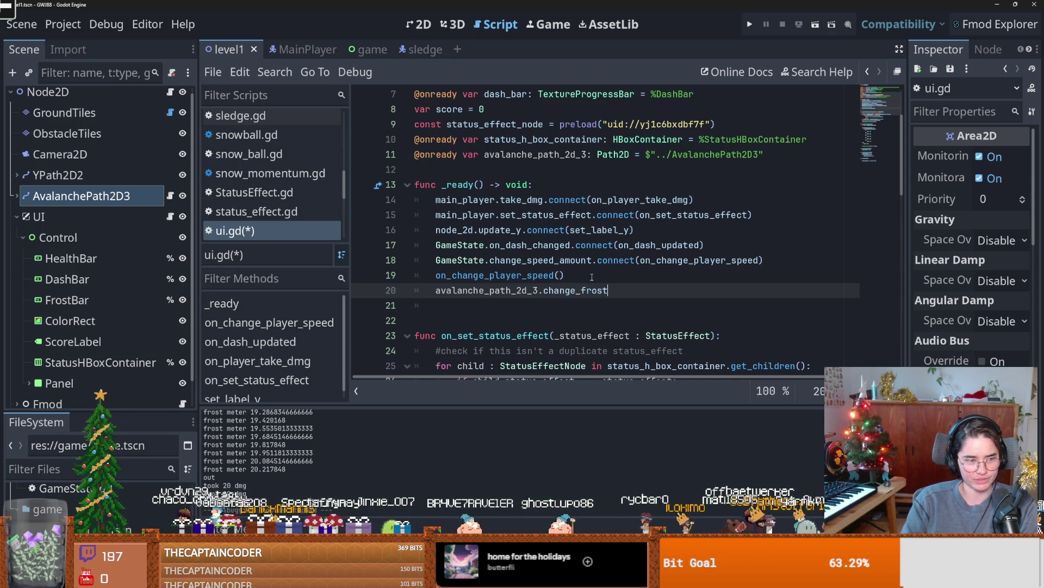
pyautogui.write('.connect(')
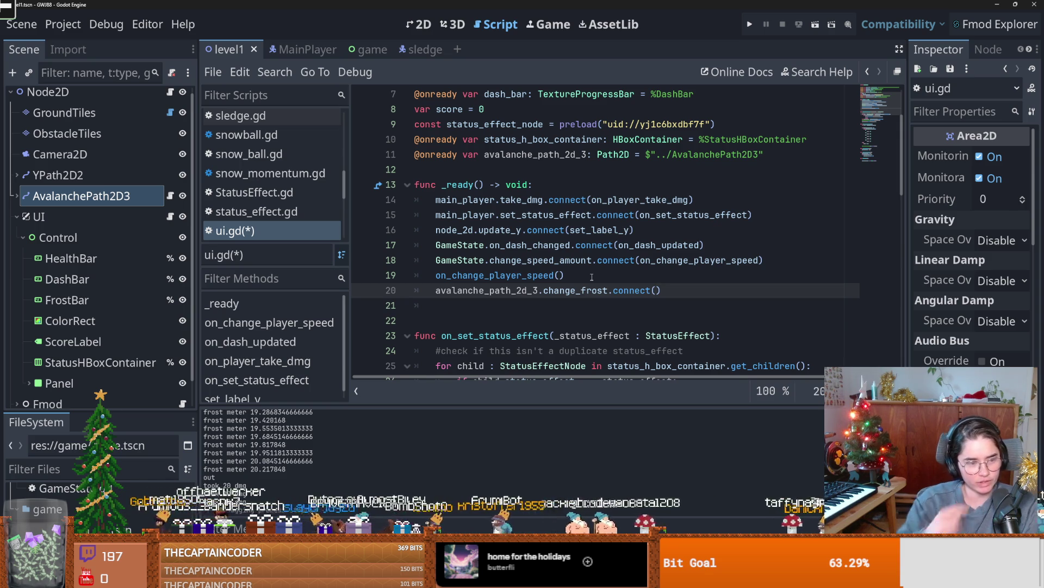
pyautogui.hotkey('ctrl', 's')
pyautogui.click(482, 317)
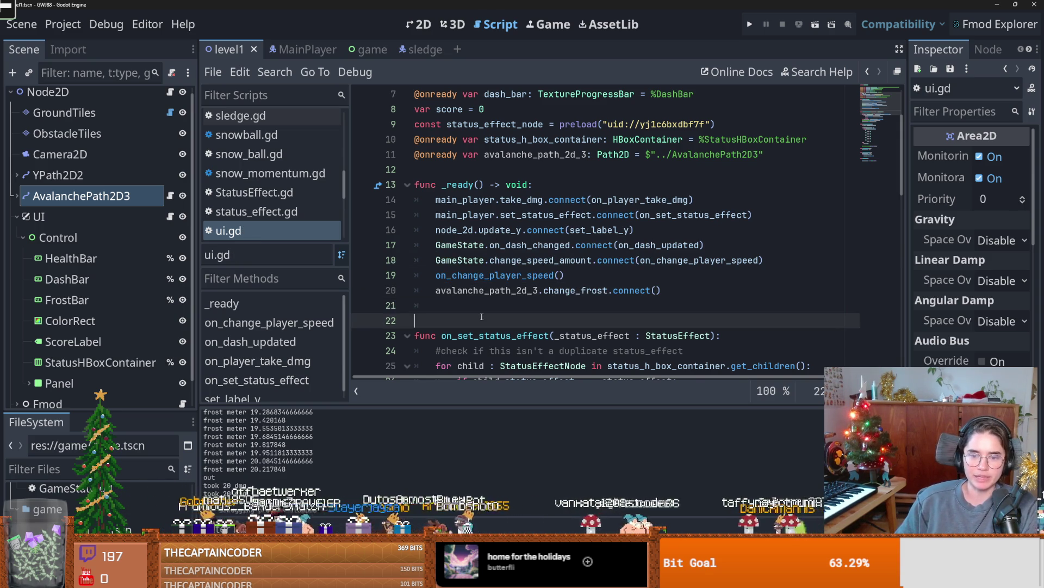
# - Add a blank line below _ready and type 'func' on line 22
pyautogui.press('Return')
pyautogui.click(443, 325)
pyautogui.write('func')
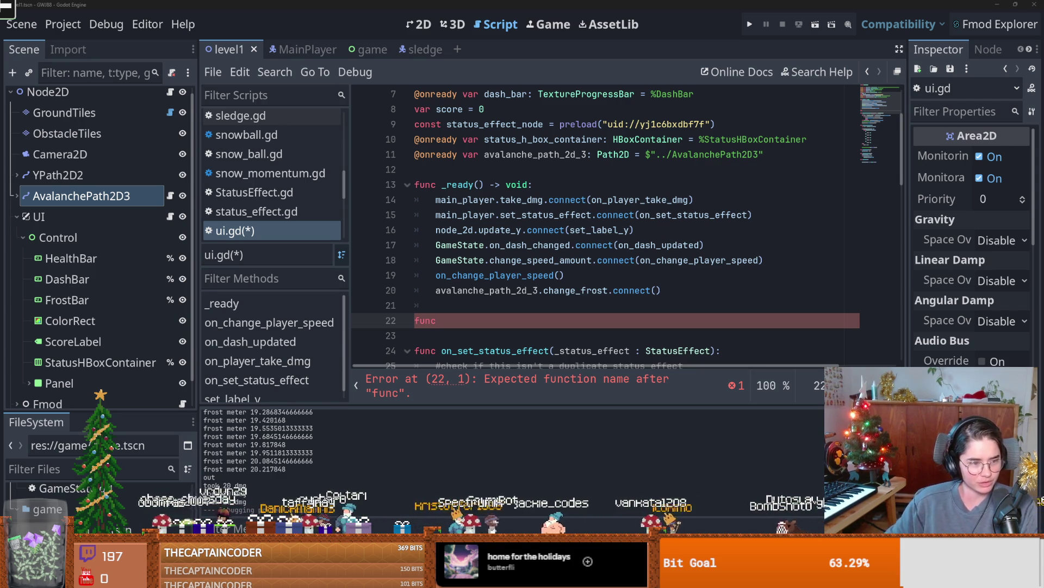
# - Type 'on_change_' after 'func' on line 22
pyautogui.click(482, 321)
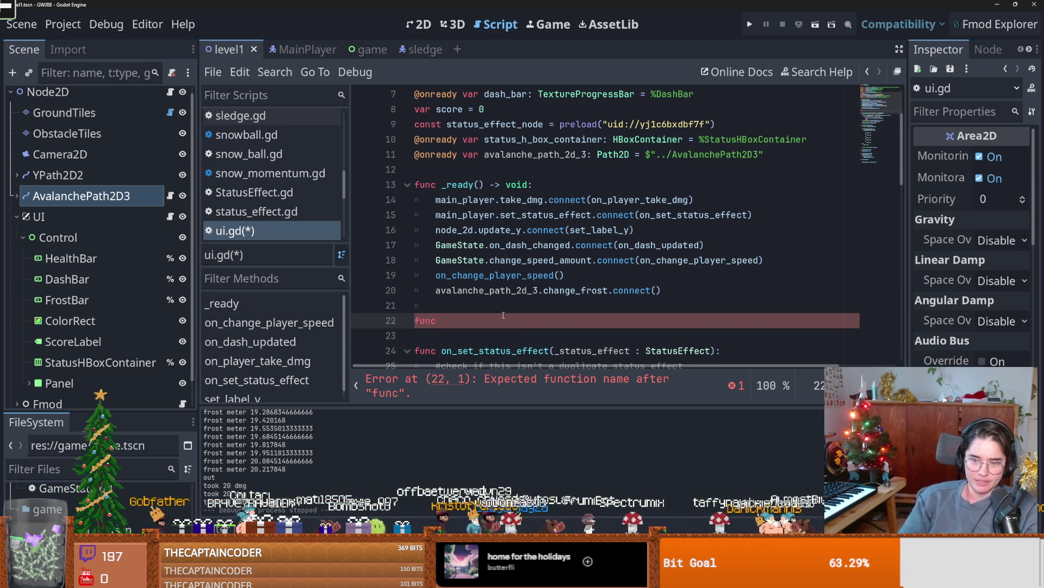
pyautogui.write('on_change_')
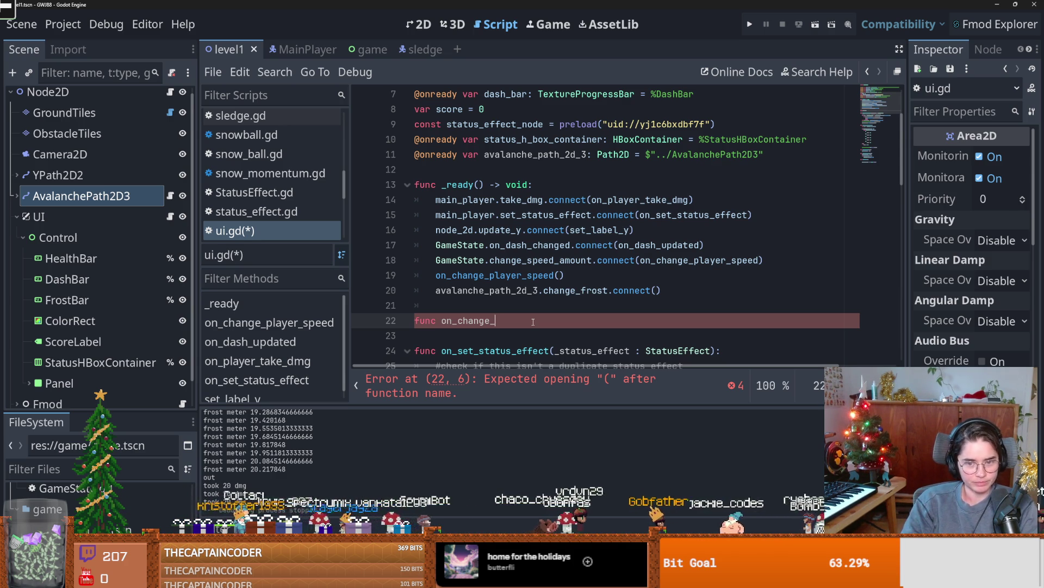
pyautogui.write('frost')
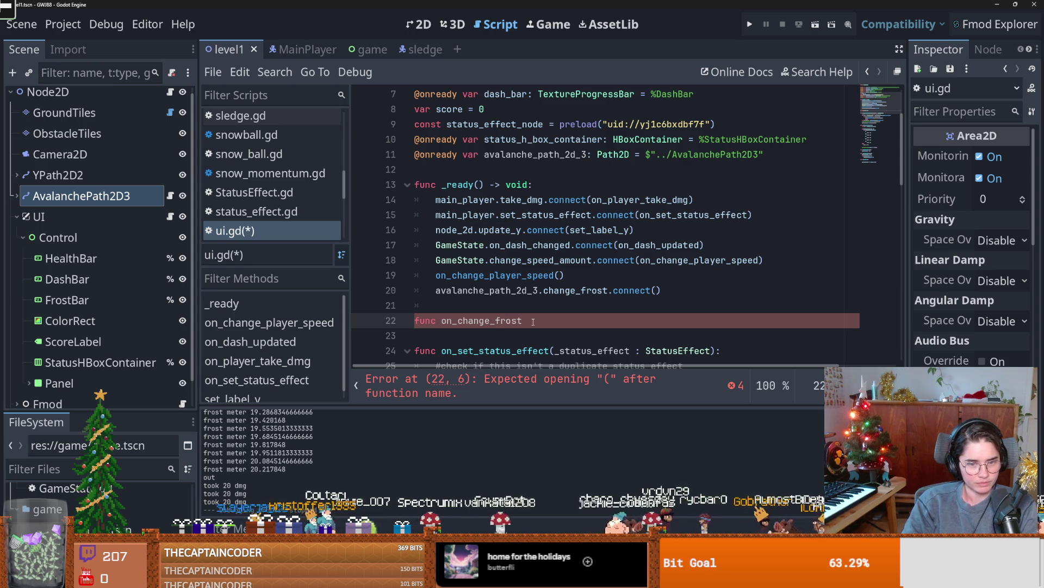
pyautogui.press('BackSpace')
pyautogui.press('BackSpace')
pyautogui.press('BackSpace')
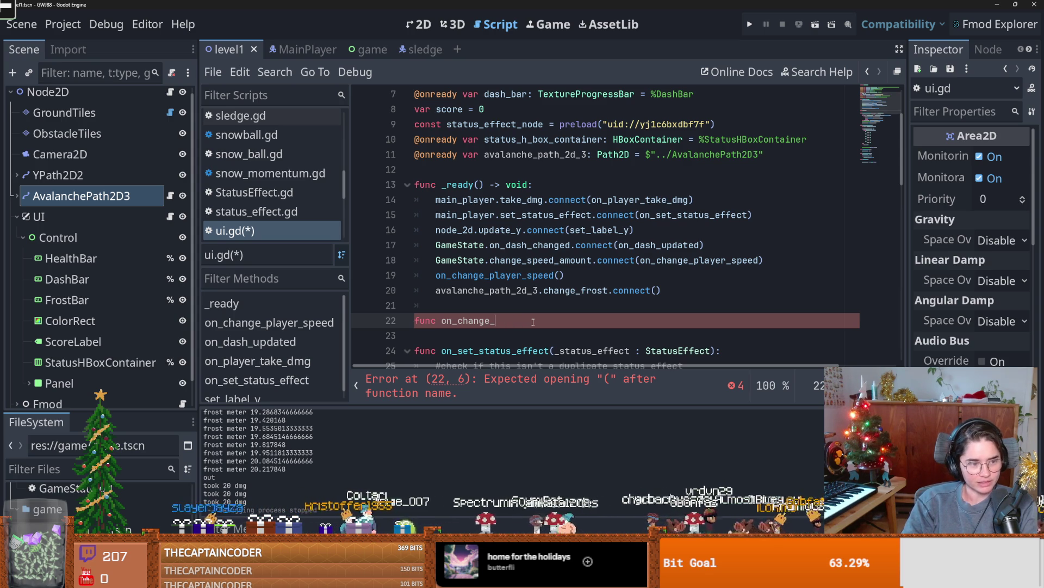
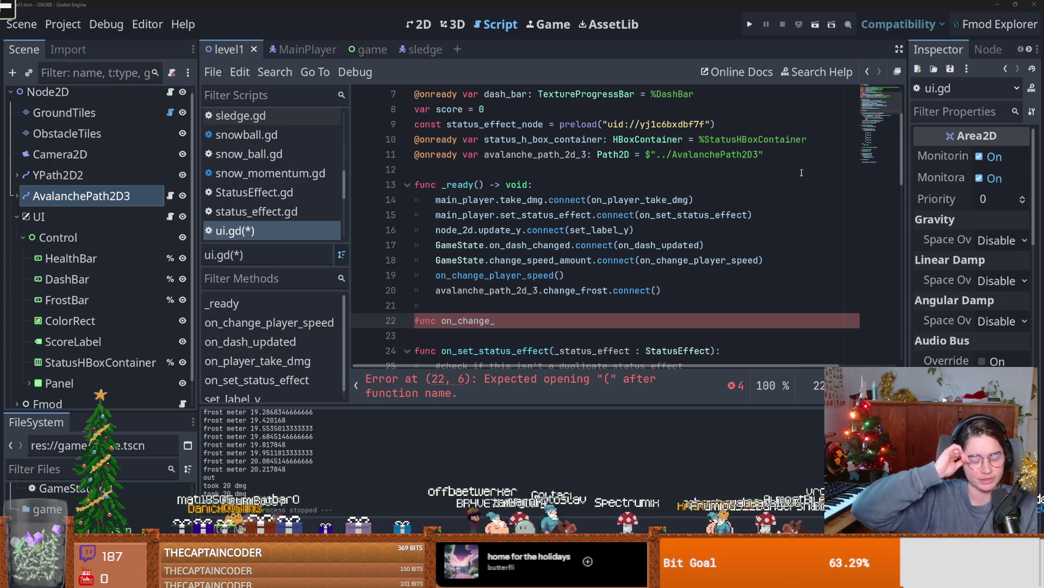
# - Save ui.gd, review lines 18 and 22, then switch to the browser's first cat video
pyautogui.hotkey('ctrl', 's')
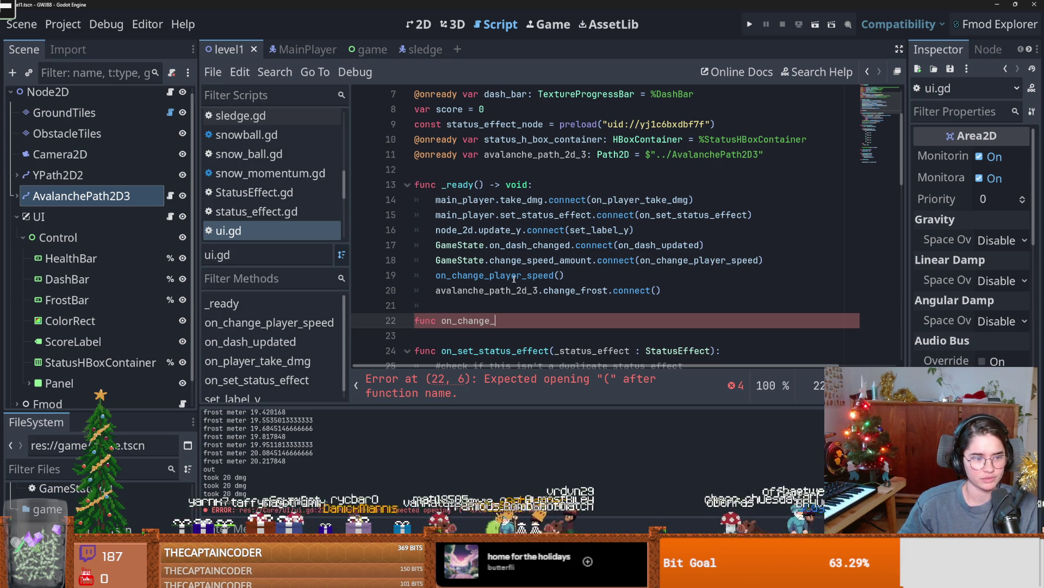
pyautogui.click(521, 260)
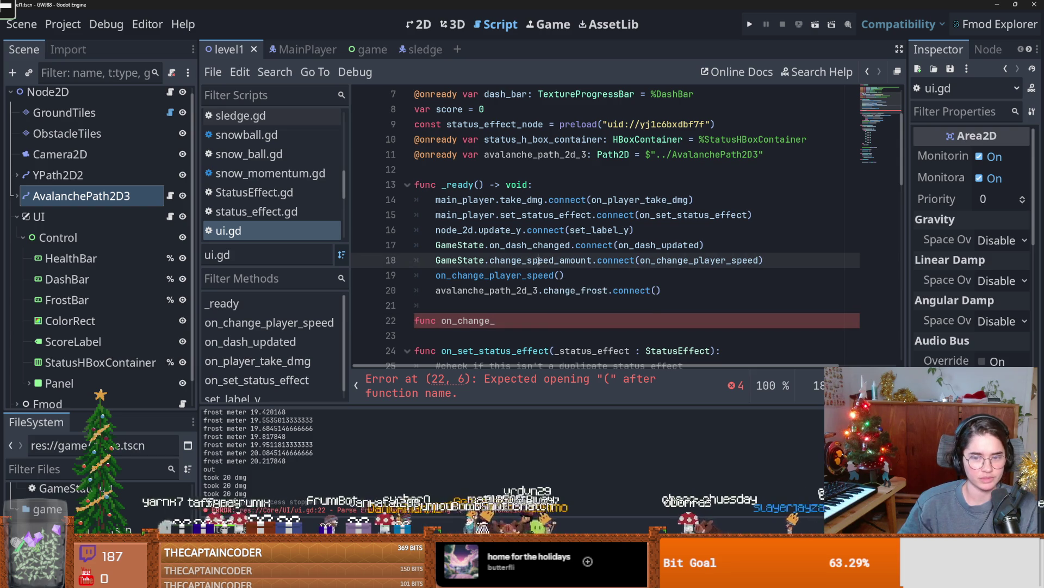
pyautogui.click(543, 321)
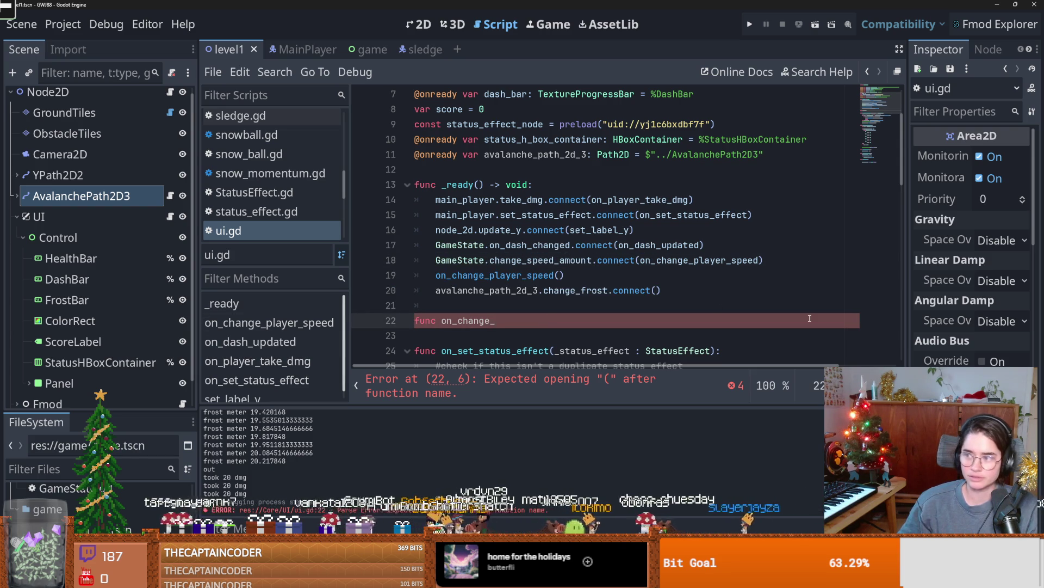
pyautogui.scroll(-2, 577, 275)
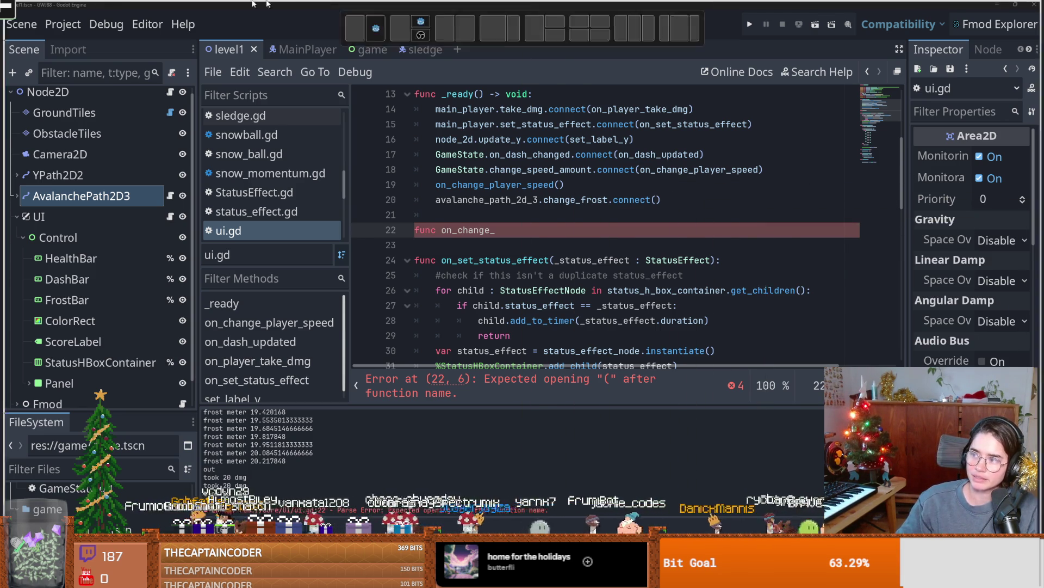
pyautogui.hotkey('alt', 'Tab')
pyautogui.click(392, 127)
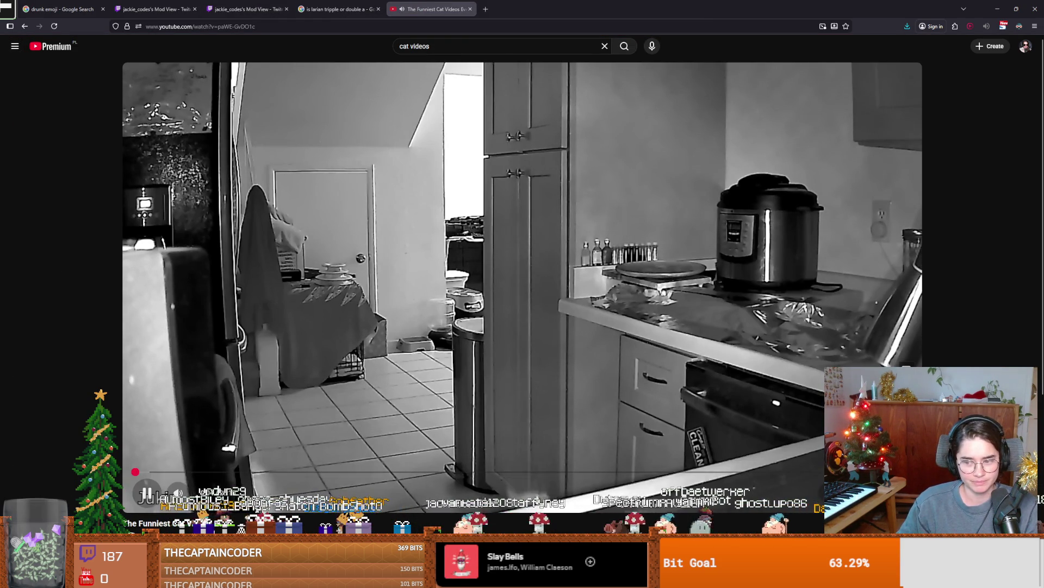
# - Watch the cat video full screen with three rewinds, then pause, exit full screen and return to Godot
pyautogui.press('f')
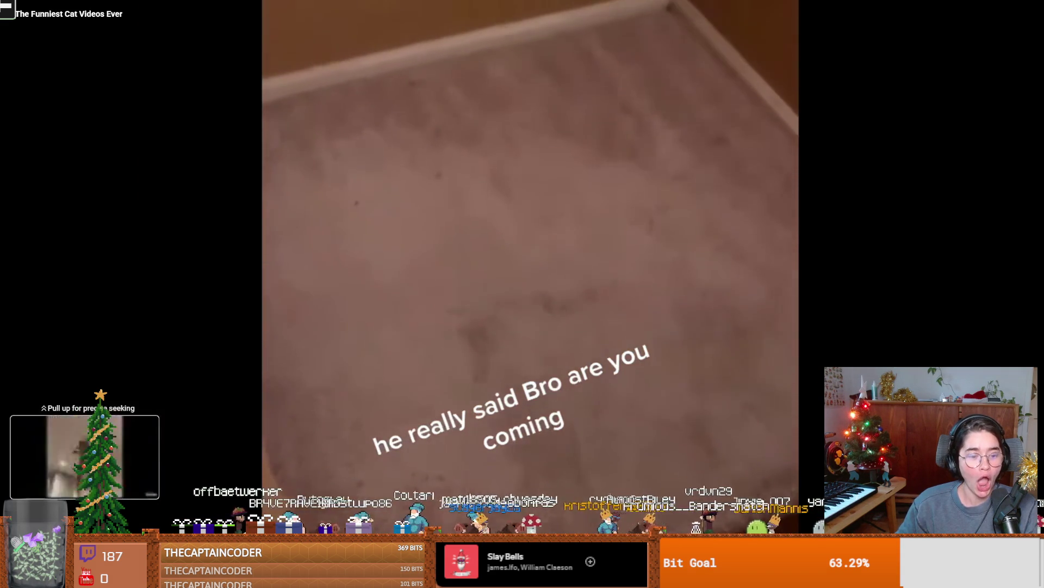
pyautogui.press('Left')
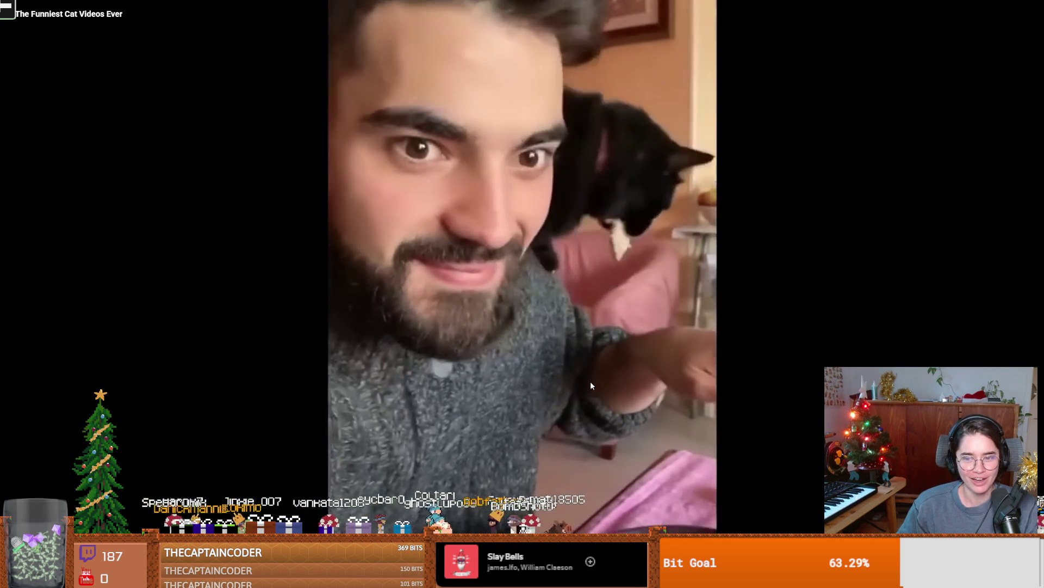
pyautogui.press('Left')
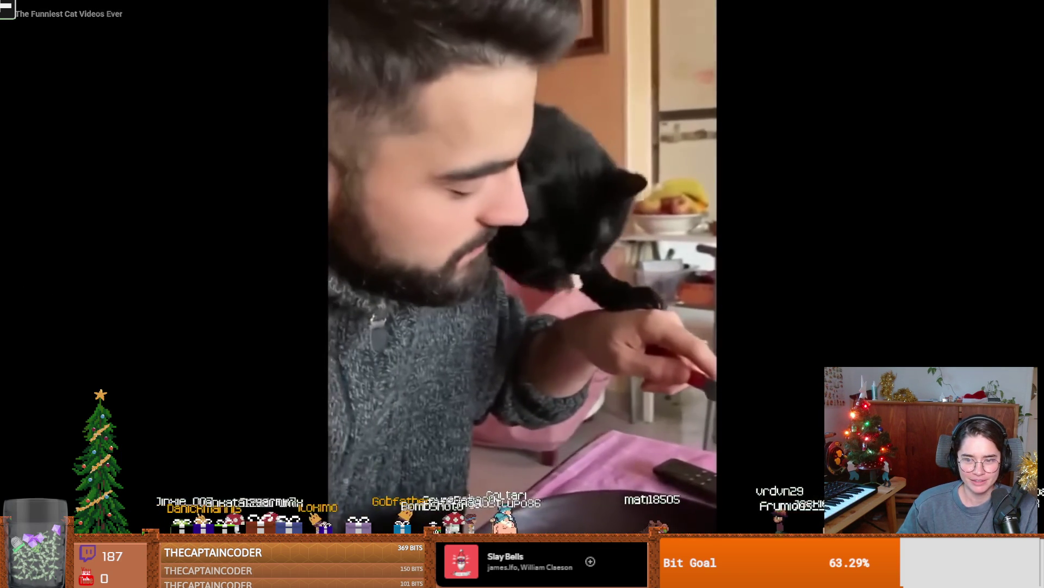
pyautogui.press('Left')
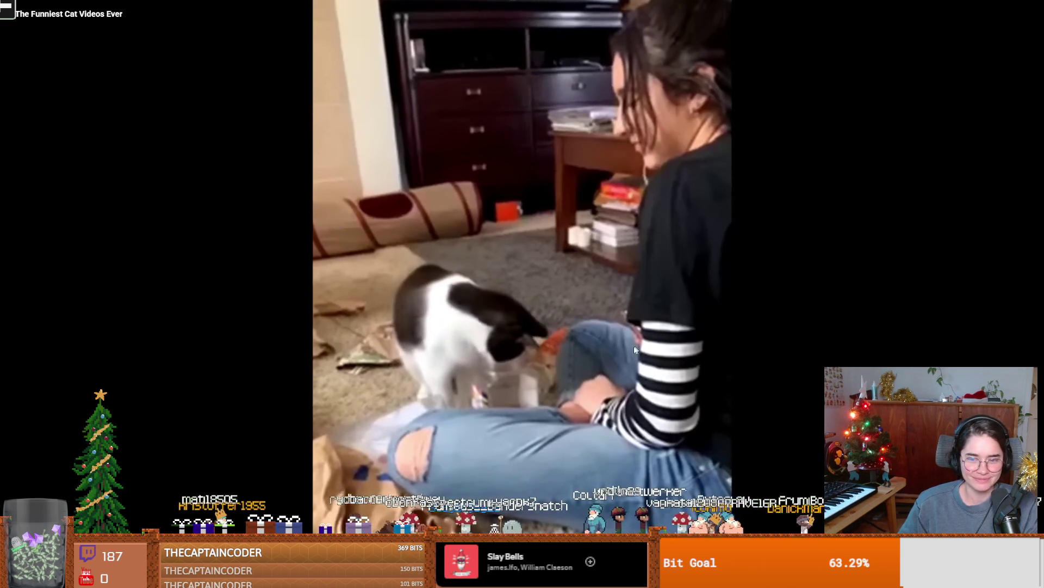
pyautogui.click(541, 321)
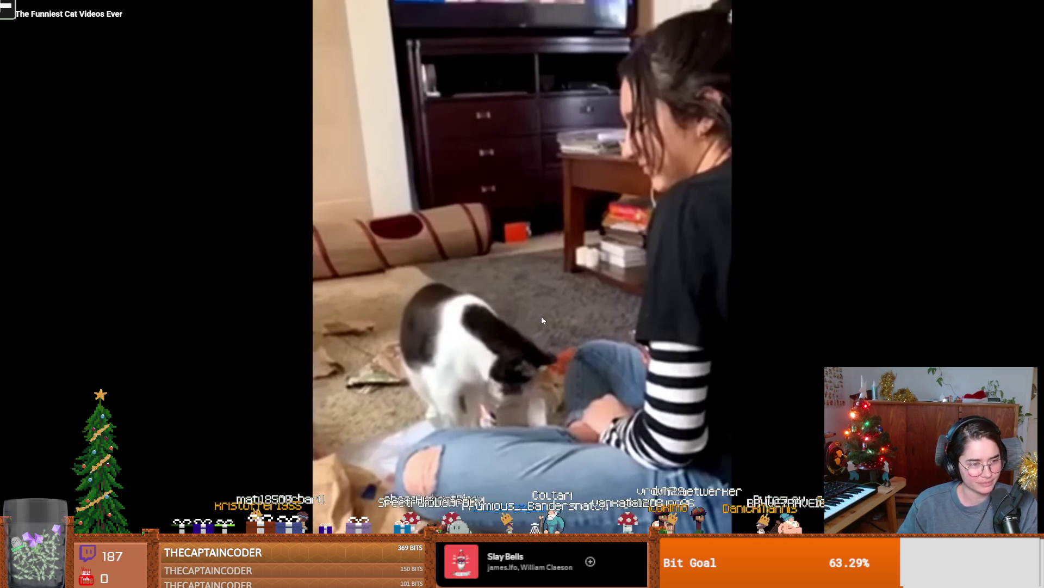
pyautogui.press('Escape')
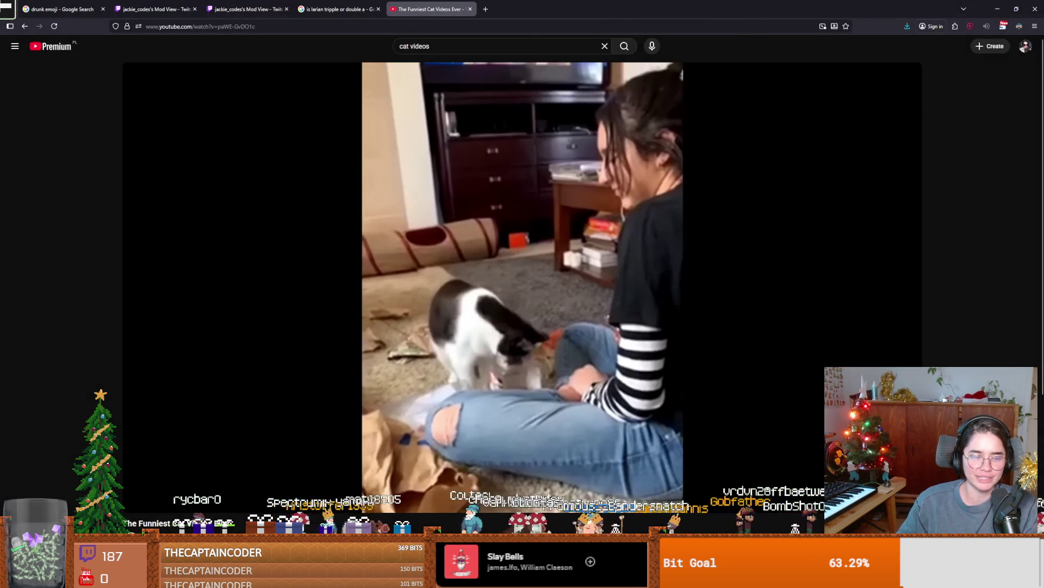
pyautogui.hotkey('alt', 'Tab')
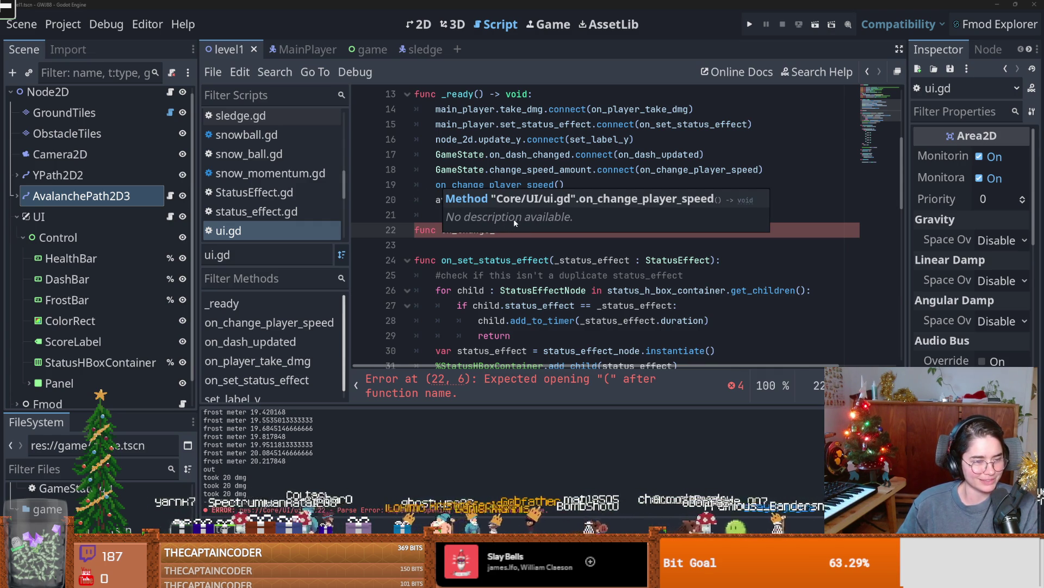
# - Complete line 22 as 'func on_change_frost():' with a pass body and save ui.gd
pyautogui.click(559, 260)
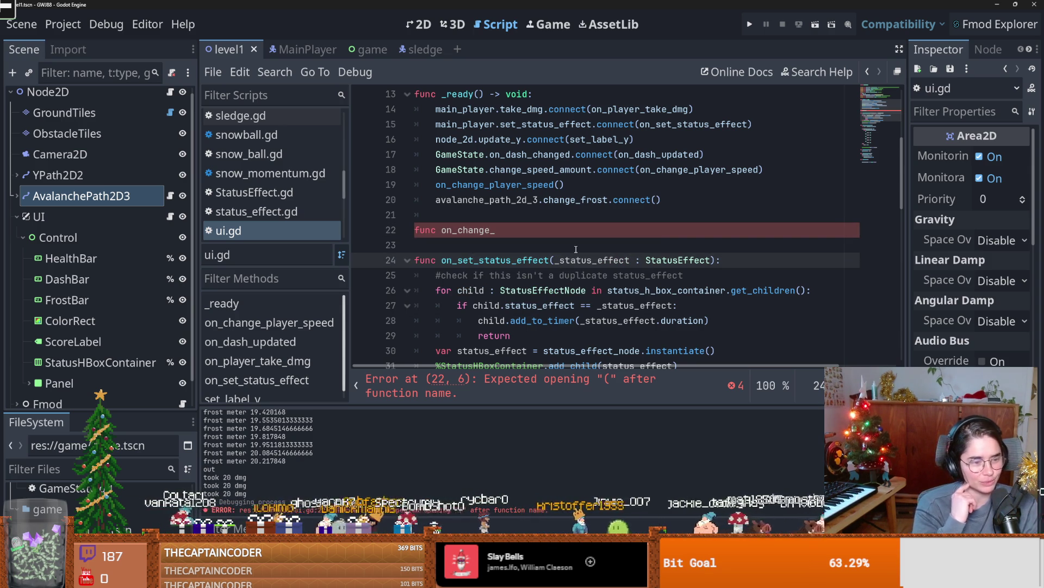
pyautogui.click(522, 227)
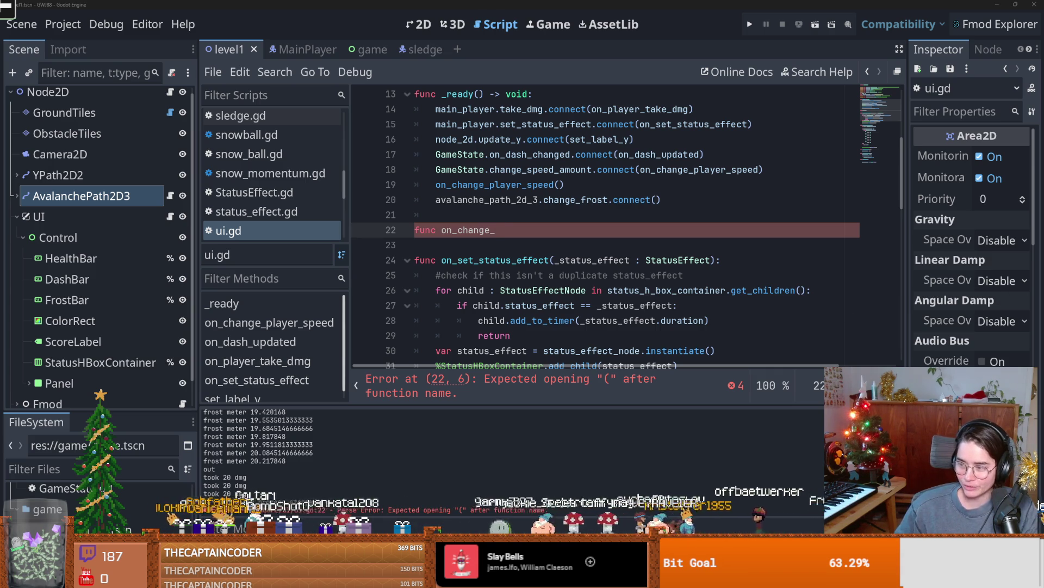
pyautogui.press('Down')
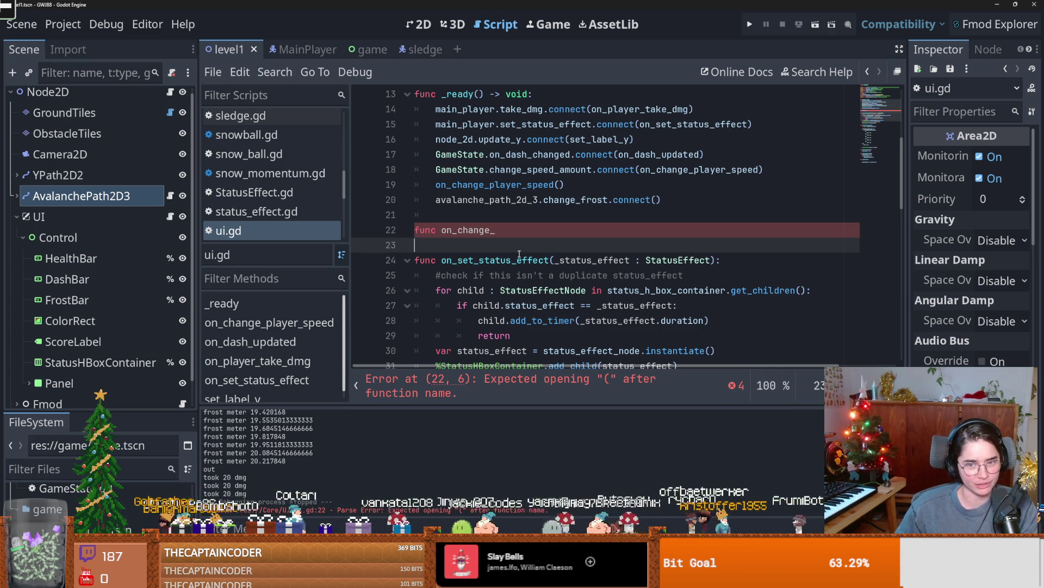
pyautogui.press('Up')
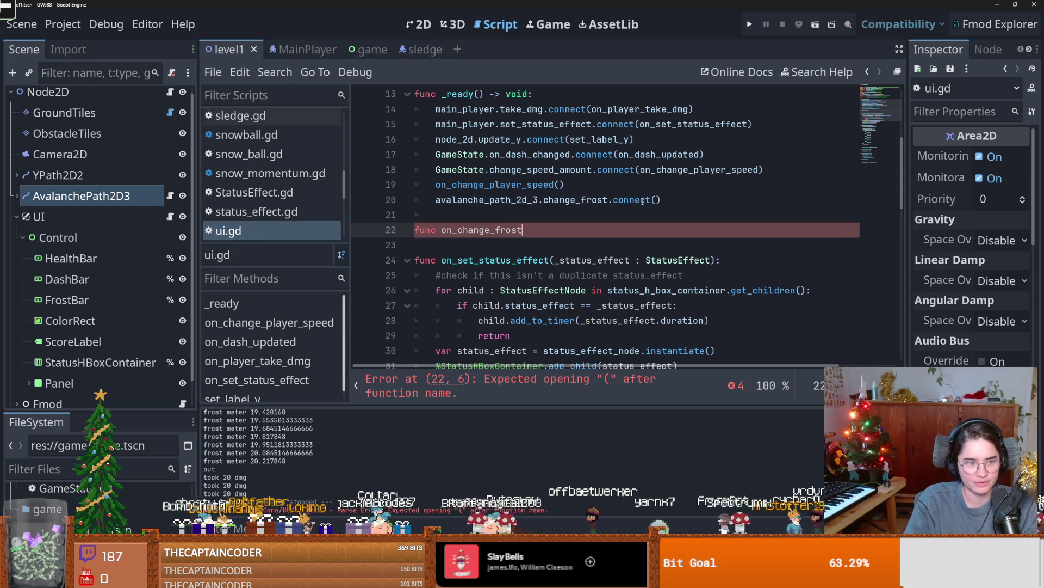
pyautogui.write(':')
pyautogui.press('Return')
pyautogui.write('pass')
pyautogui.hotkey('ctrl', 's')
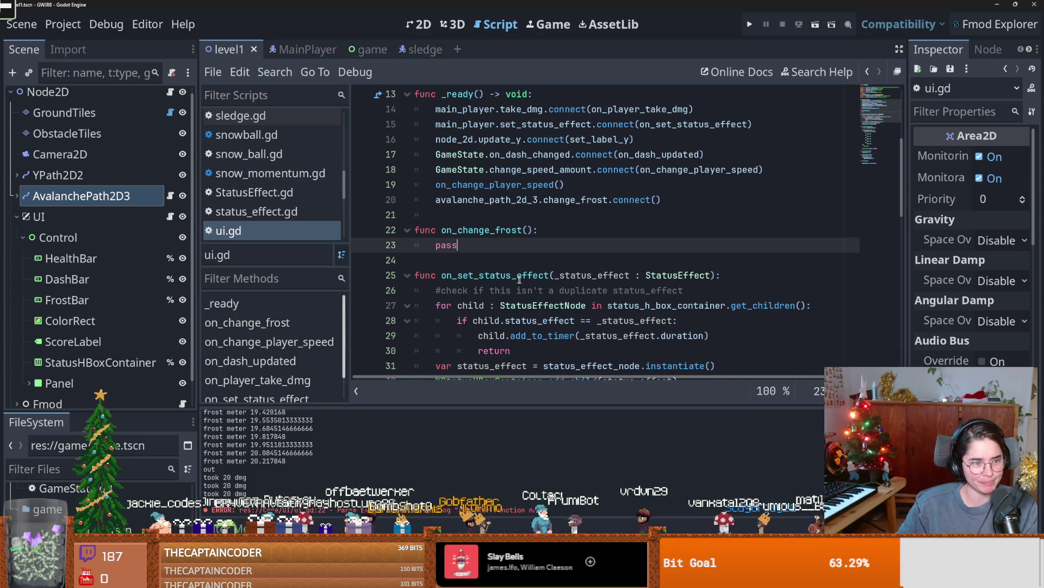
# - Paste the on_change_frost name into the change_frost.connect() call on line 20
pyautogui.doubleClick(457, 246)
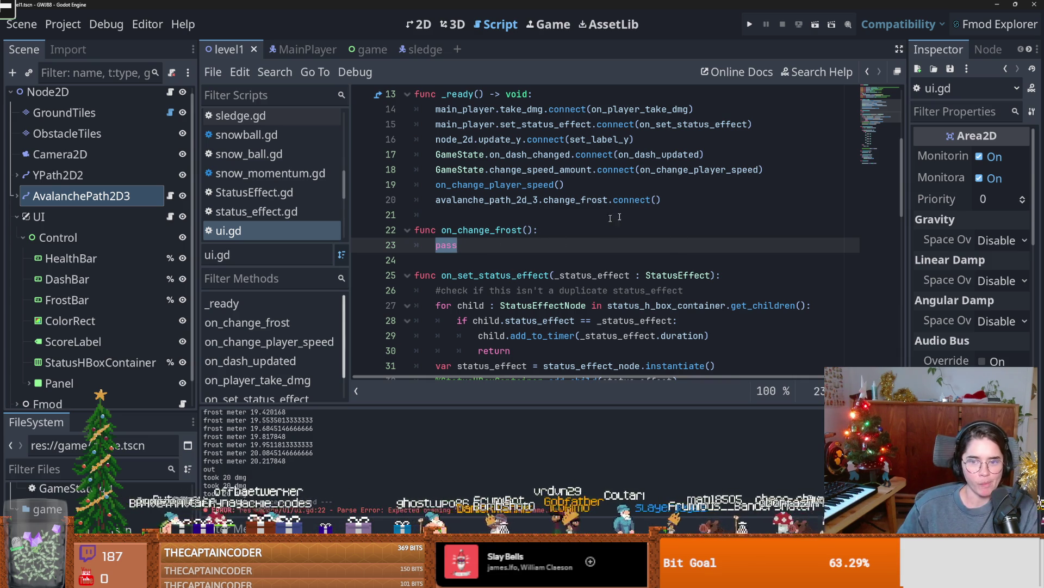
pyautogui.click(656, 200)
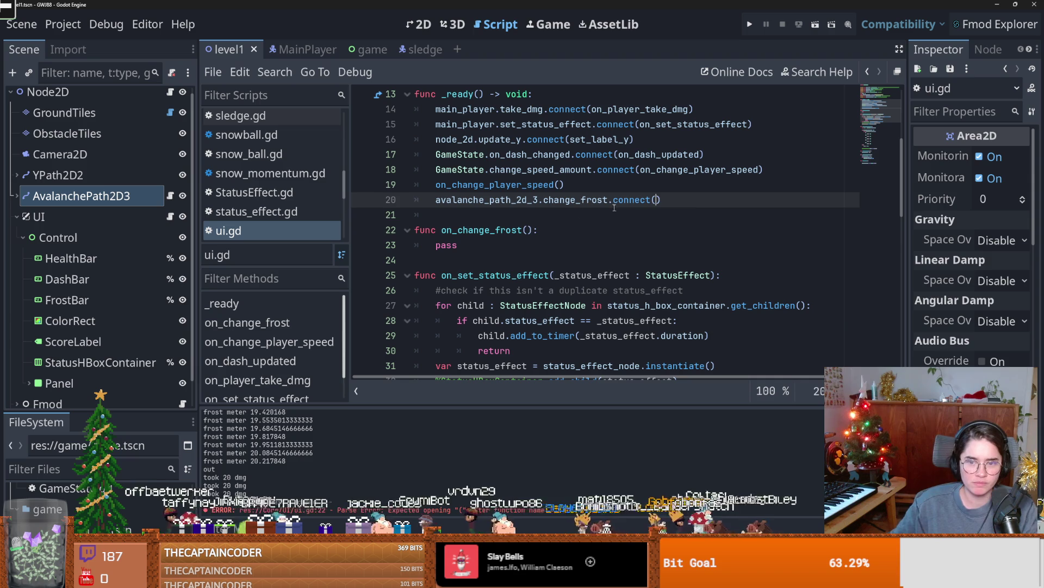
pyautogui.click(566, 224)
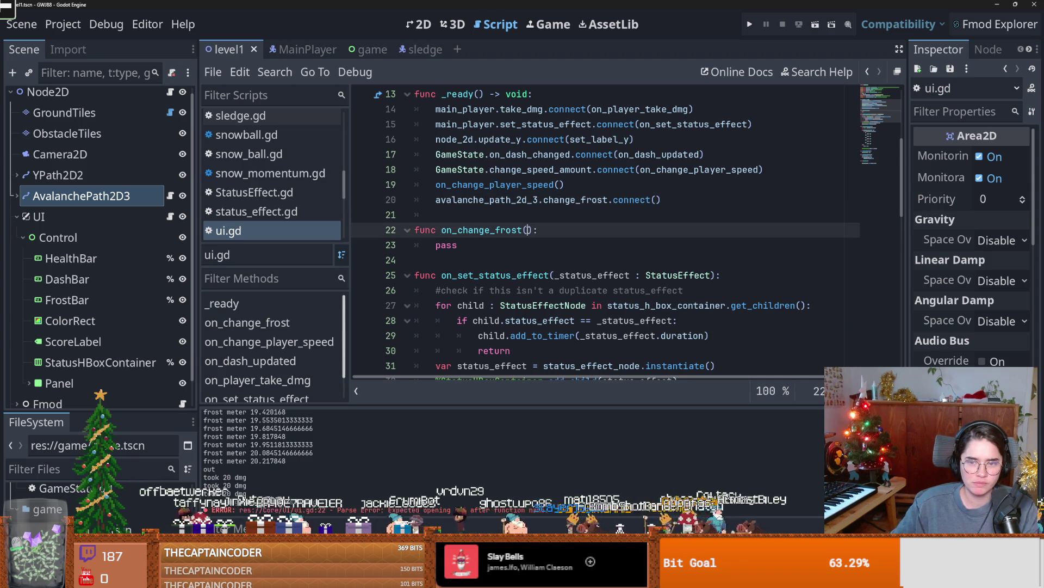
pyautogui.doubleClick(482, 230)
pyautogui.hotkey('ctrl', 'c')
pyautogui.click(657, 199)
pyautogui.hotkey('ctrl', 'v')
pyautogui.click(530, 230)
# - Give on_change_frost a frost_level parameter and replace pass with %FrostBar.value = frost_level, then save
pyautogui.write('frost_level')
pyautogui.hotkey('ctrl', 's')
pyautogui.press('Down')
pyautogui.press('BackSpace')
pyautogui.press('BackSpace')
pyautogui.press('BackSpace')
pyautogui.moveTo(84, 298); pyautogui.dragTo(527, 246)
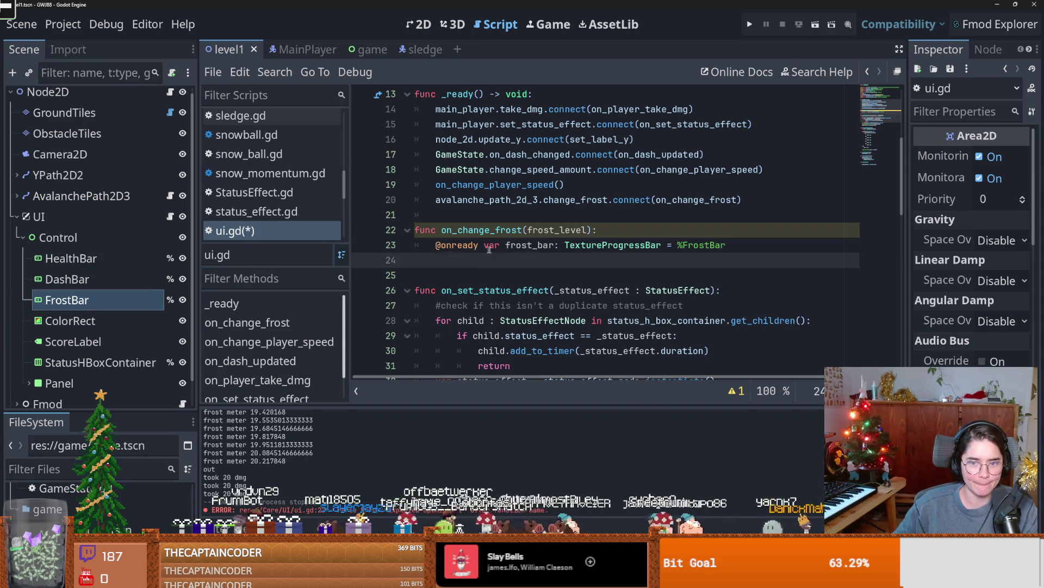
pyautogui.hotkey('ctrl', 'z')
pyautogui.hotkey('ctrl', 'z')
pyautogui.hotkey('ctrl', 'z')
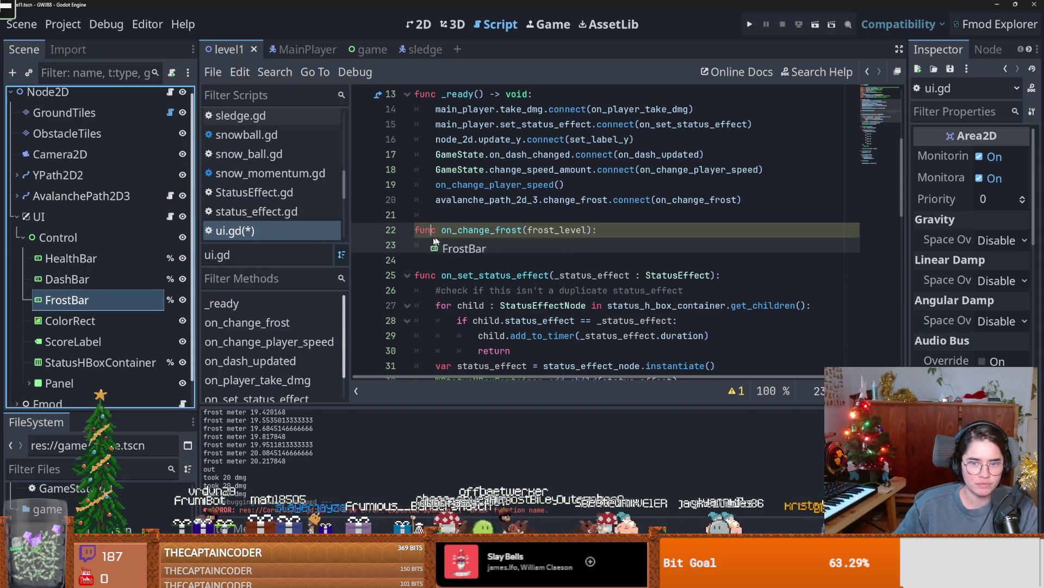
pyautogui.moveTo(67, 300)
pyautogui.mouseDown()
pyautogui.moveTo(327, 280)
pyautogui.moveTo(442, 247)
pyautogui.mouseUp()
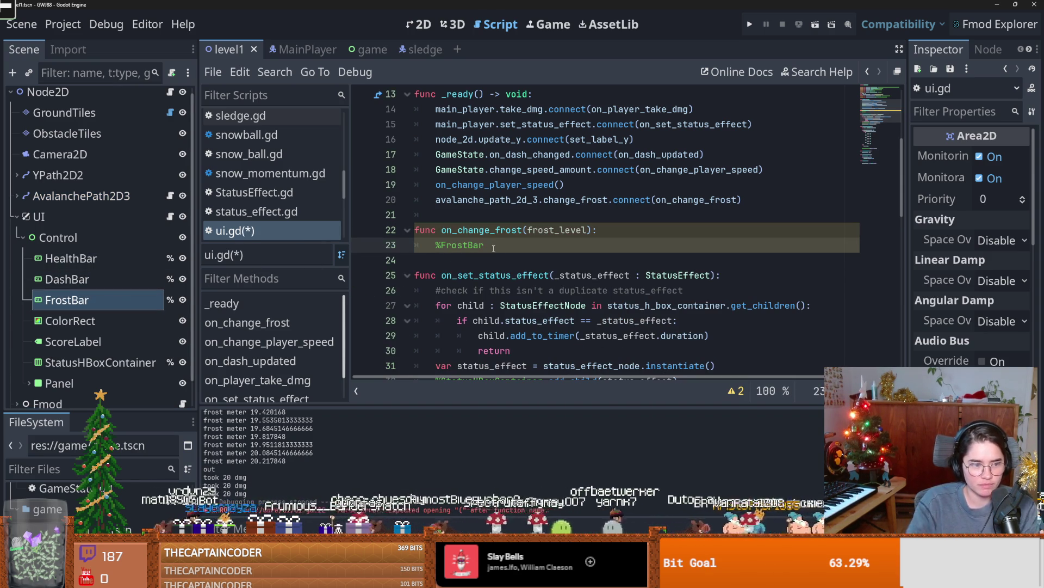
pyautogui.press('BackSpace')
pyautogui.write('va')
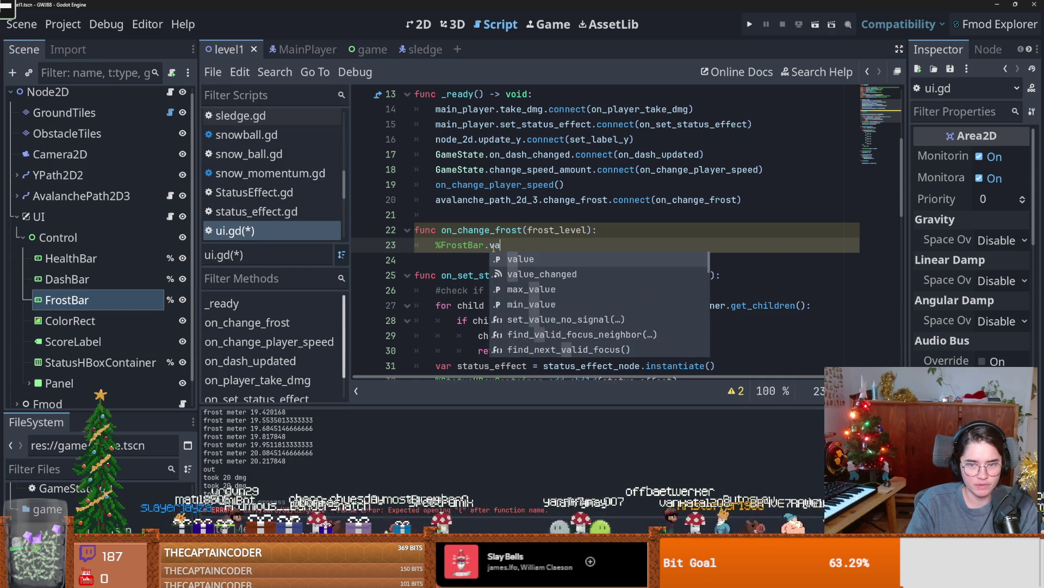
pyautogui.write('lue = fro')
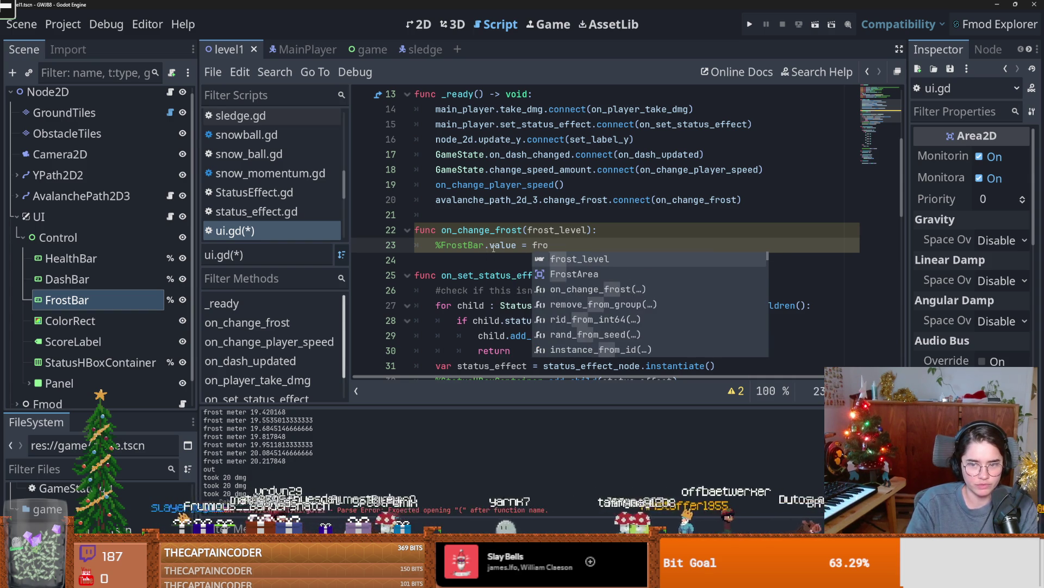
pyautogui.press('Return')
pyautogui.hotkey('ctrl', 's')
# - Insert a blank line after line 20 and try, then undo, a %FrostBar reference there
pyautogui.doubleClick(482, 229)
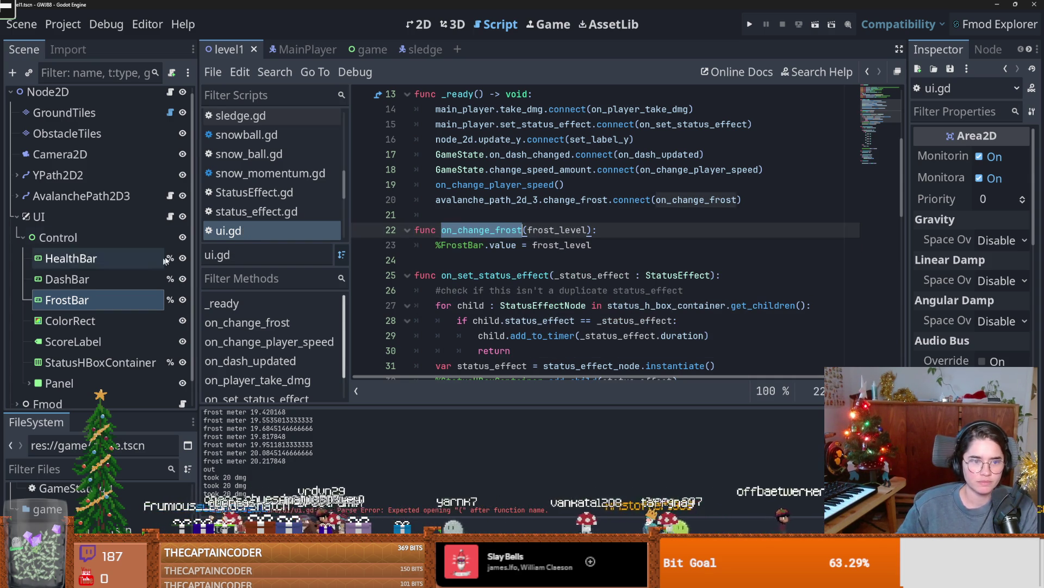
pyautogui.scroll(1, 166, 250)
pyautogui.scroll(1, 529, 248)
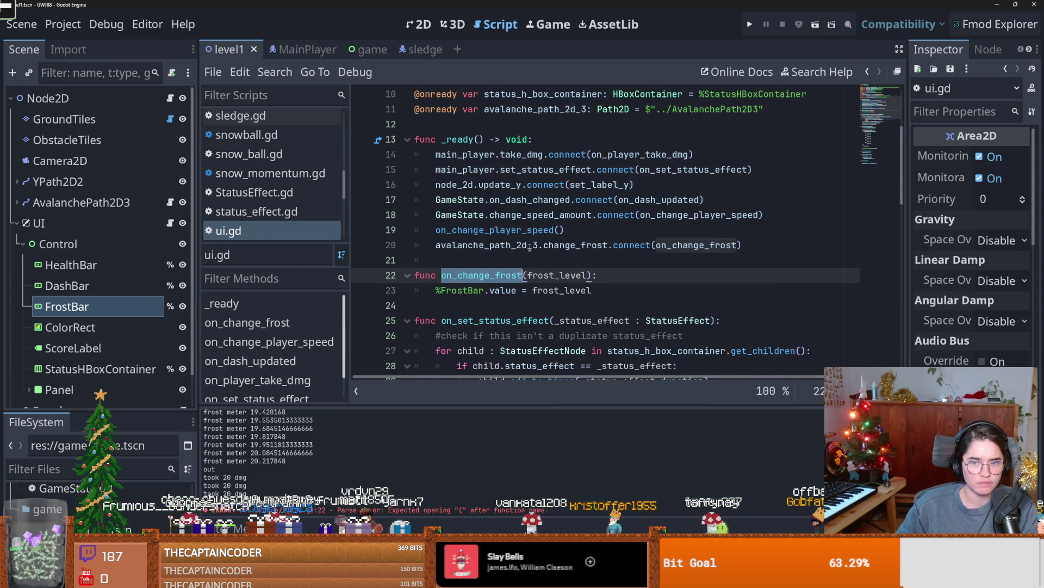
pyautogui.click(761, 241)
pyautogui.press('Return')
pyautogui.press('Return')
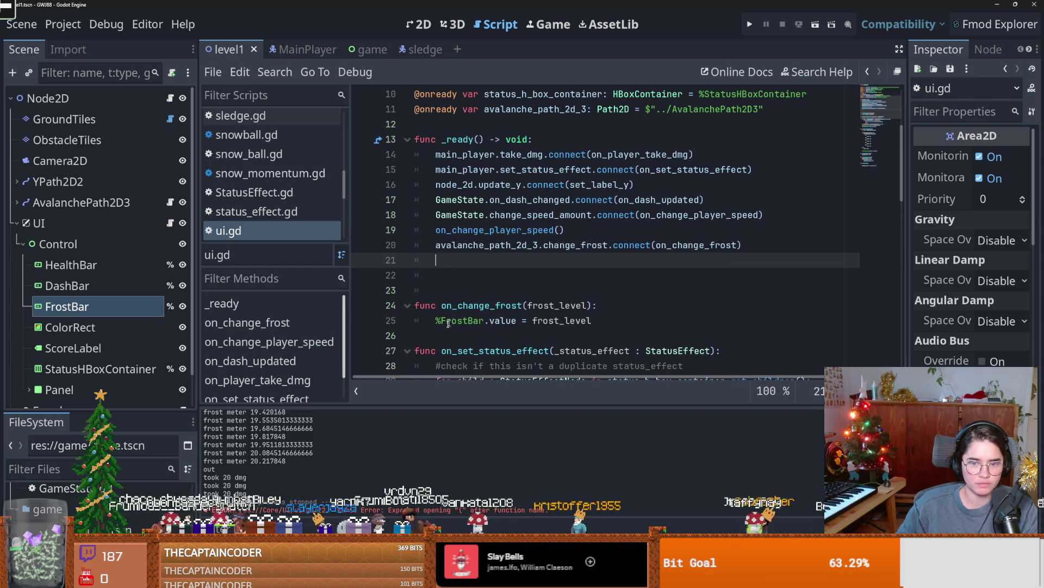
pyautogui.moveTo(87, 300)
pyautogui.mouseDown()
pyautogui.moveTo(405, 256)
pyautogui.moveTo(448, 262)
pyautogui.mouseUp()
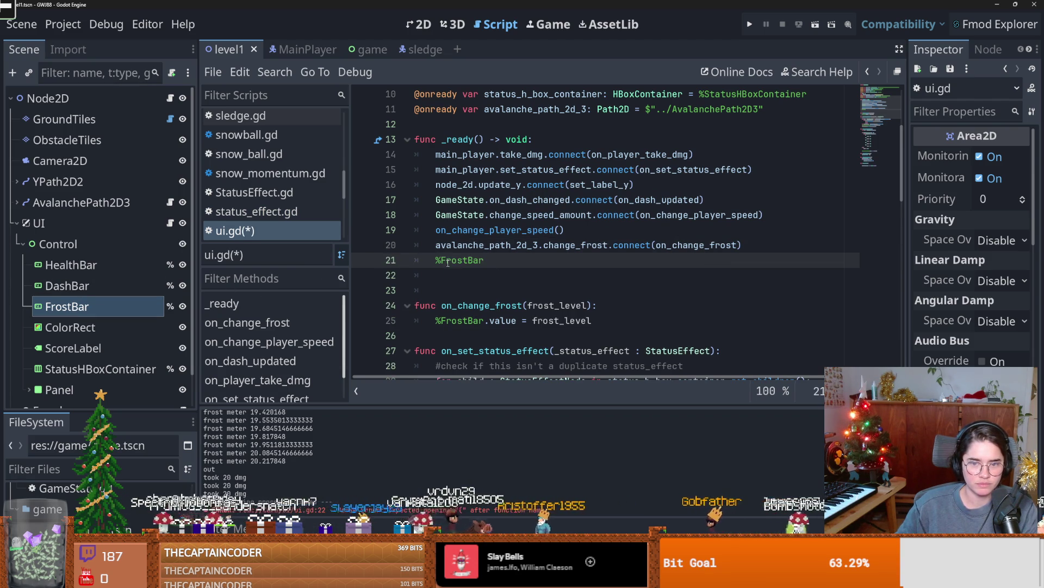
pyautogui.hotkey('ctrl', 'z')
# - Select the FrostBar node and scroll through its Inspector properties
pyautogui.click(56, 311)
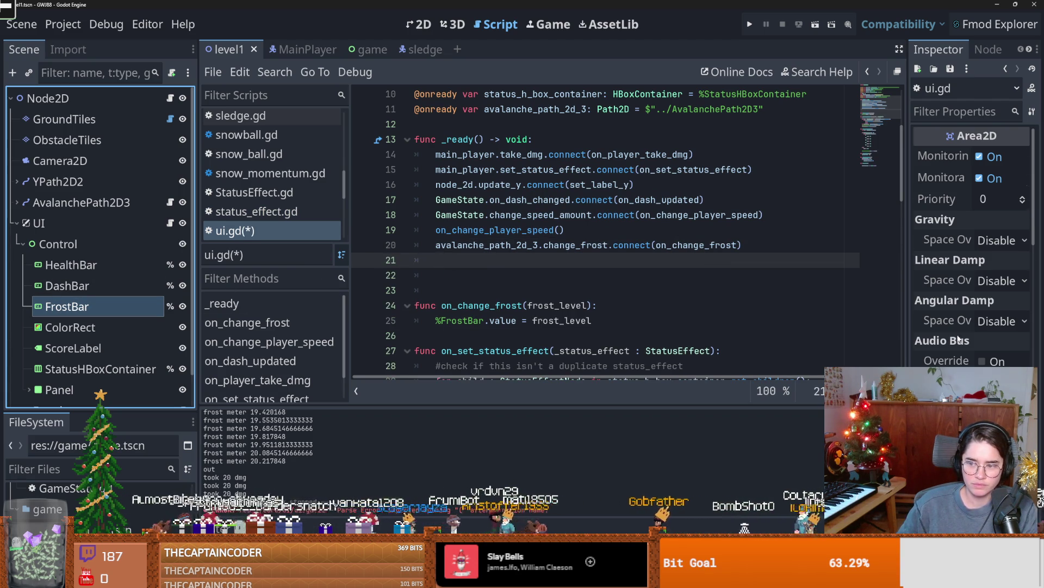
pyautogui.scroll(-5, 958, 340)
pyautogui.scroll(-2, 974, 348)
pyautogui.scroll(8, 993, 359)
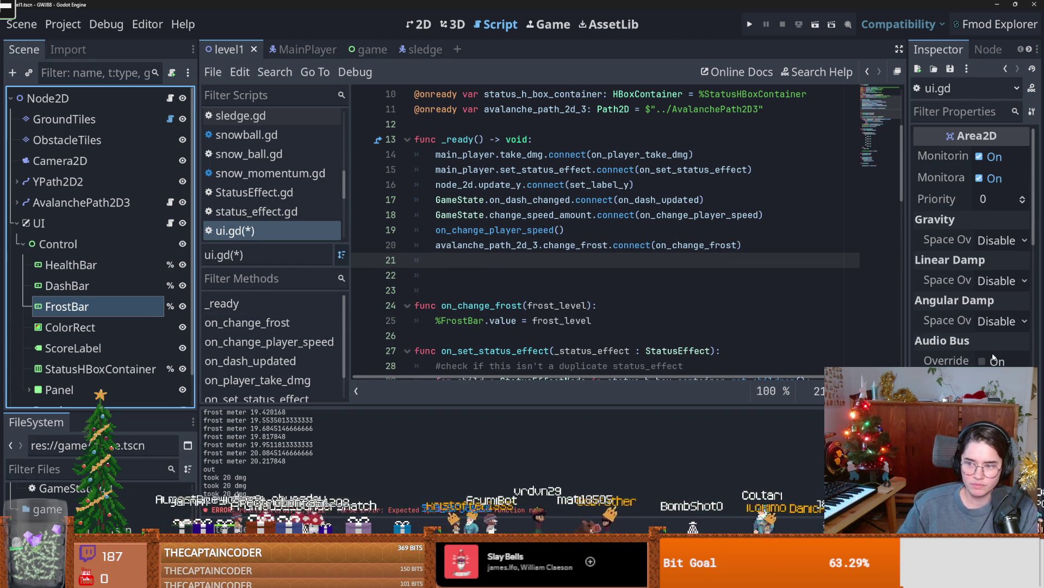
pyautogui.scroll(-2, 974, 356)
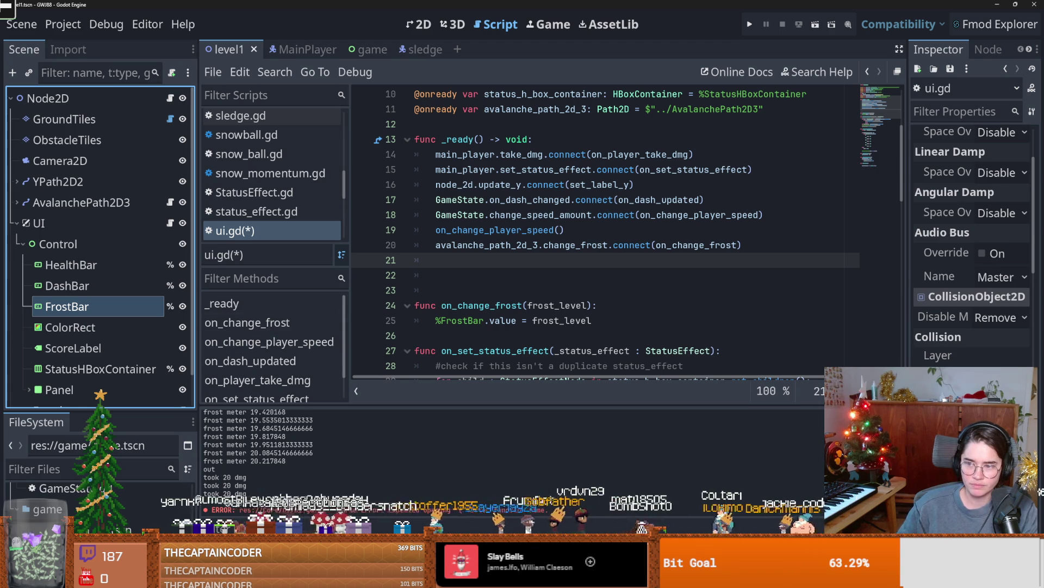
pyautogui.scroll(-8, 974, 348)
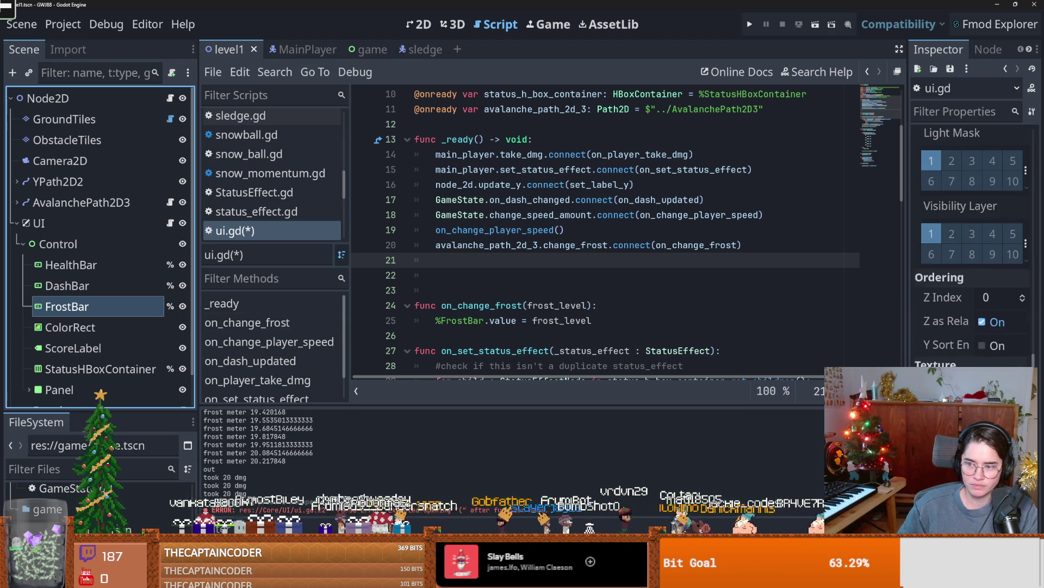
# - Check FrostBar's properties in the Inspector, collapsing its progress texture preview
pyautogui.click(176, 308)
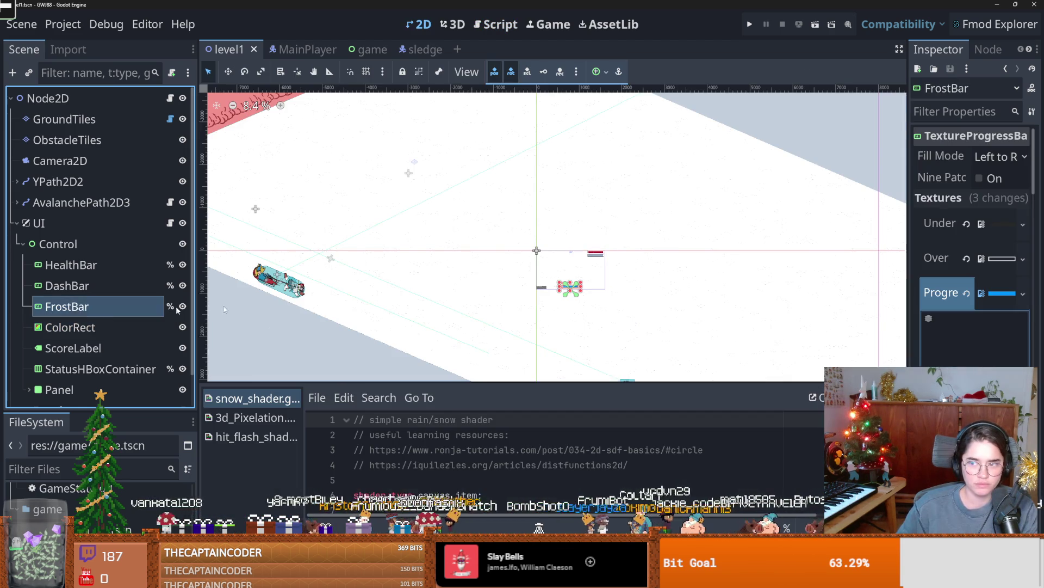
pyautogui.scroll(-2, 979, 245)
pyautogui.click(1001, 185)
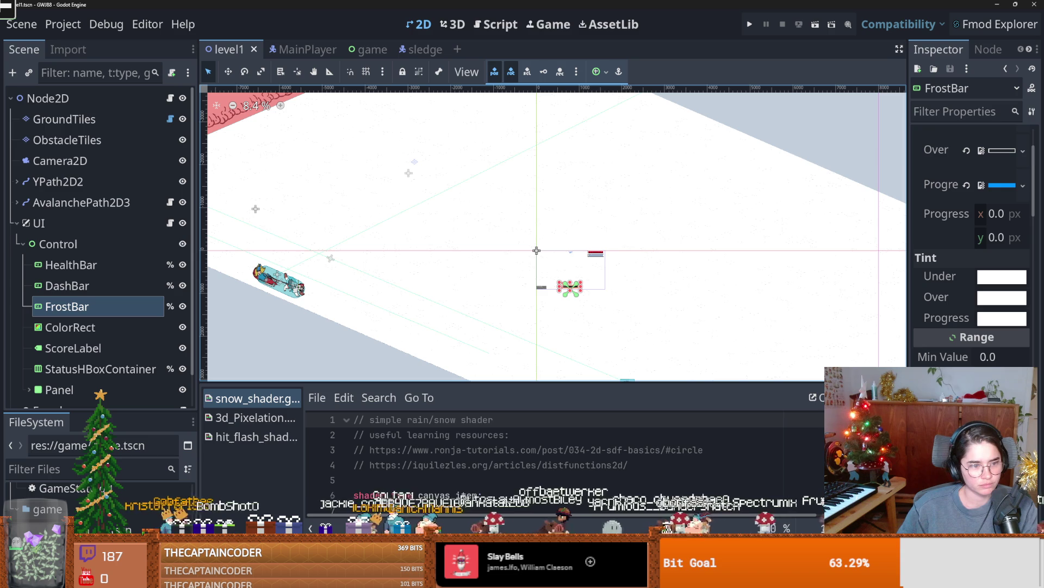
pyautogui.moveTo(391, 276)
pyautogui.mouseDown()
pyautogui.moveTo(303, 297)
pyautogui.moveTo(373, 220)
pyautogui.mouseUp()
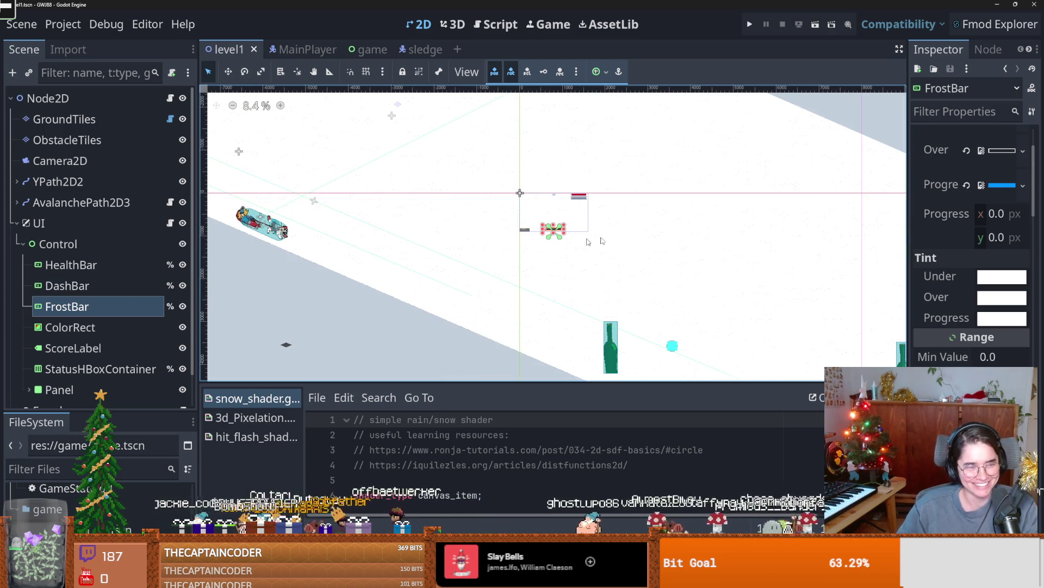
# - Save the level scene while panning the slope view, then open AvalanchePath2D3's avalanche.gd script
pyautogui.hotkey('ctrl', 's')
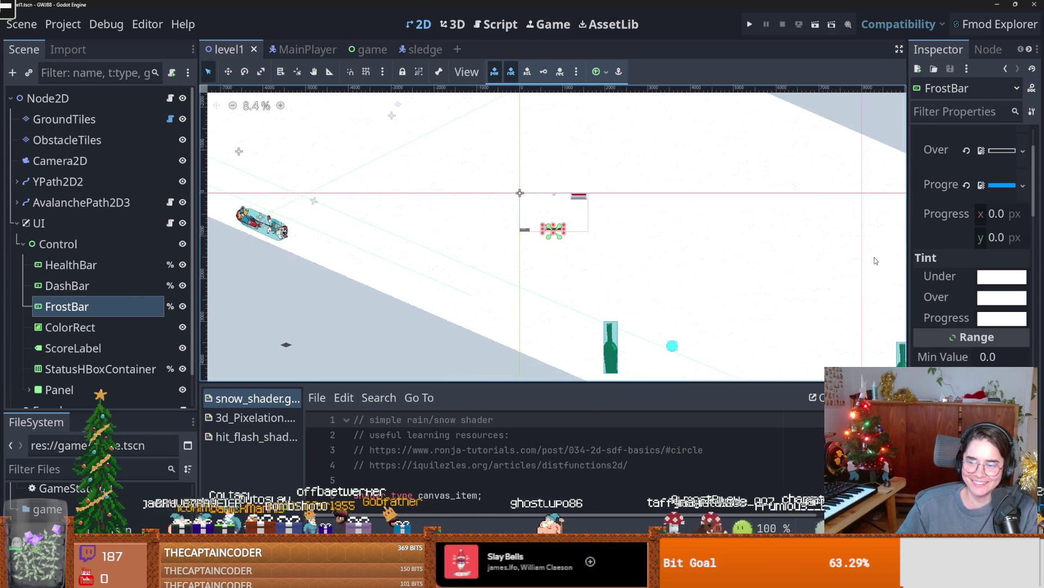
pyautogui.hotkey('ctrl', 's')
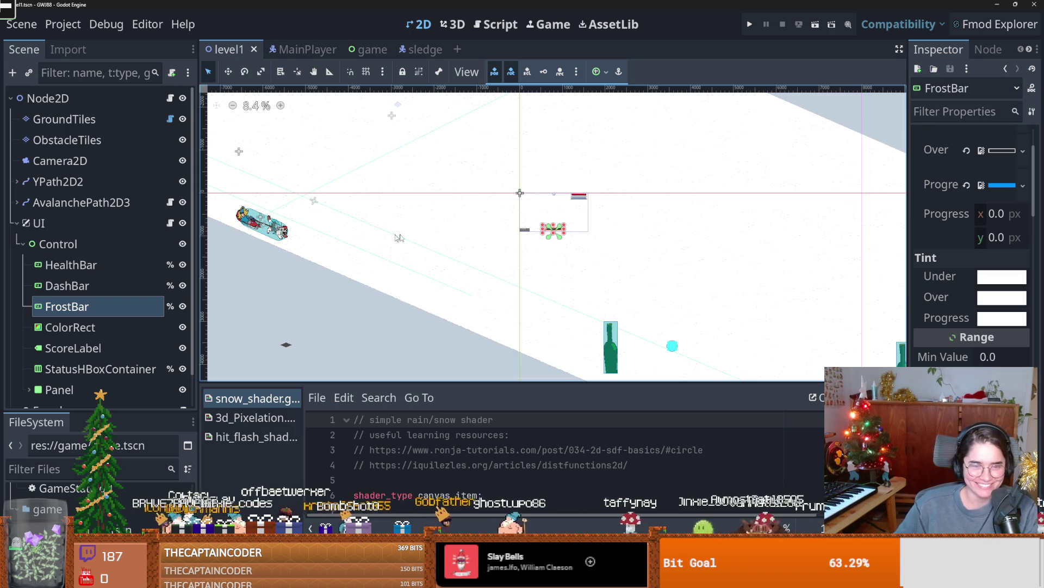
pyautogui.scroll(-4, 372, 291)
pyautogui.hotkey('ctrl', 's')
pyautogui.moveTo(316, 259); pyautogui.dragTo(387, 270)
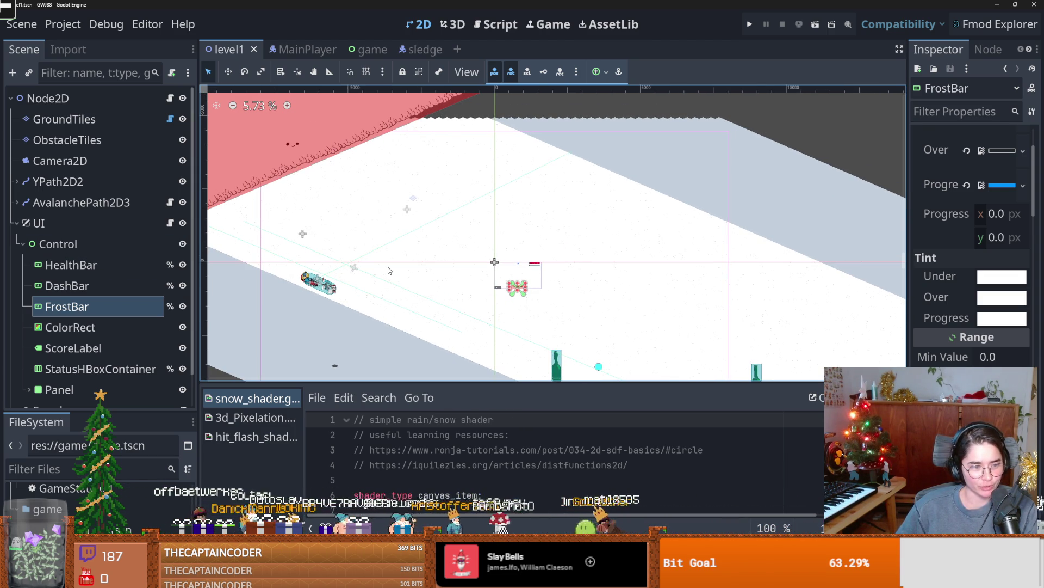
pyautogui.hotkey('ctrl', 's')
pyautogui.moveTo(478, 266); pyautogui.dragTo(426, 223)
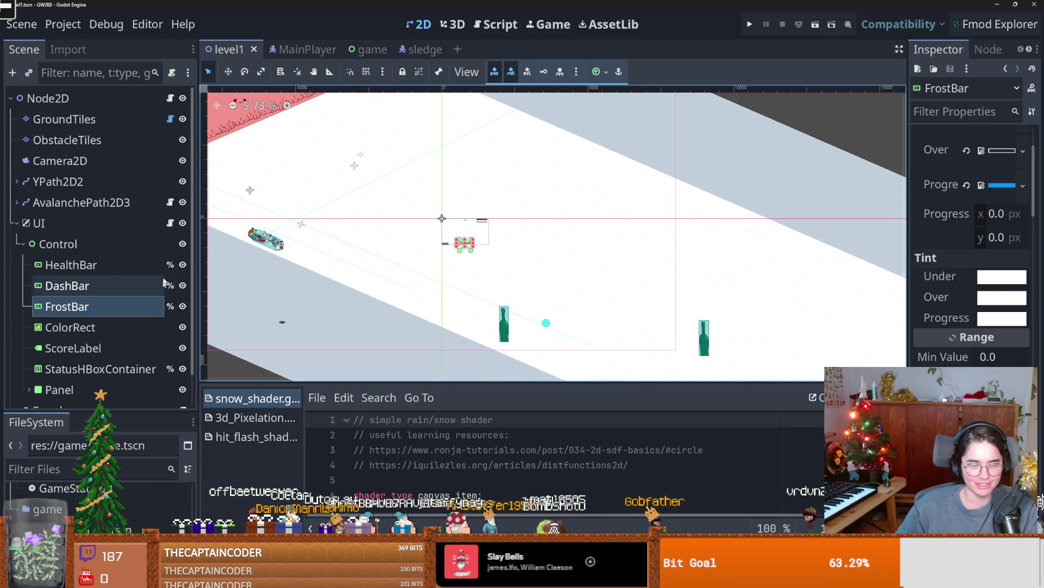
pyautogui.click(171, 202)
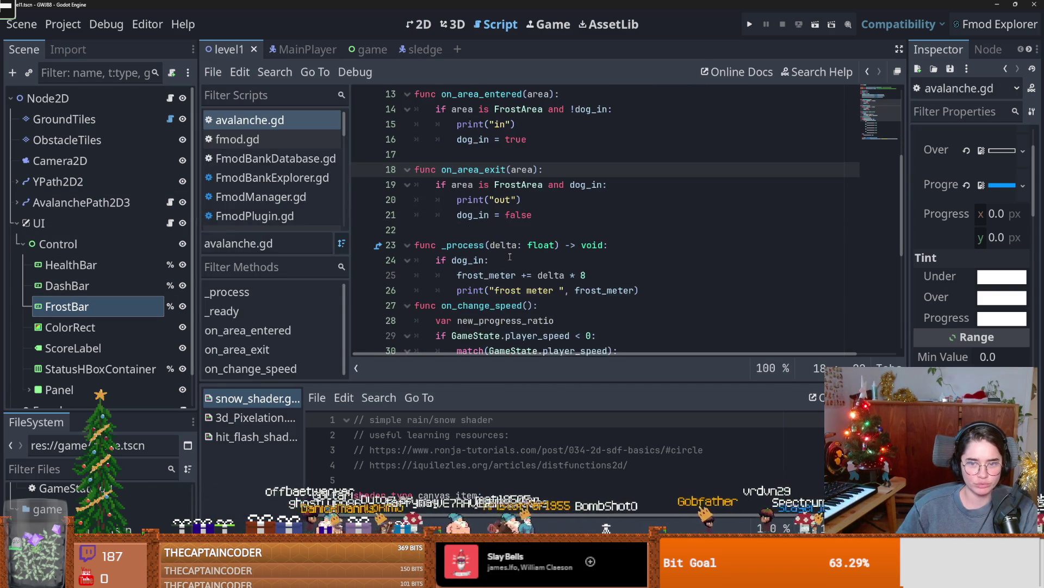
# - Type on_change_frost on a new line after the frost increment in avalanche.gd, then undo it
pyautogui.scroll(-1, 560, 286)
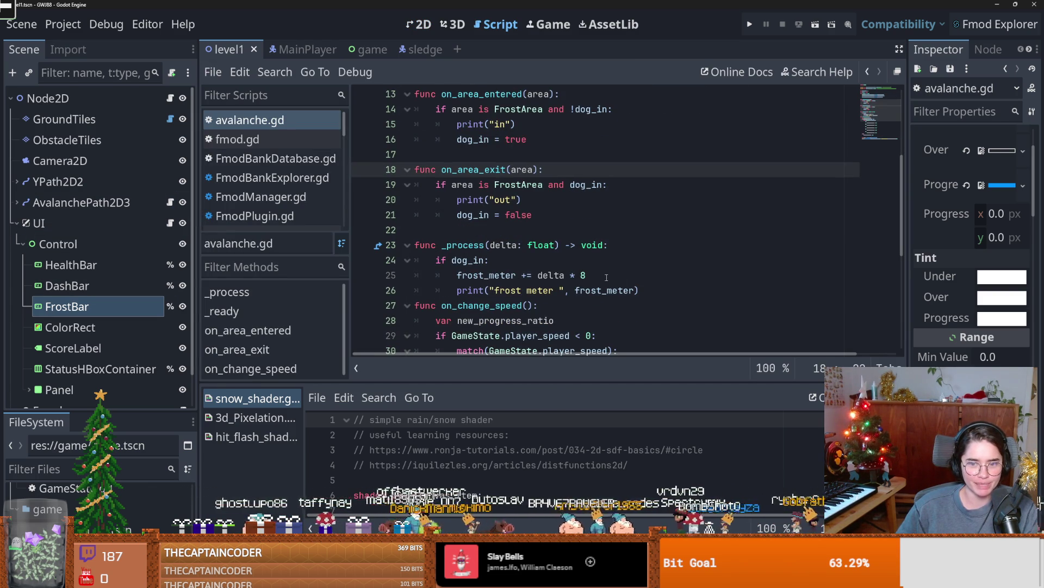
pyautogui.click(613, 279)
pyautogui.press('Return')
pyautogui.write('on_change_frost')
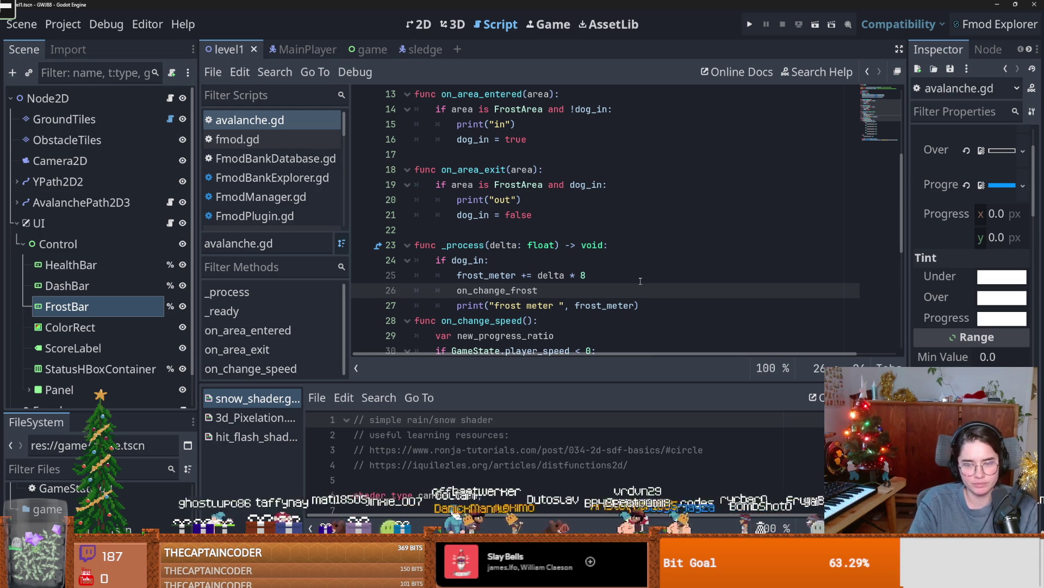
pyautogui.hotkey('ctrl', 'z')
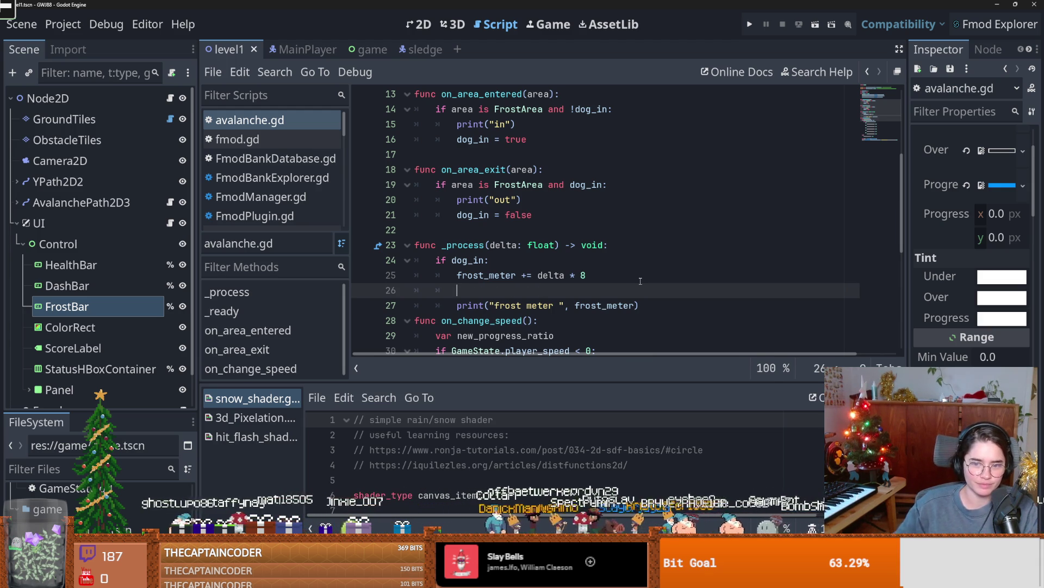
pyautogui.scroll(4, 640, 280)
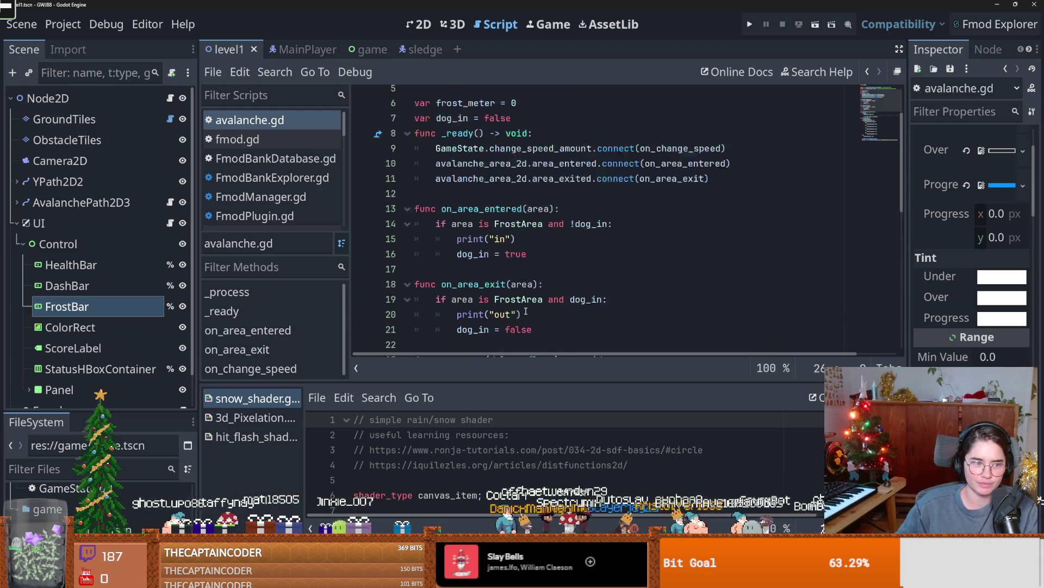
# - Look up the change_frost signal name on line 20 of ui.gd, then return to avalanche.gd
pyautogui.click(170, 223)
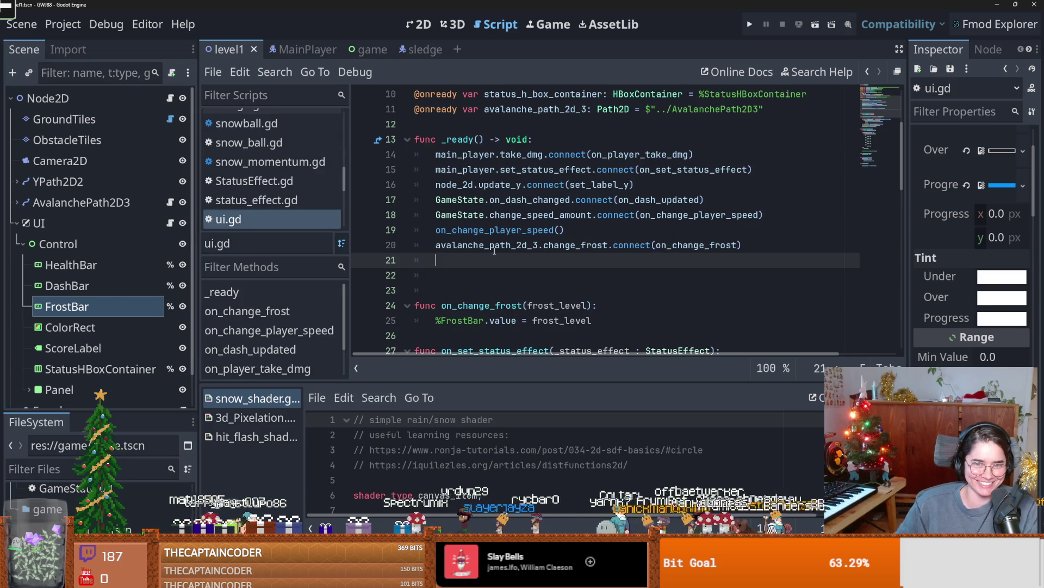
pyautogui.doubleClick(561, 246)
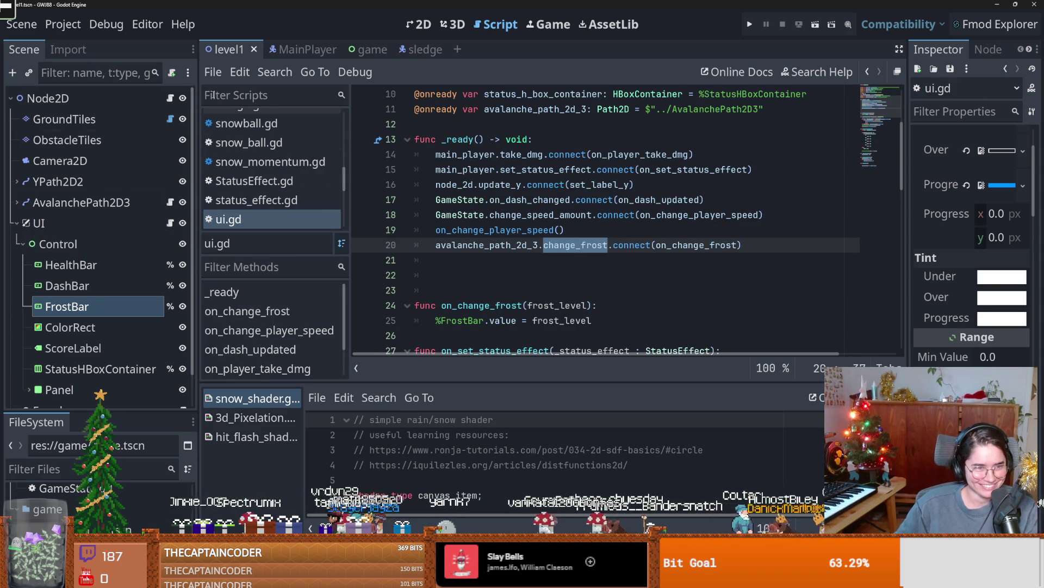
pyautogui.click(23, 244)
pyautogui.click(22, 245)
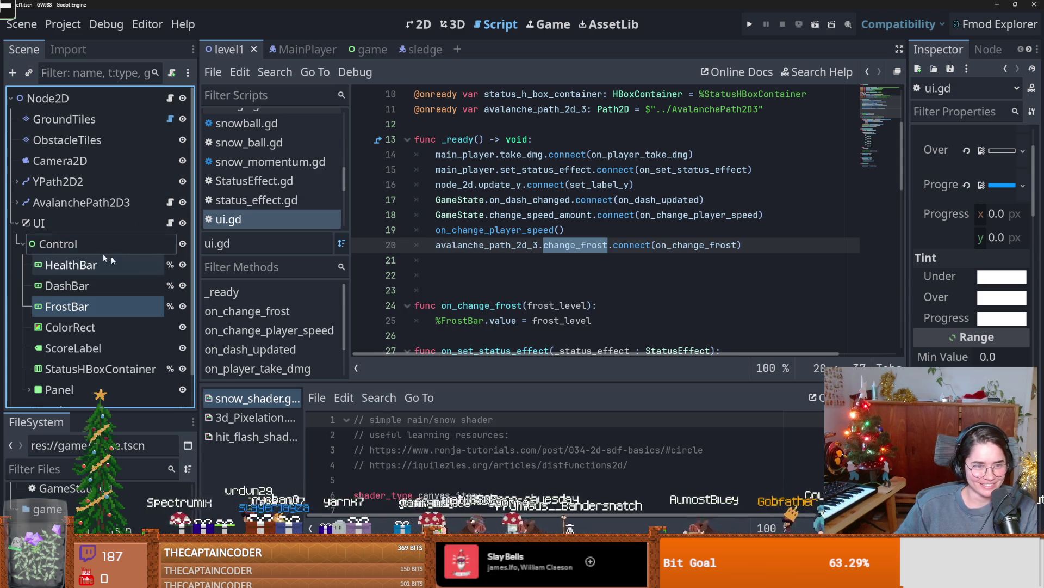
pyautogui.click(172, 203)
# - Declare 'signal change_frost' on a new line after the dog_in variable in avalanche.gd
pyautogui.click(516, 185)
pyautogui.press('Return')
pyautogui.press('Return')
pyautogui.press('Return')
pyautogui.click(438, 210)
pyautogui.write('signal change_frost')
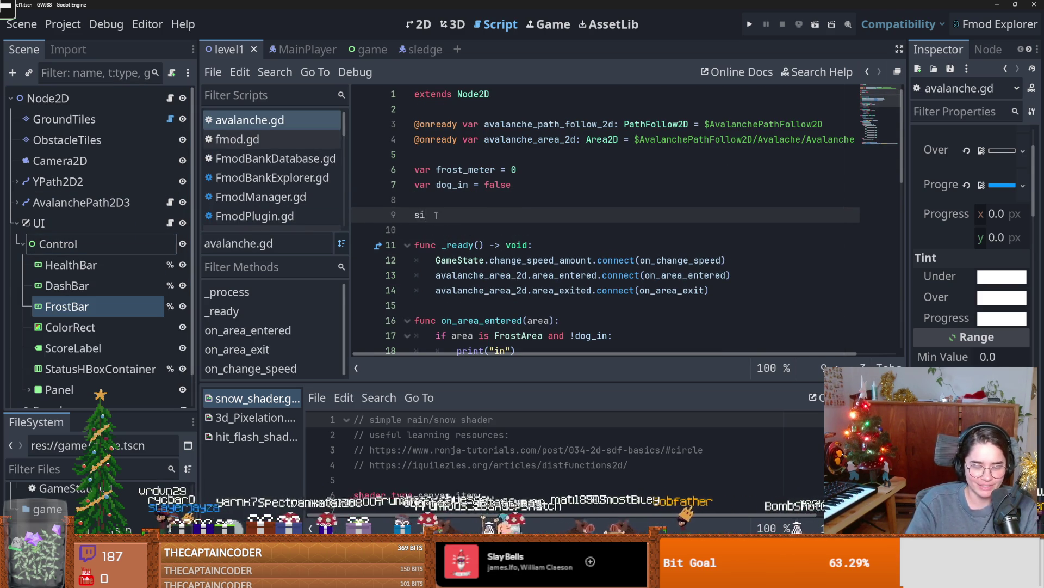
pyautogui.doubleClick(460, 212)
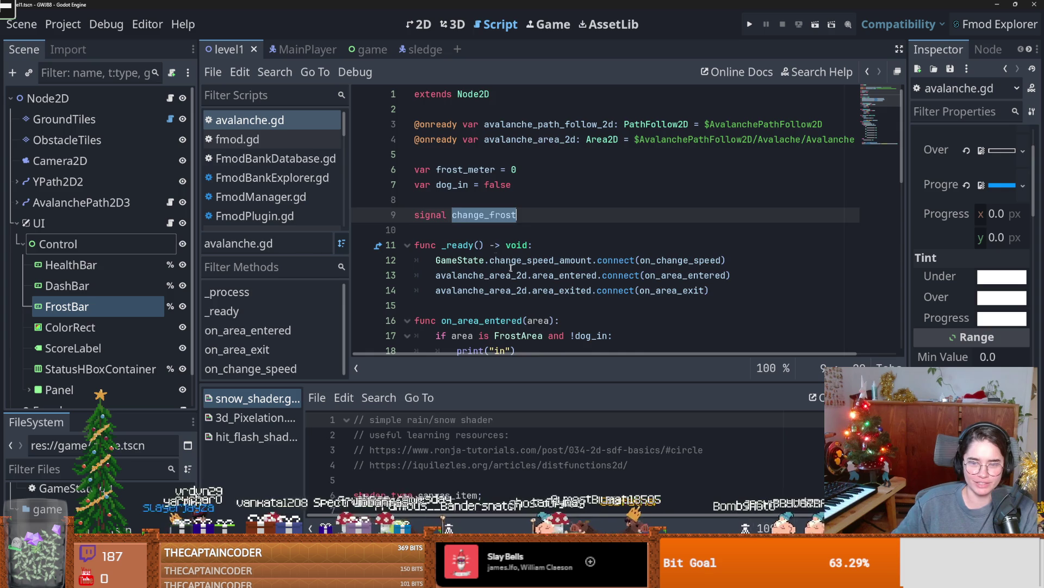
pyautogui.scroll(-4, 523, 287)
pyautogui.scroll(1, 566, 206)
# - Delete the print("in") and print("out") debug lines
pyautogui.moveTo(517, 215); pyautogui.dragTo(613, 199)
pyautogui.press('BackSpace')
pyautogui.moveTo(547, 278); pyautogui.dragTo(612, 260)
pyautogui.press('BackSpace')
pyautogui.scroll(1, 544, 275)
pyautogui.scroll(-1, 541, 273)
pyautogui.scroll(-1, 541, 273)
# - Add change_frost.emit(frost_meter) after the frost increment in _process, save, and run the project
pyautogui.click(521, 293)
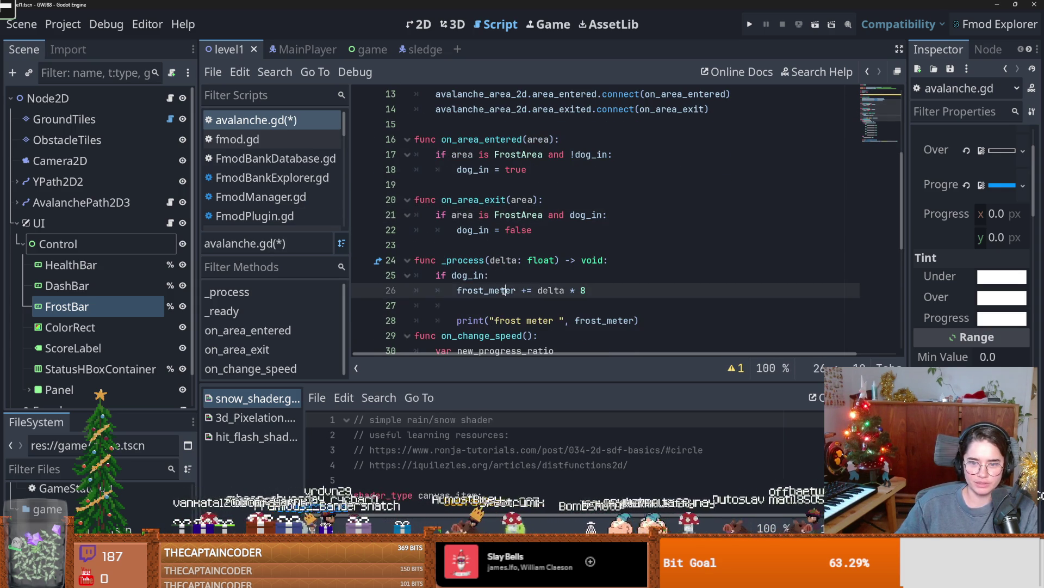
pyautogui.press('Up')
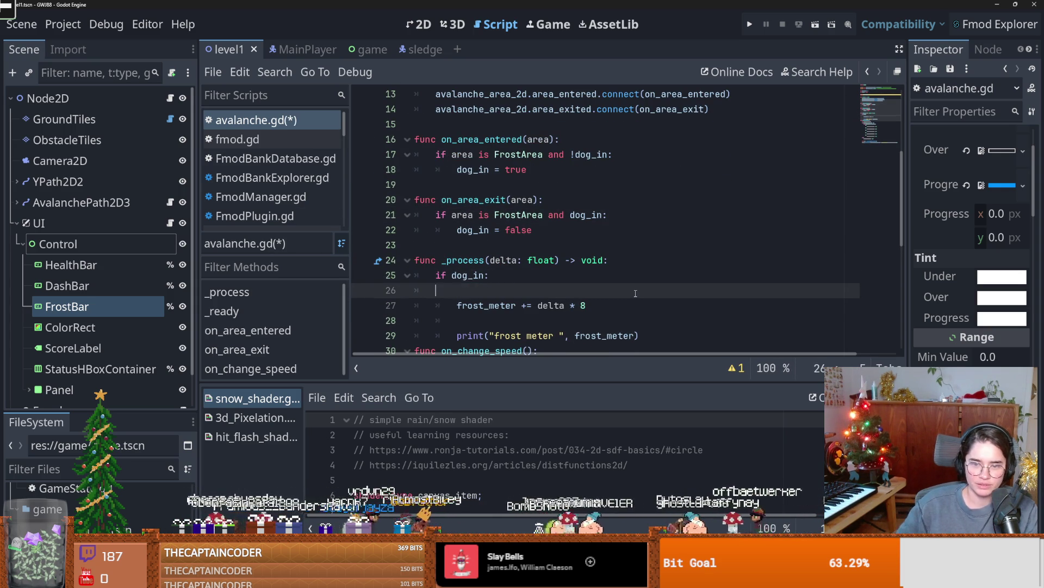
pyautogui.click(605, 289)
pyautogui.press('Return')
pyautogui.write('change_frost.emit()')
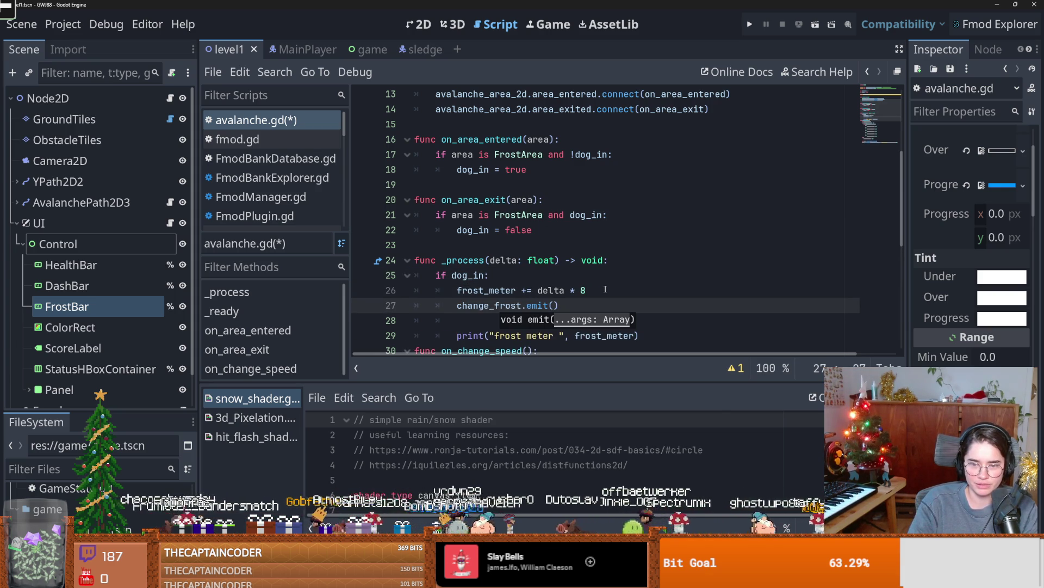
pyautogui.press('BackSpace')
pyautogui.write('n')
pyautogui.press('Return')
pyautogui.hotkey('ctrl', 's')
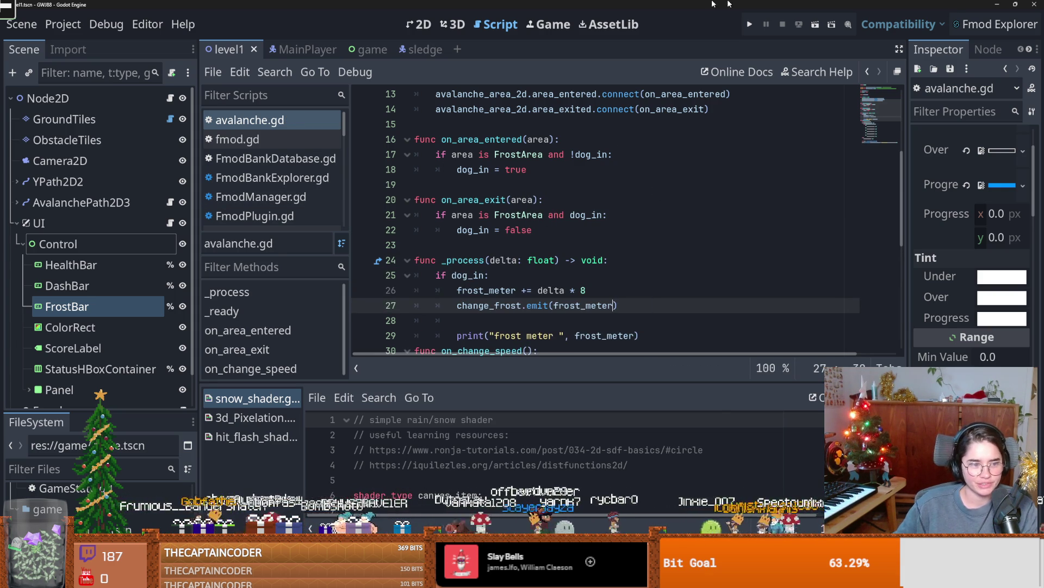
pyautogui.click(750, 25)
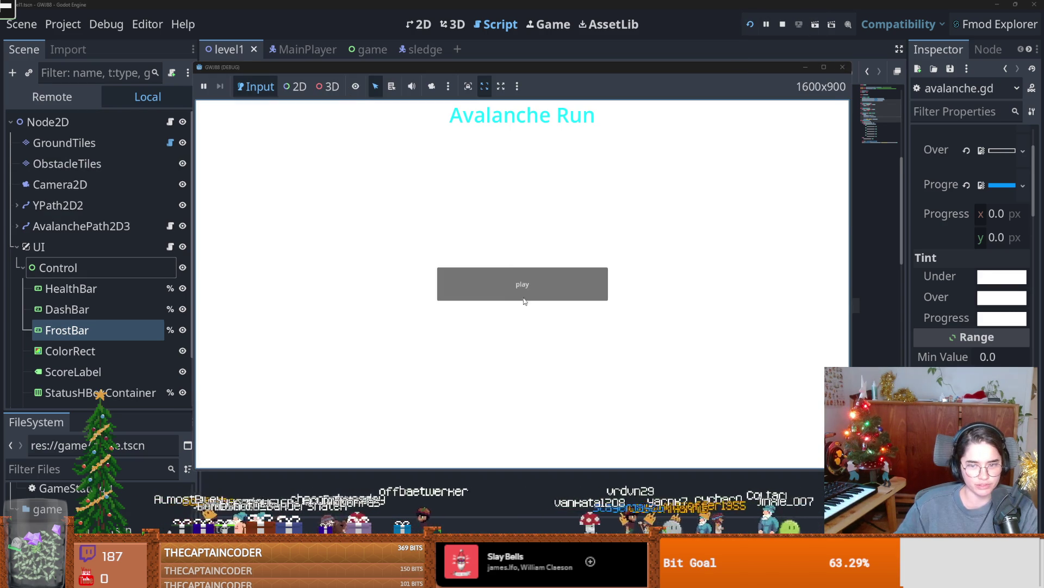
# - Start play from the Avalanche Run title menu, let the frost bar fill, then stop the game
pyautogui.click(525, 294)
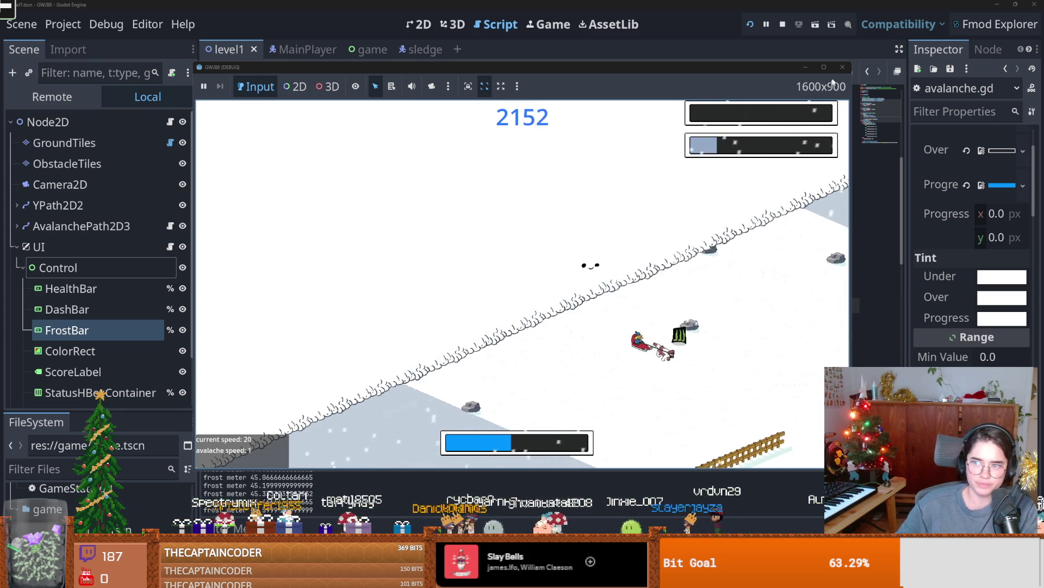
pyautogui.press('F5')
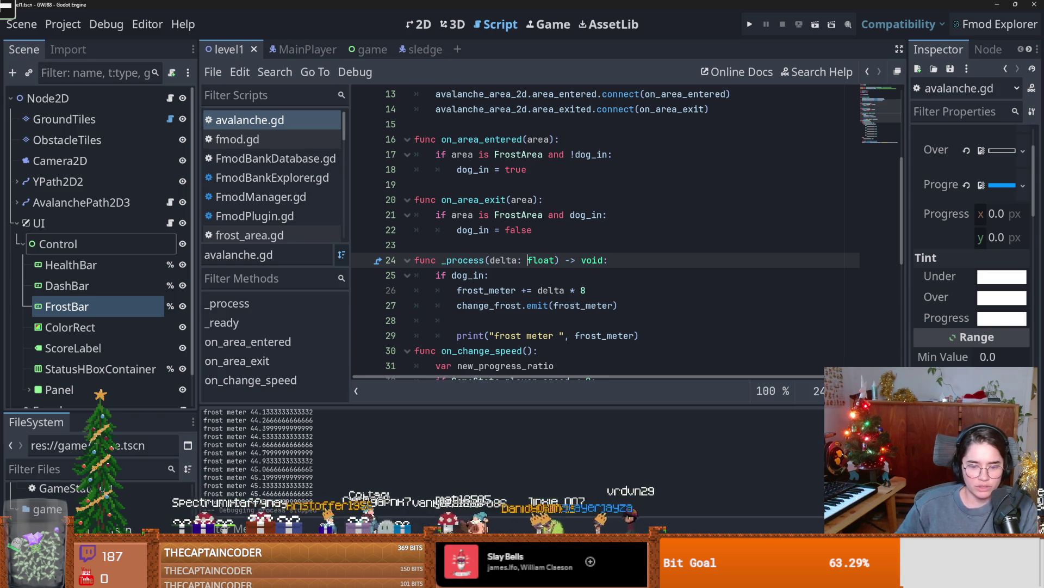
# - Commit the changed files to main in GitHub Desktop with the summary 'frost meter'
pyautogui.hotkey('alt', 'Tab')
pyautogui.click(303, 293)
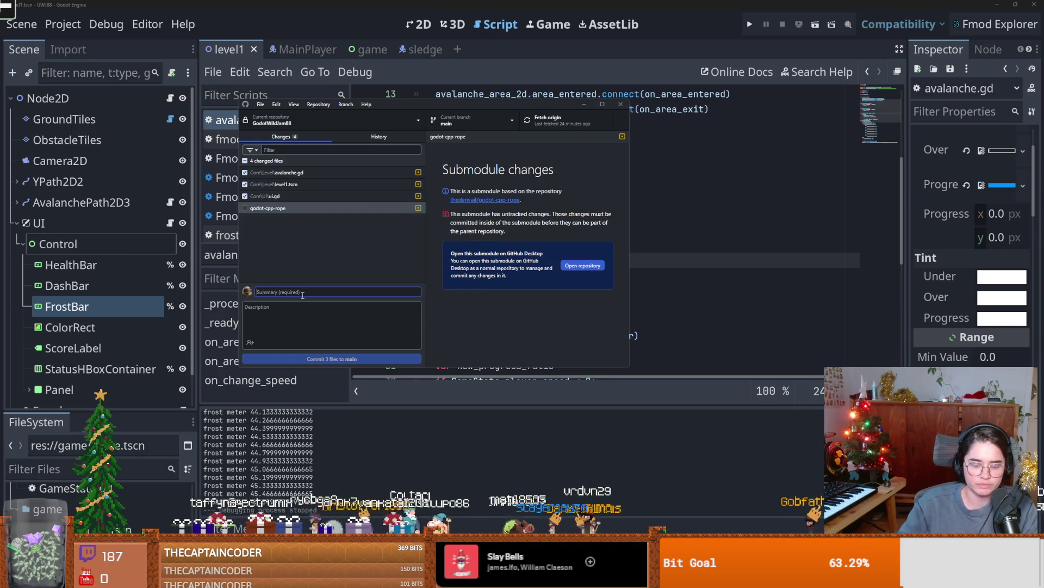
pyautogui.write('frost meter')
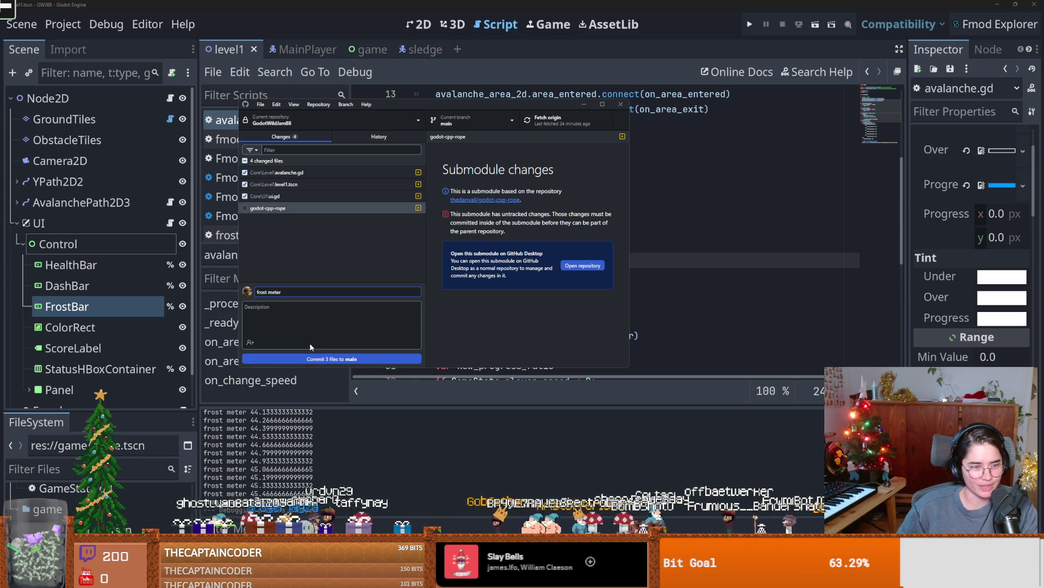
pyautogui.click(302, 357)
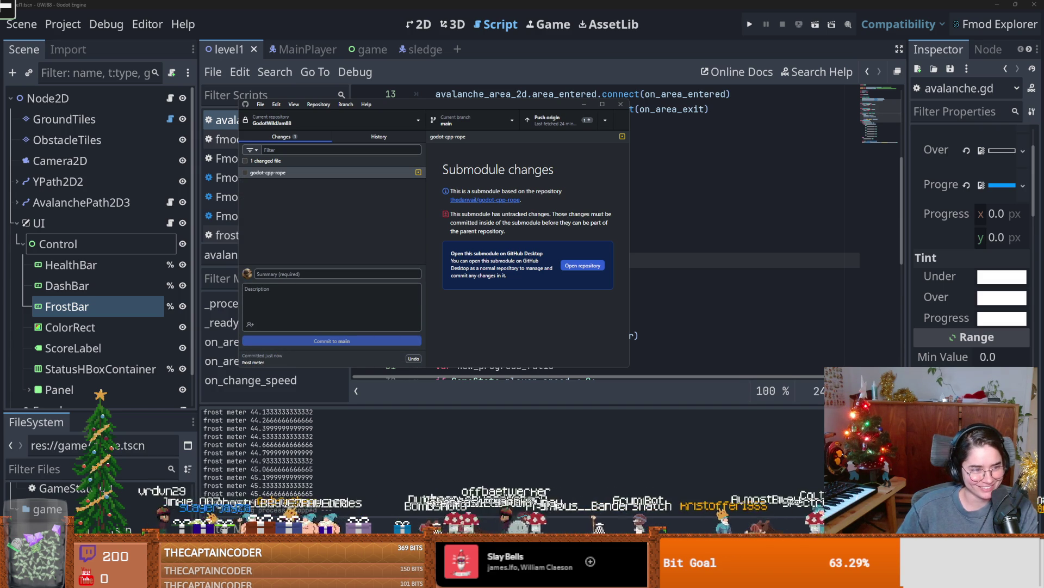
# - Push to origin, browse the branch list and commit history, then return to Godot and save
pyautogui.click(555, 120)
pyautogui.click(464, 122)
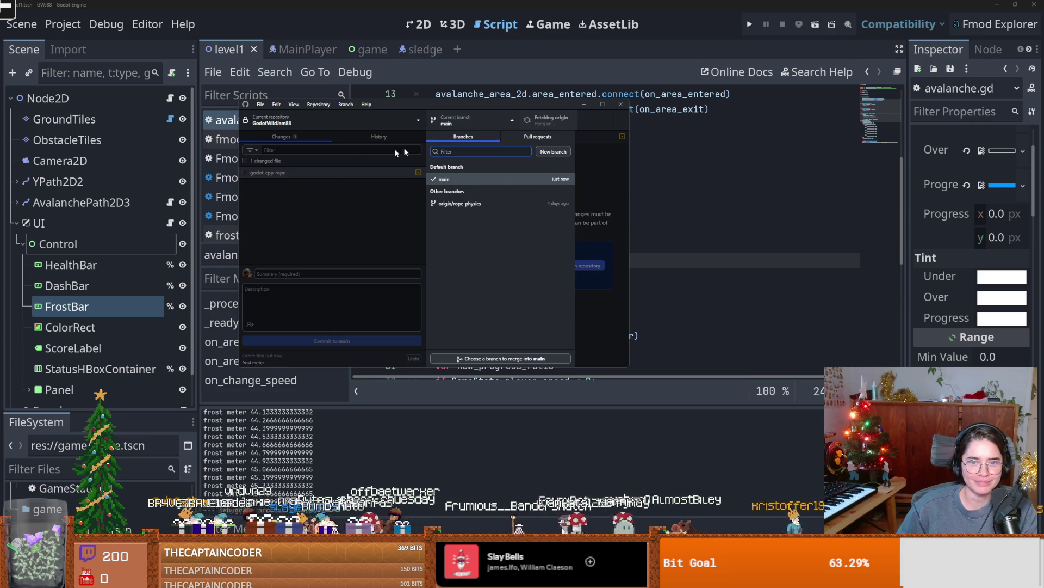
pyautogui.click(363, 135)
pyautogui.click(474, 116)
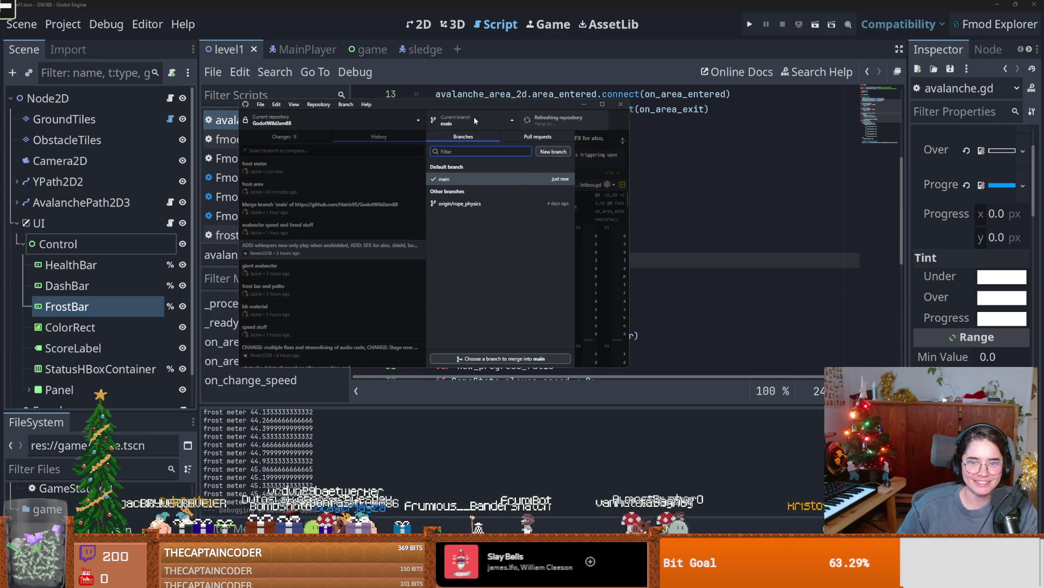
pyautogui.click(474, 116)
pyautogui.click(291, 137)
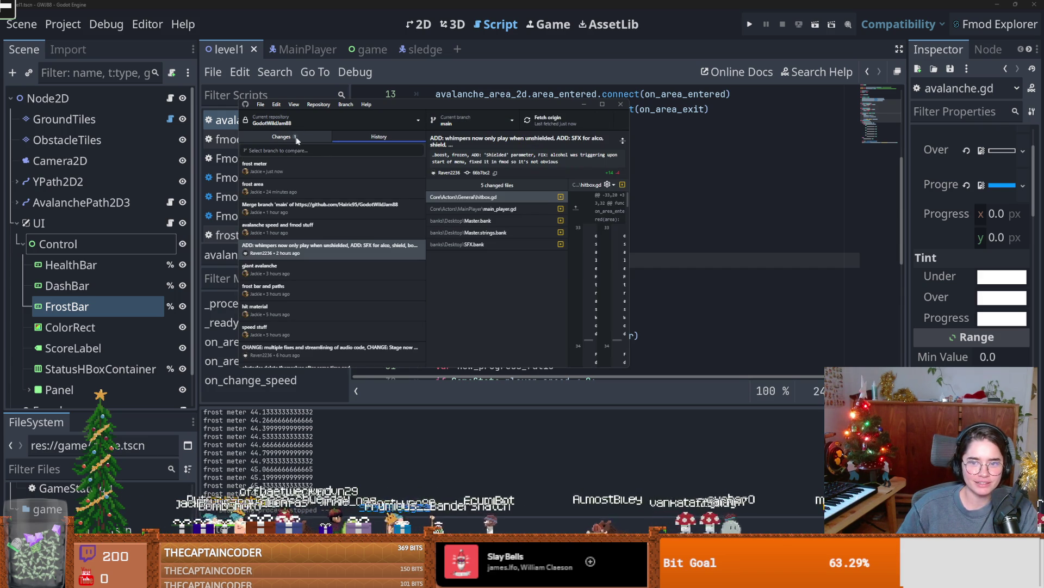
pyautogui.click(710, 198)
pyautogui.hotkey('ctrl', 's')
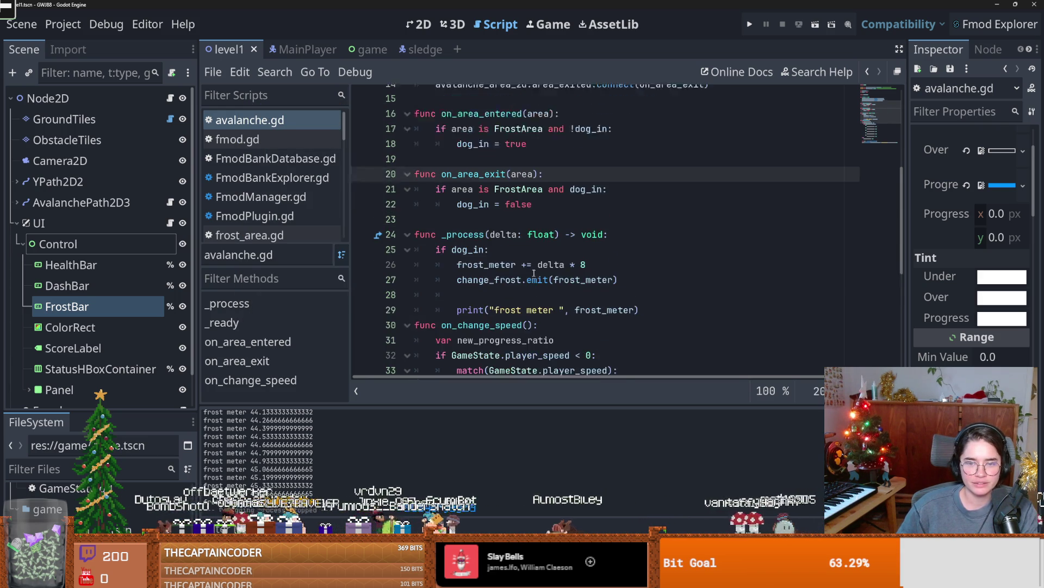
pyautogui.scroll(2, 710, 198)
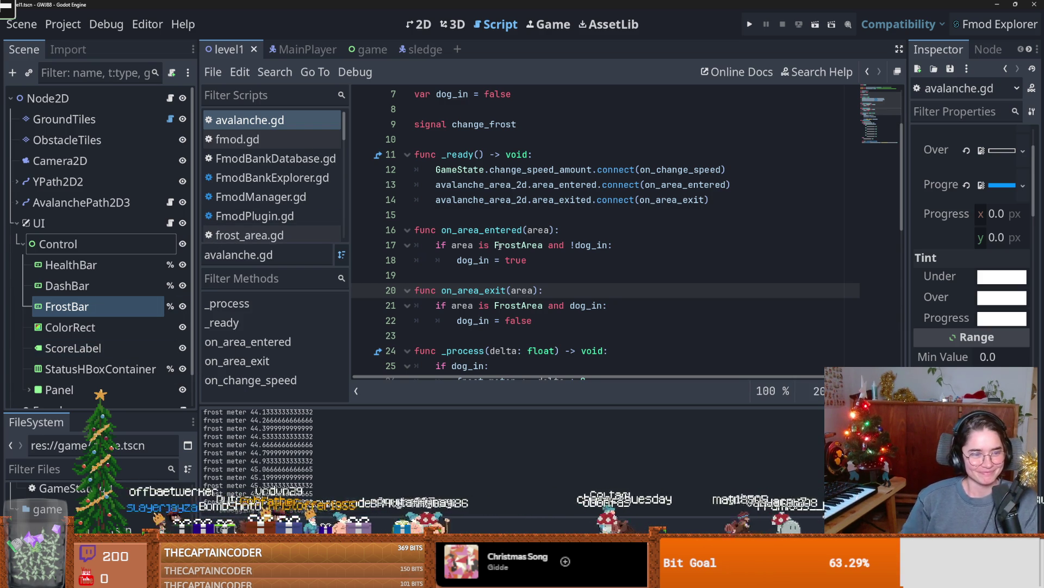
pyautogui.click(564, 266)
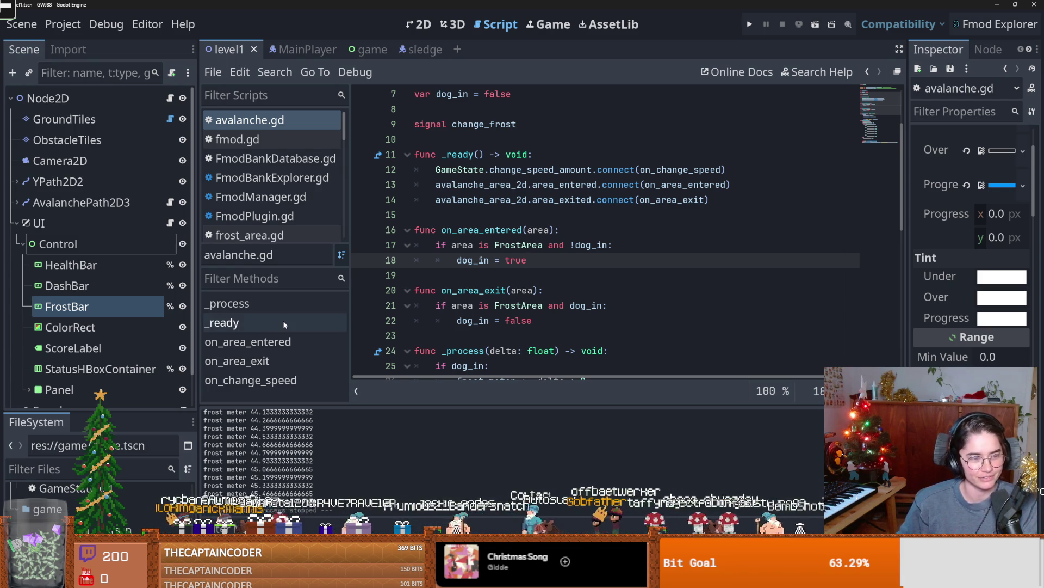
# - Collapse the UI node's children in the Scene dock, saving the scene before and after
pyautogui.hotkey('ctrl', 's')
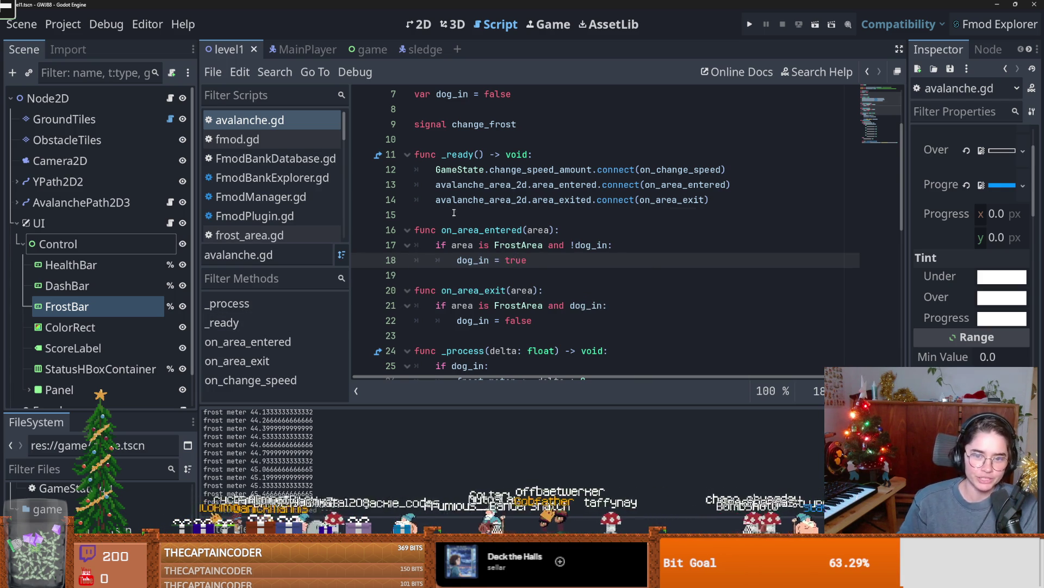
pyautogui.click(514, 216)
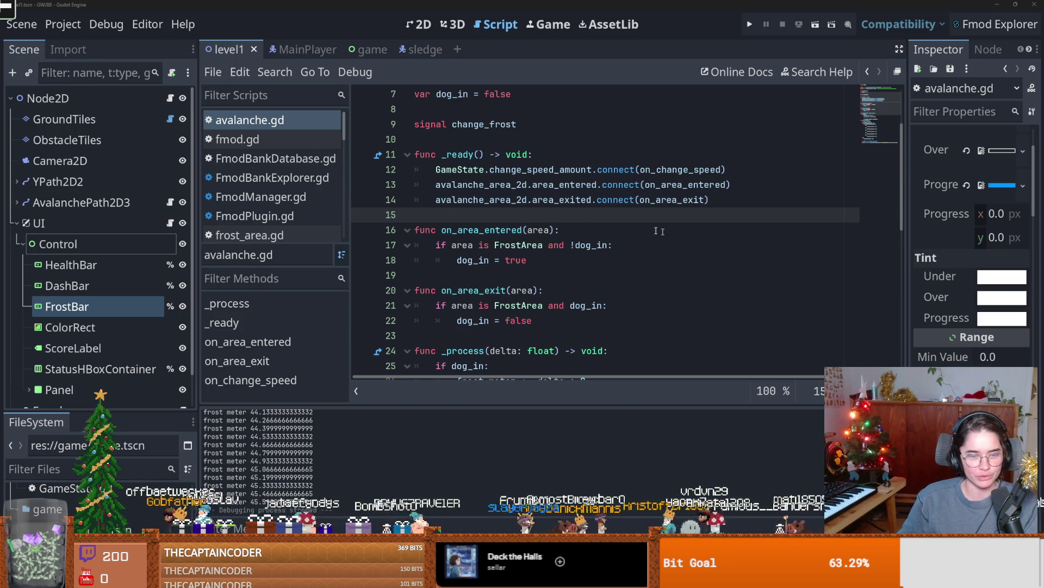
pyautogui.click(17, 223)
pyautogui.hotkey('ctrl', 's')
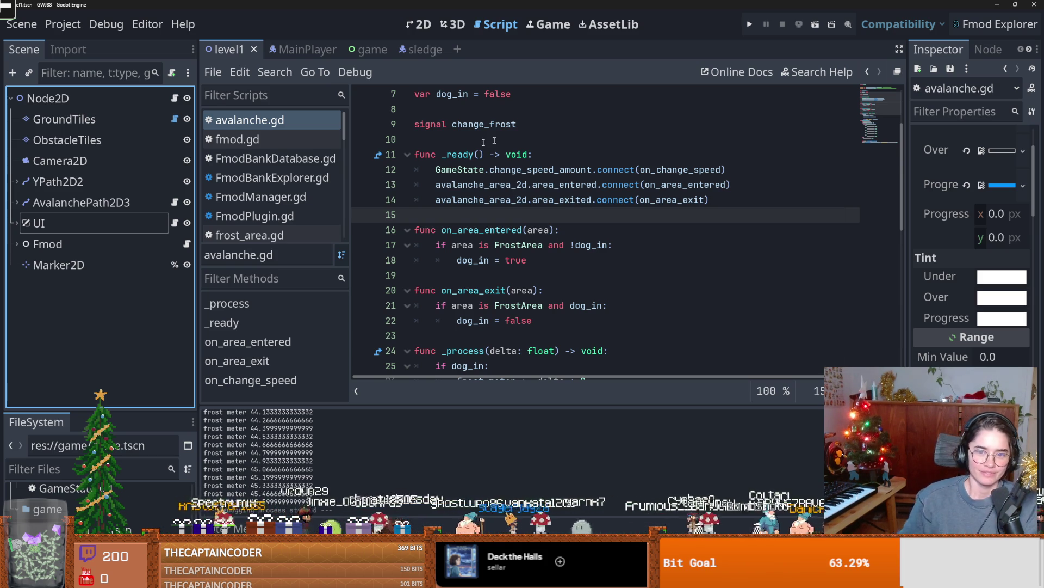
# - Look over the empty lines in avalanche.gd and save the script
pyautogui.click(538, 213)
pyautogui.scroll(2, 540, 211)
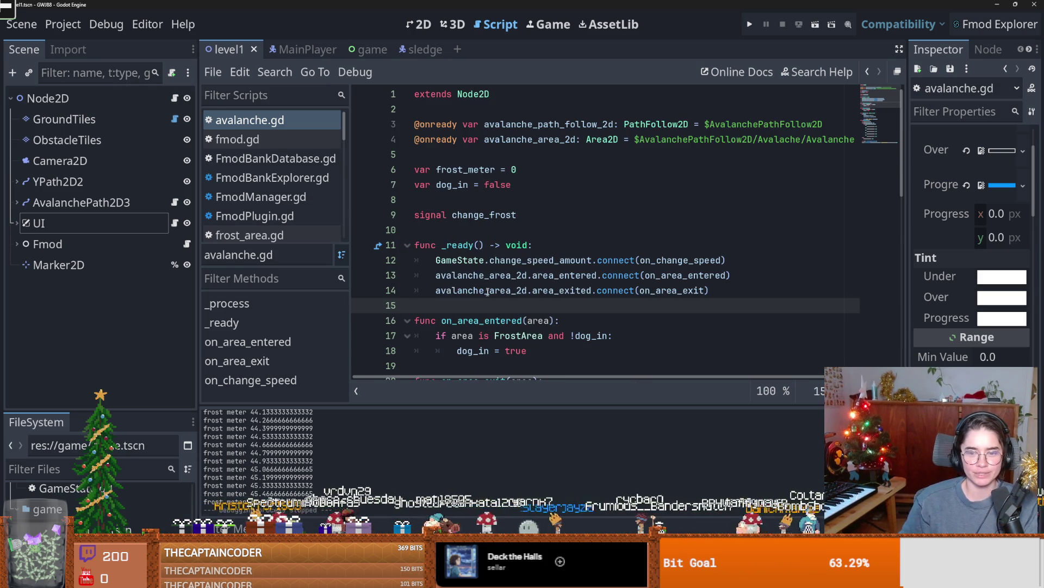
pyautogui.click(570, 230)
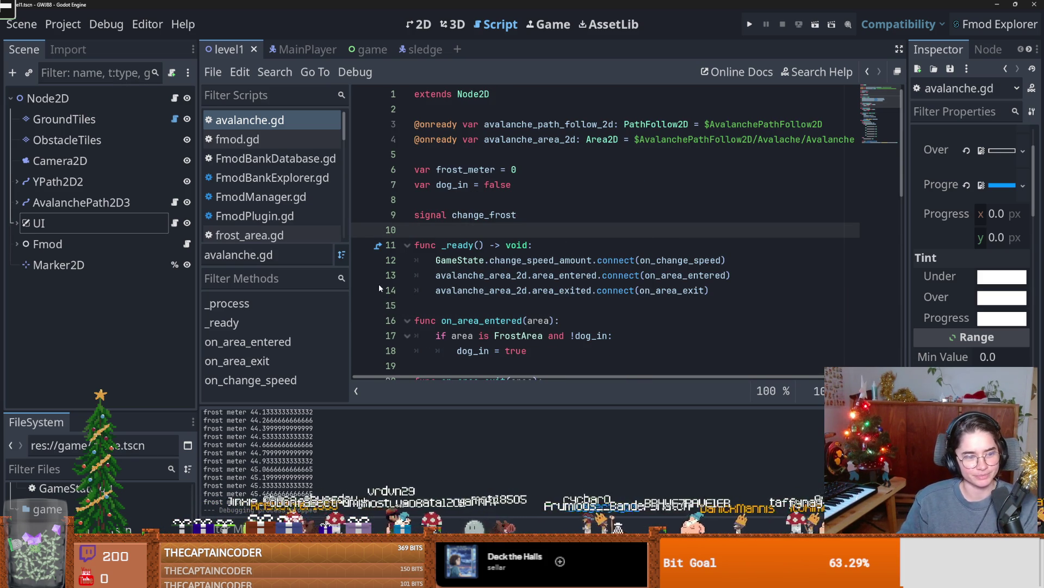
pyautogui.click(509, 305)
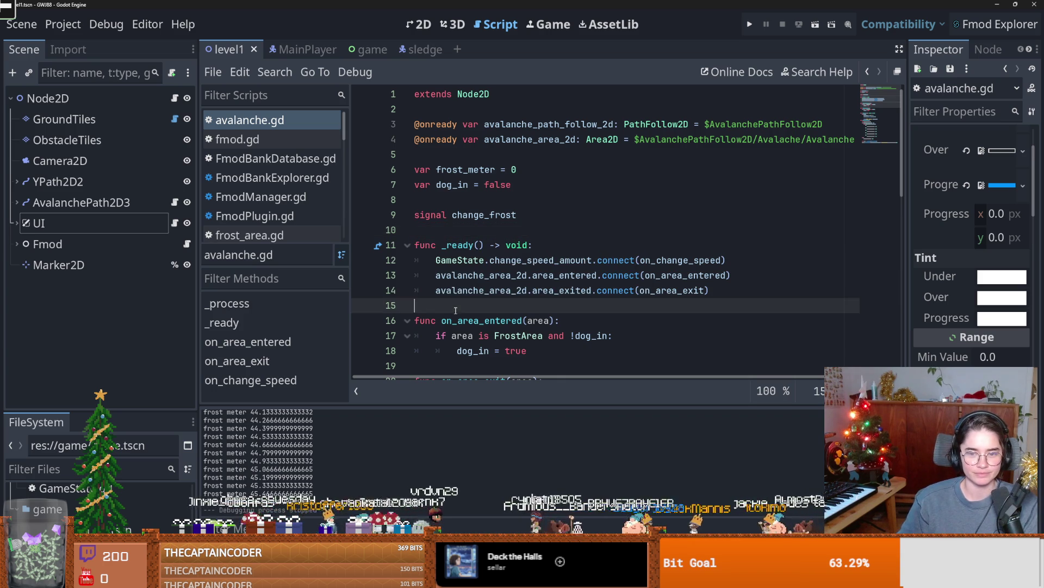
pyautogui.scroll(-3, 532, 321)
pyautogui.scroll(1, 532, 320)
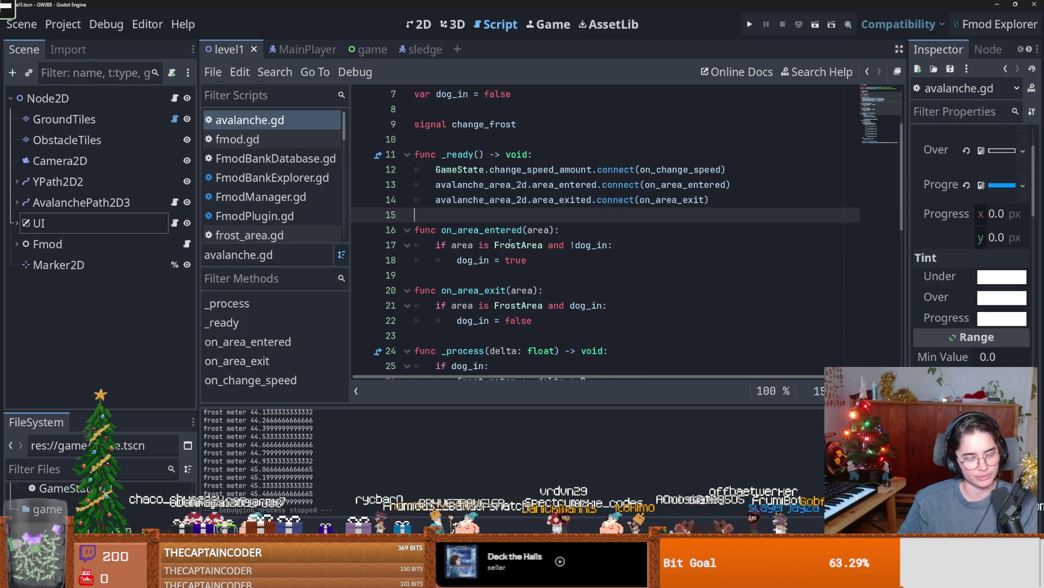
pyautogui.hotkey('ctrl', 's')
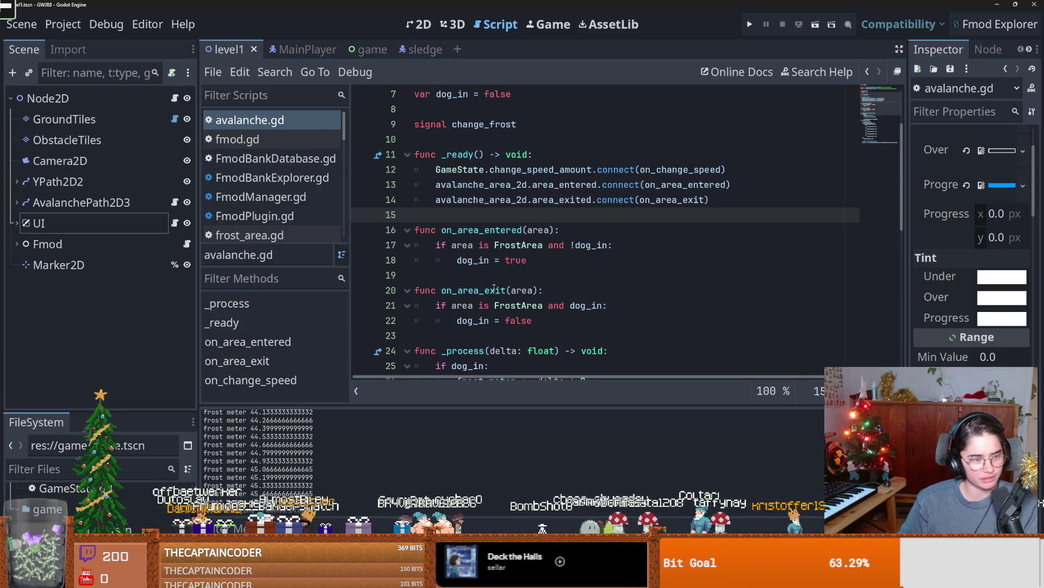
pyautogui.hotkey('ctrl', 's')
# - Delete the blank line 8 so change_frost sits directly under dog_in, then save
pyautogui.click(579, 297)
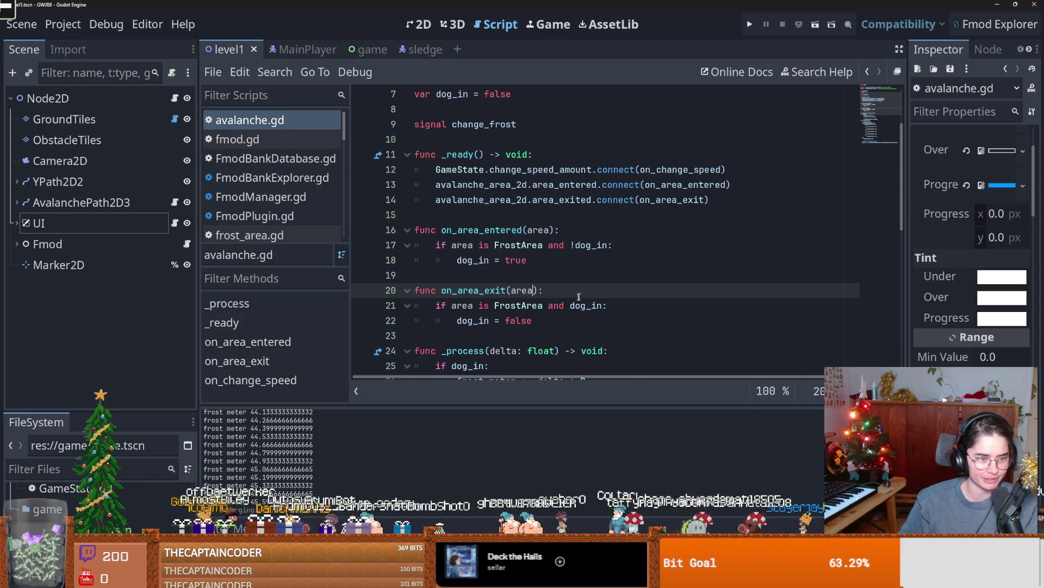
pyautogui.scroll(2, 566, 308)
pyautogui.scroll(-1, 523, 283)
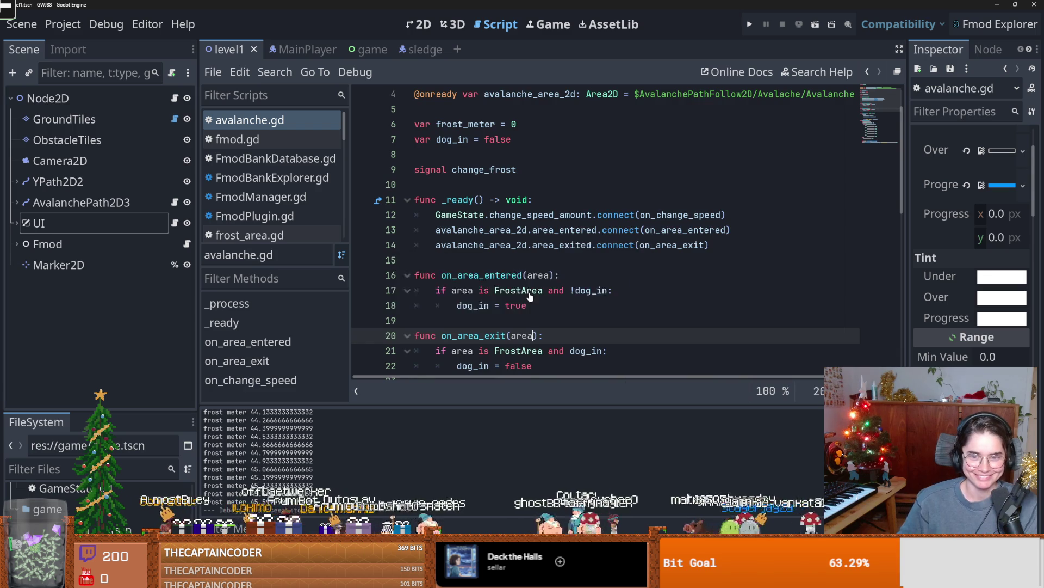
pyautogui.scroll(1, 486, 266)
pyautogui.click(464, 200)
pyautogui.press('BackSpace')
pyautogui.hotkey('ctrl', 's')
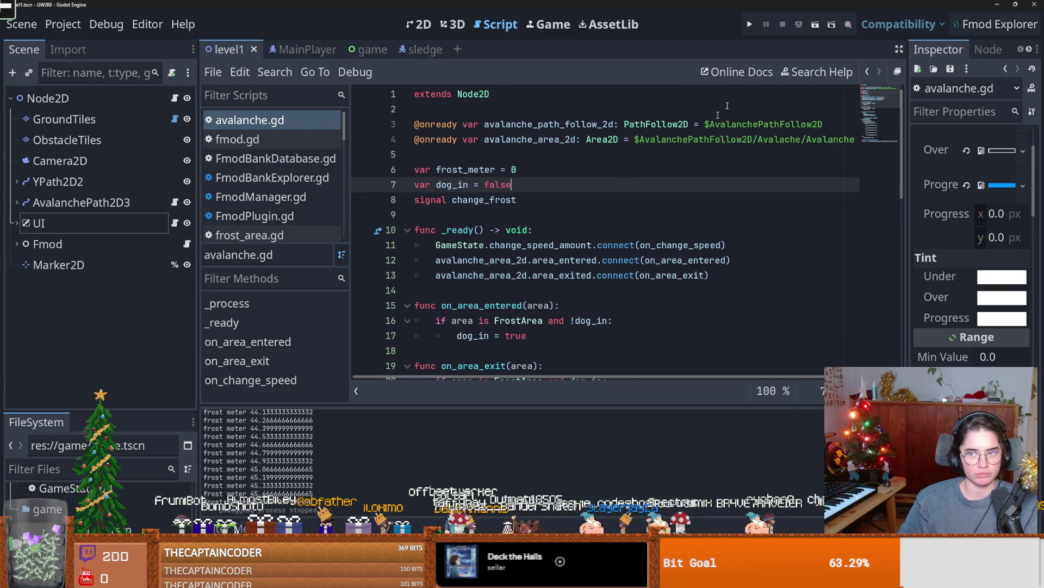
# - Test-run Avalanche Run from the title screen's Play button, then stop the game
pyautogui.click(747, 26)
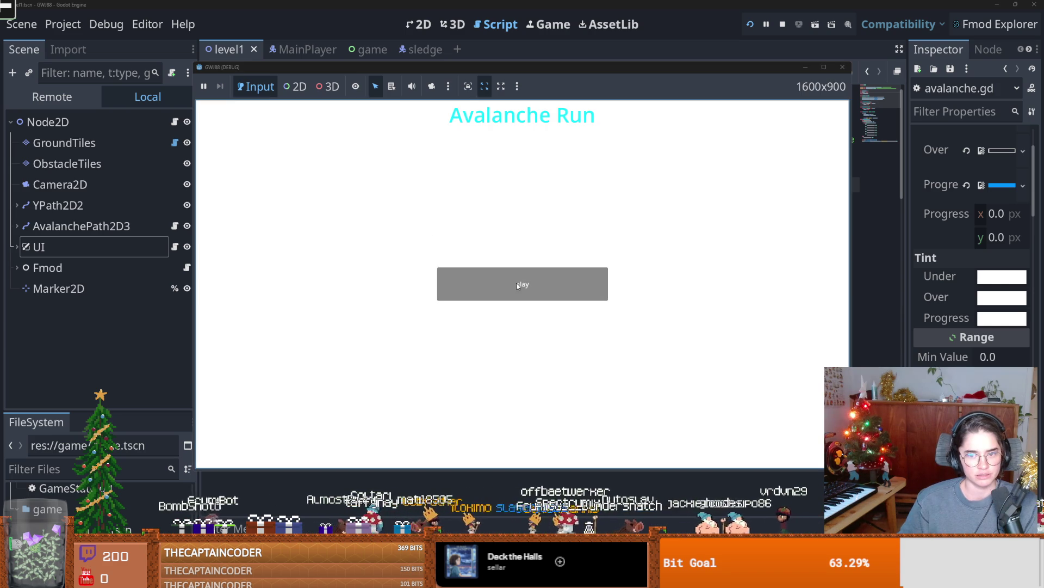
pyautogui.click(517, 284)
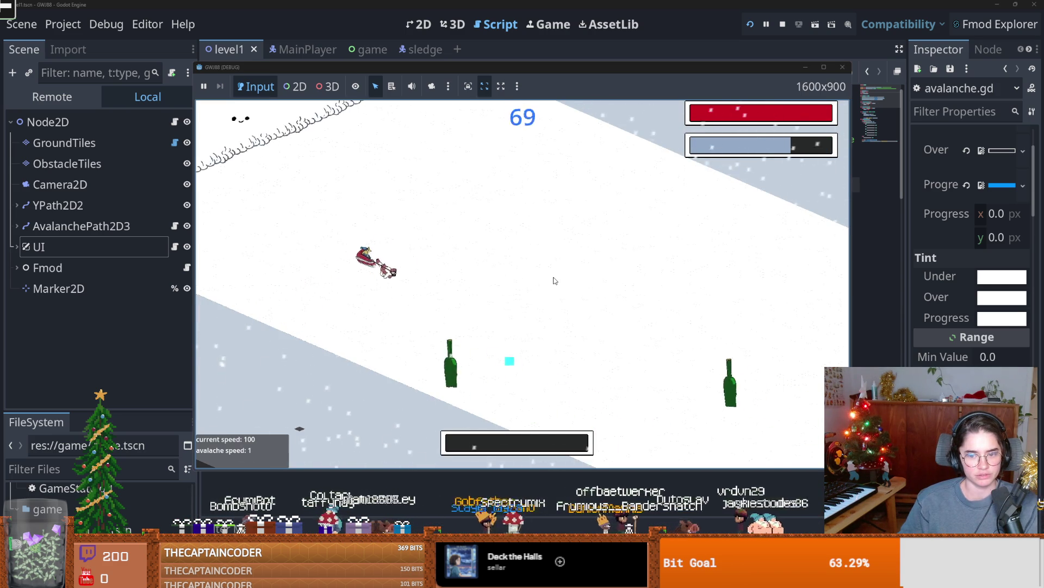
pyautogui.press('F8')
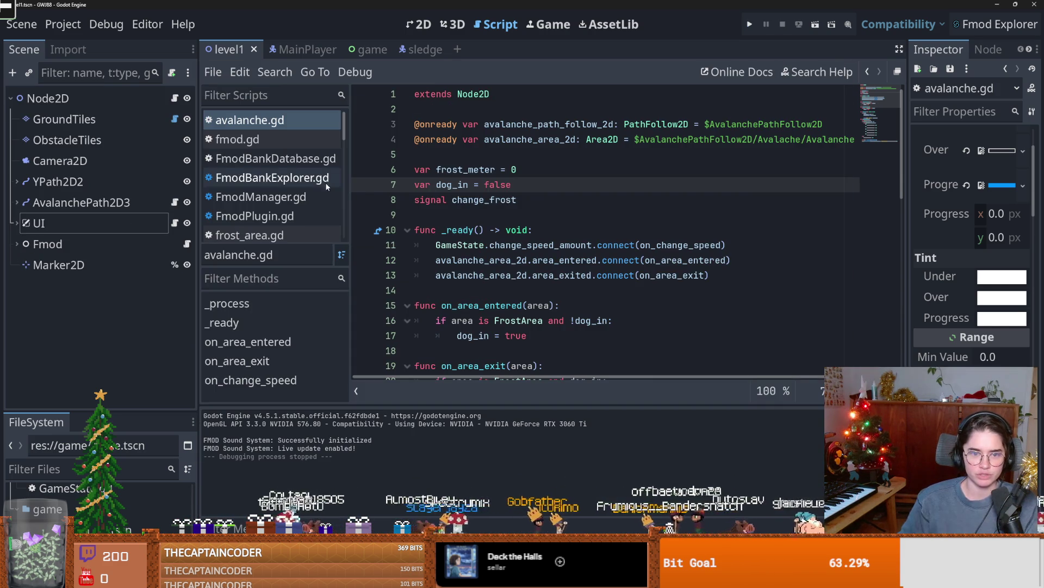
# - Filter the FileSystem for 'shiel' and open shield.tscn
pyautogui.moveTo(74, 412); pyautogui.dragTo(74, 266)
pyautogui.click(50, 340)
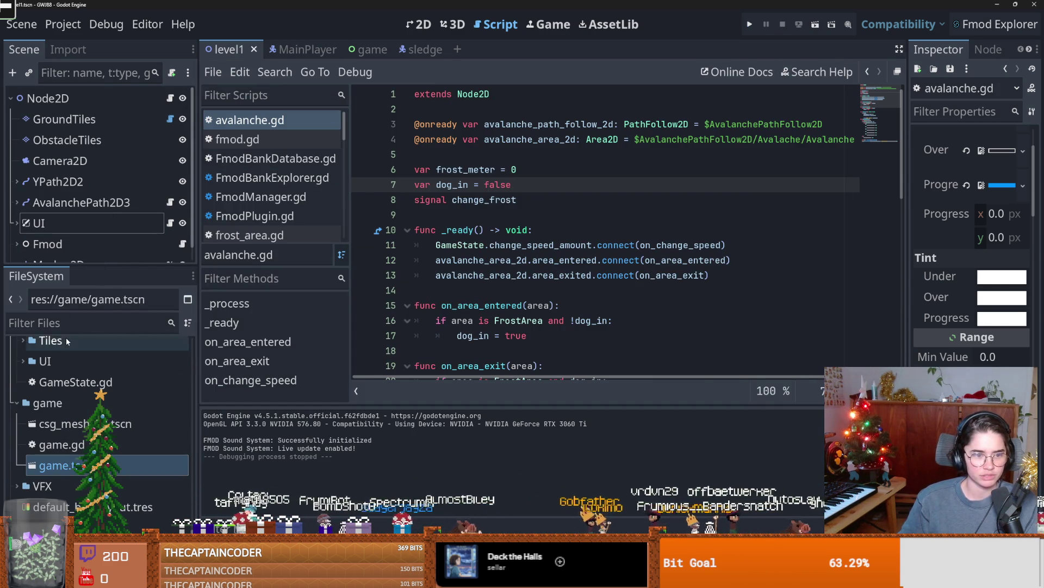
pyautogui.click(70, 323)
pyautogui.write('shiel')
pyautogui.doubleClick(60, 359)
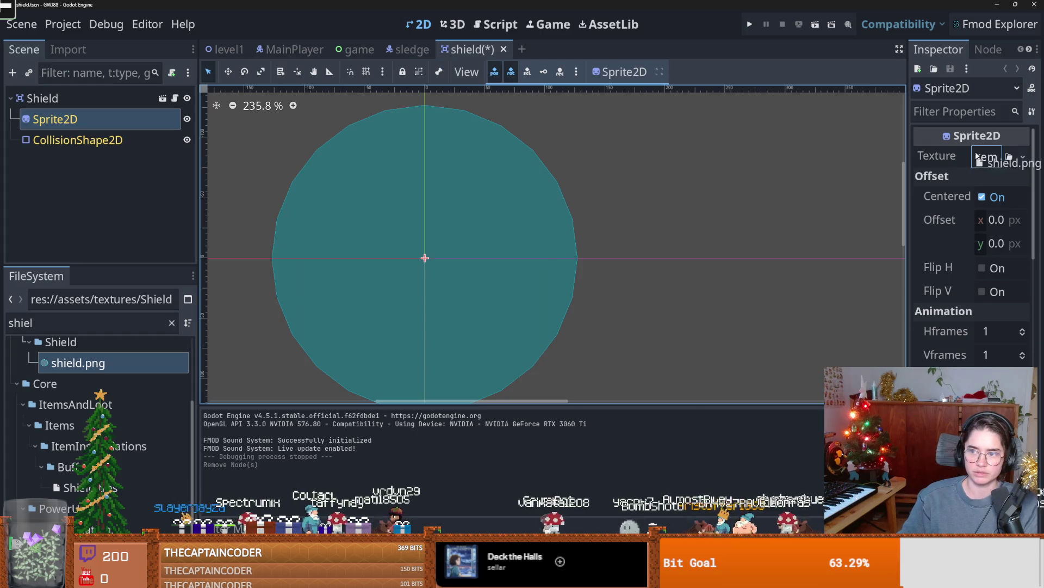
pyautogui.scroll(-5, 517, 271)
# - Scale the shield.png sprite up and center it over the collision circle
pyautogui.moveTo(532, 317)
pyautogui.mouseDown()
pyautogui.moveTo(545, 325)
pyautogui.moveTo(496, 276)
pyautogui.moveTo(582, 343)
pyautogui.mouseUp()
pyautogui.moveTo(512, 279); pyautogui.dragTo(518, 279)
pyautogui.hotkey('ctrl', 'z')
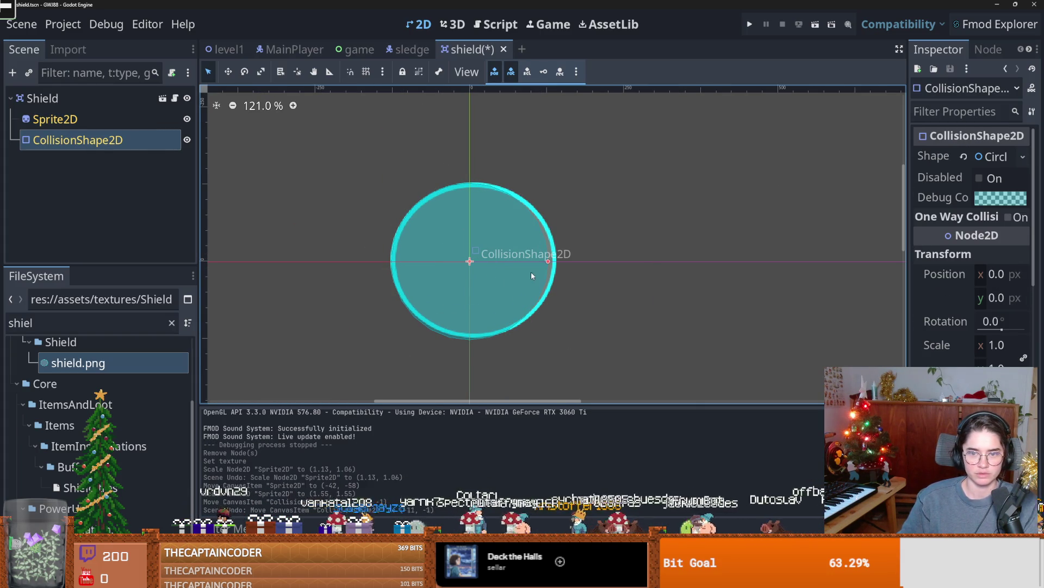
pyautogui.moveTo(492, 220); pyautogui.dragTo(491, 223)
pyautogui.scroll(1, 400, 283)
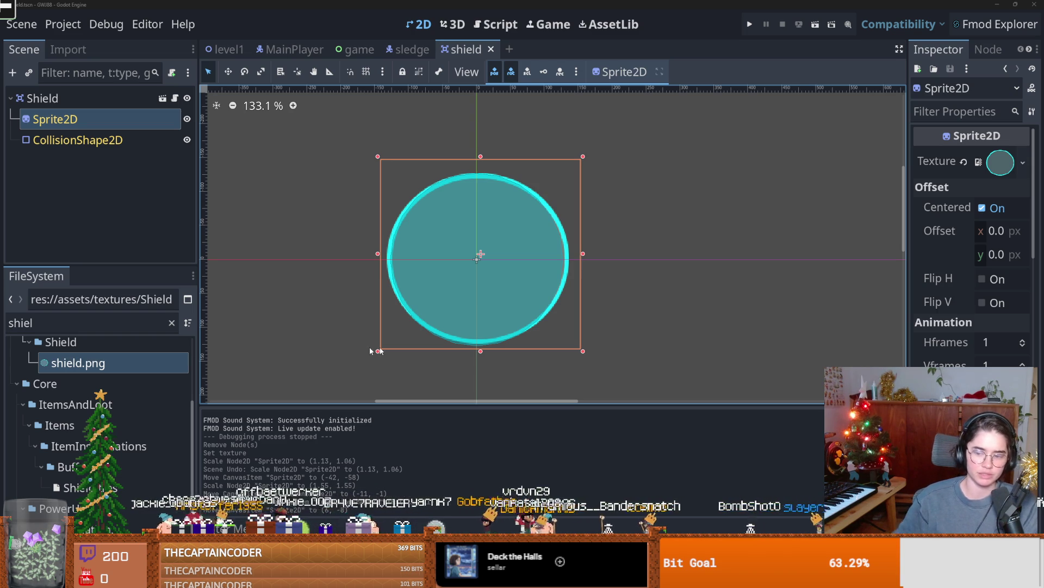
# - Open the Wild Growth store page from the Wild Growth Demo library entry, then return to Godot
pyautogui.hotkey('alt', 'Tab')
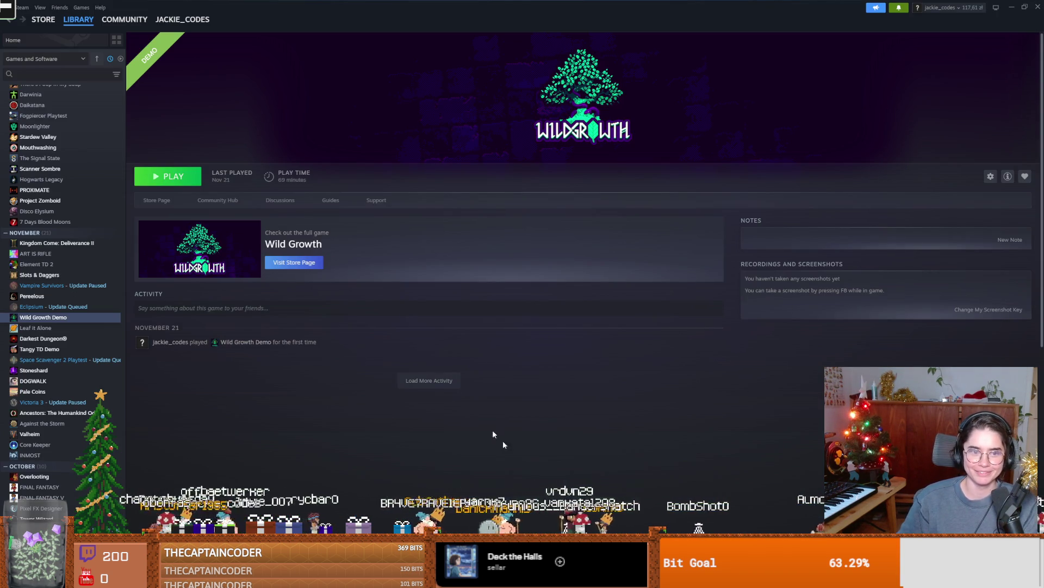
pyautogui.click(161, 201)
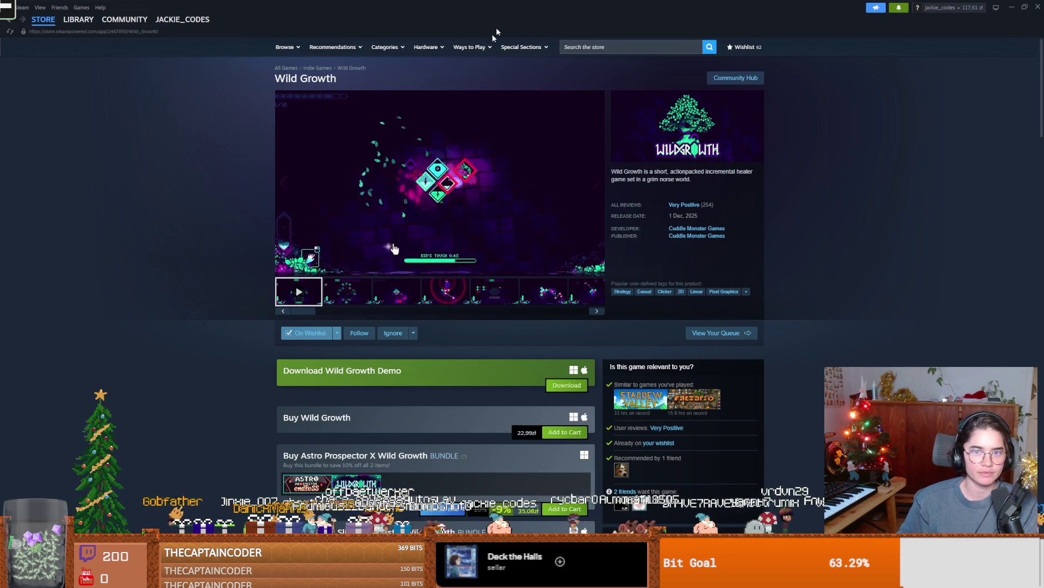
pyautogui.hotkey('alt', 'Tab')
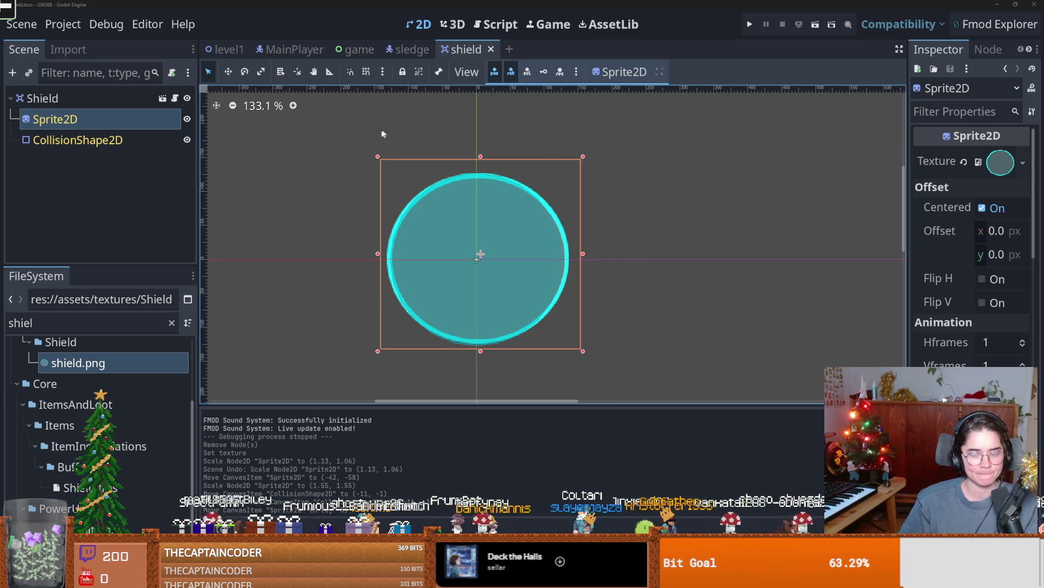
pyautogui.click(749, 24)
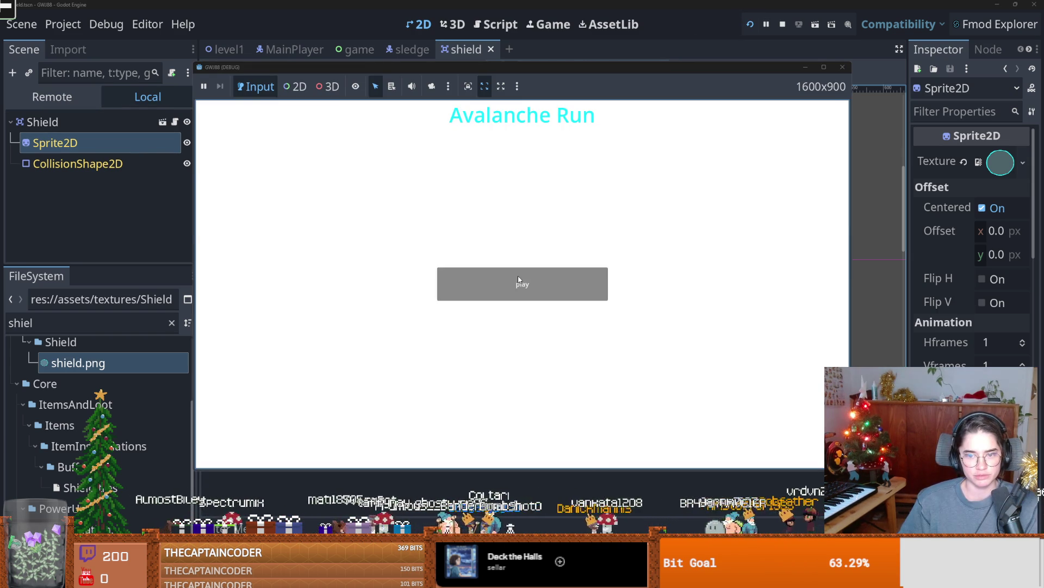
# - Sled a test round to a score of 560, stop the run, and clear the file filter
pyautogui.click(518, 279)
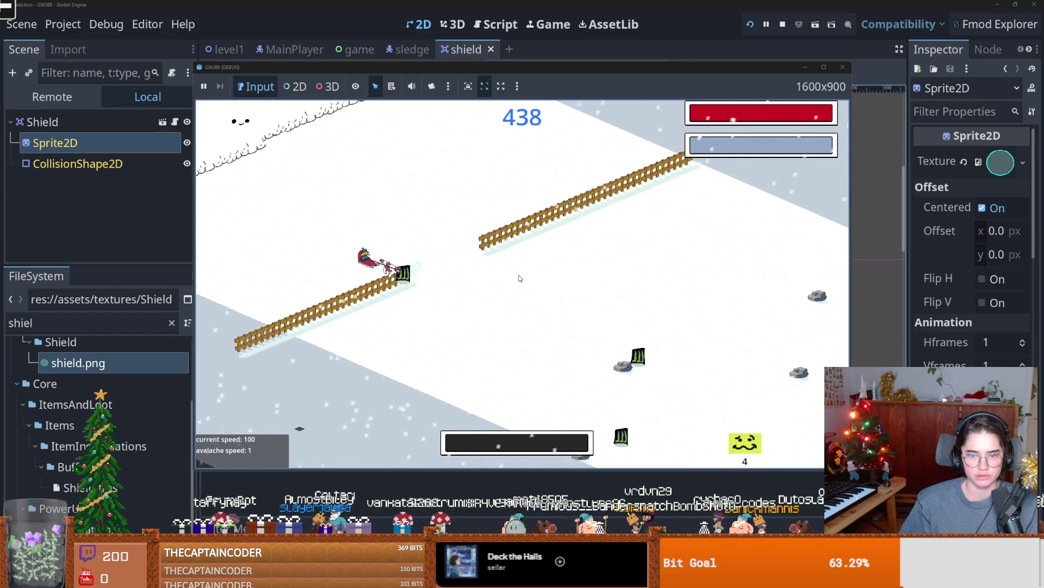
pyautogui.click(841, 71)
pyautogui.click(171, 323)
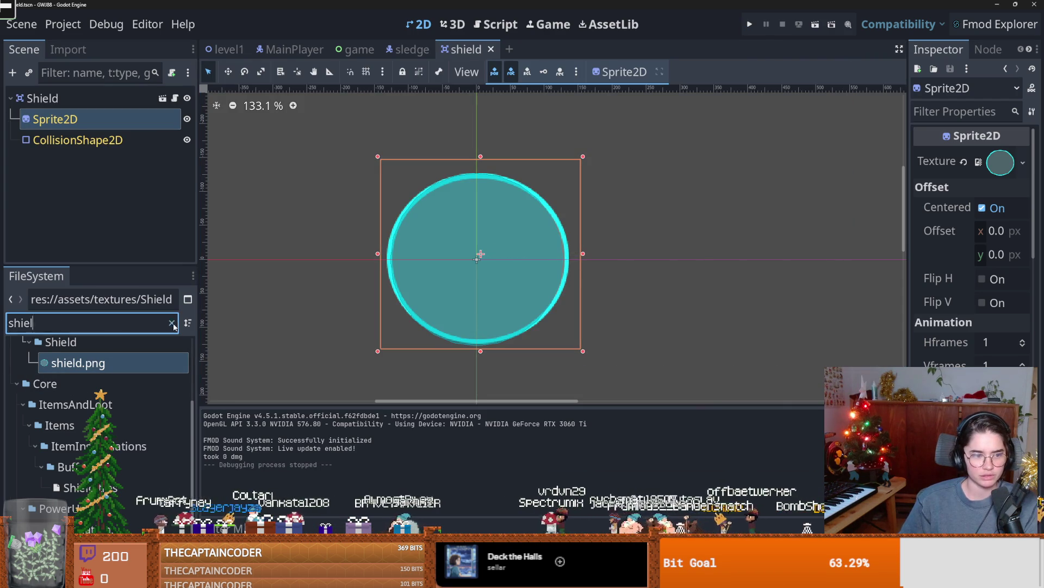
# - Enlarge the FileSystem and scene tree docks, switch to level1, and run it with F5
pyautogui.moveTo(85, 265)
pyautogui.mouseDown()
pyautogui.moveTo(98, 241)
pyautogui.moveTo(115, 245)
pyautogui.mouseUp()
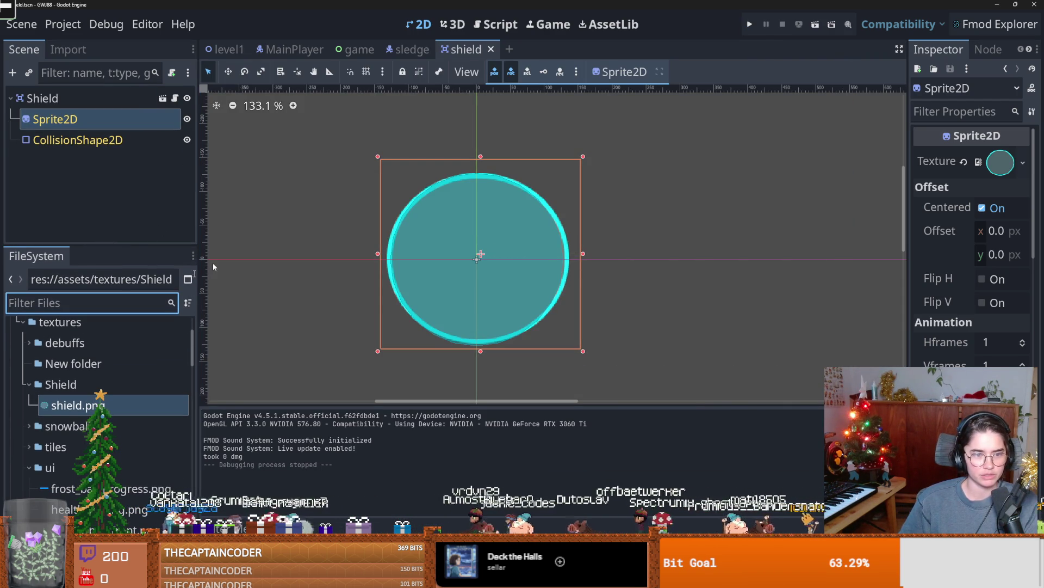
pyautogui.click(213, 48)
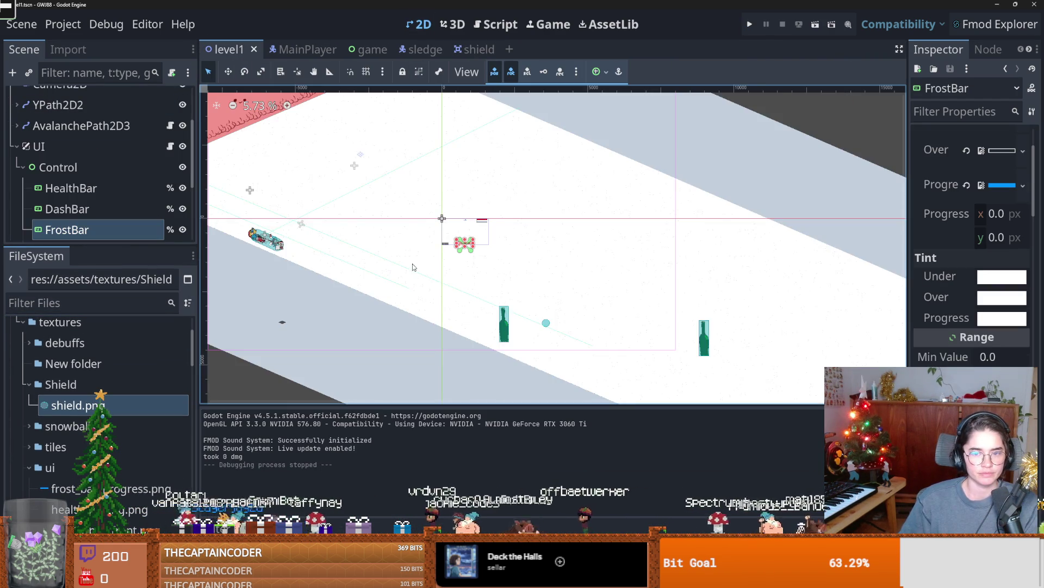
pyautogui.moveTo(139, 246)
pyautogui.mouseDown()
pyautogui.moveTo(139, 326)
pyautogui.moveTo(138, 307)
pyautogui.mouseUp()
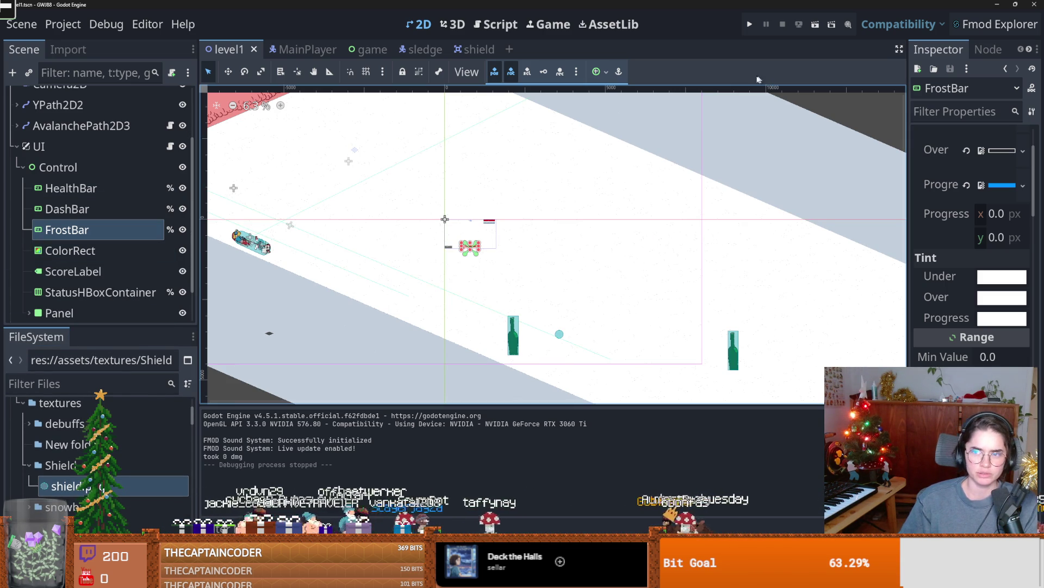
pyautogui.press('F5')
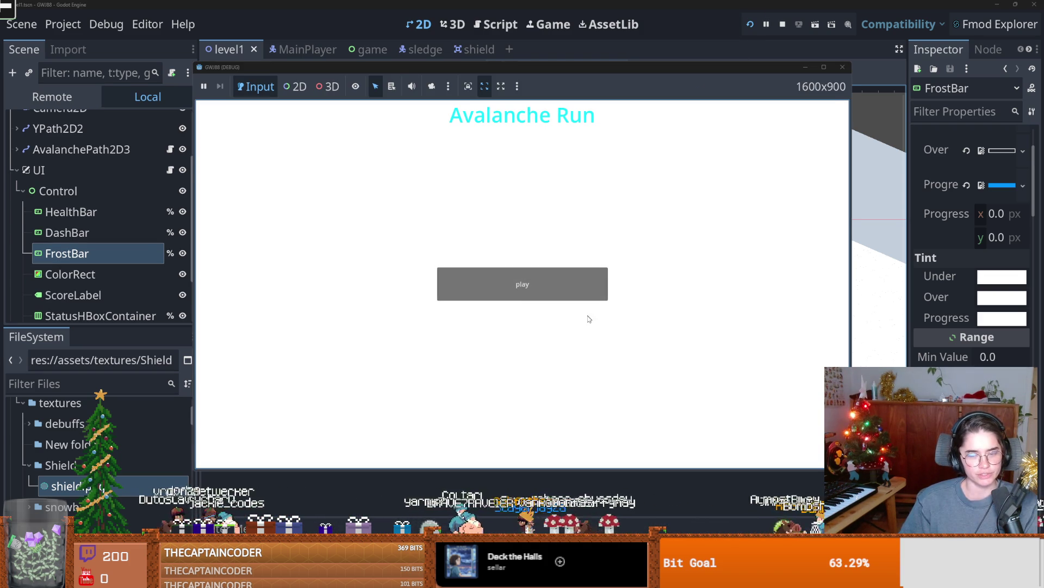
# - Play a round of level1 from the game menu, then stop the run with F8
pyautogui.click(518, 299)
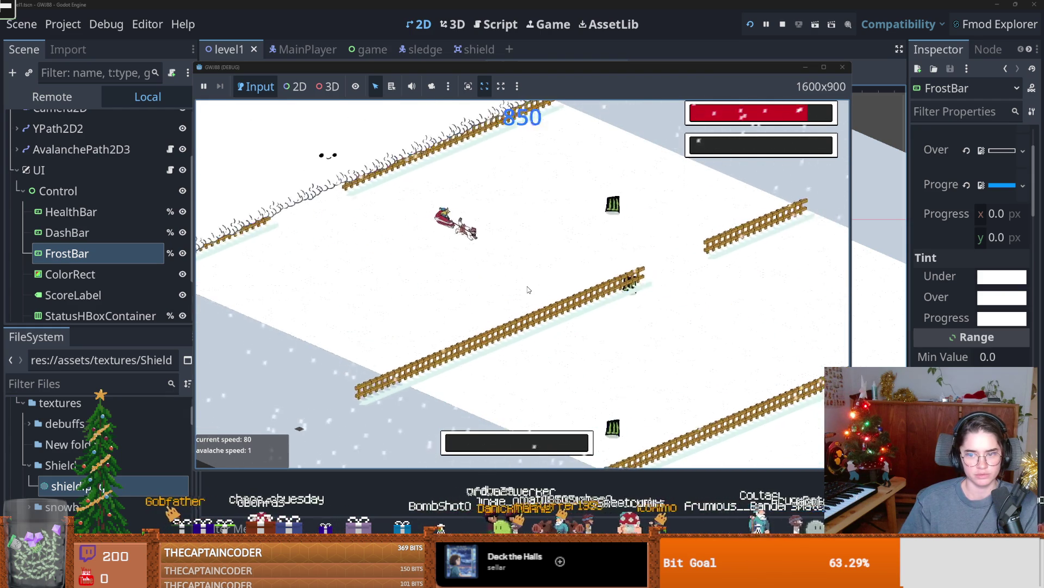
pyautogui.press('F8')
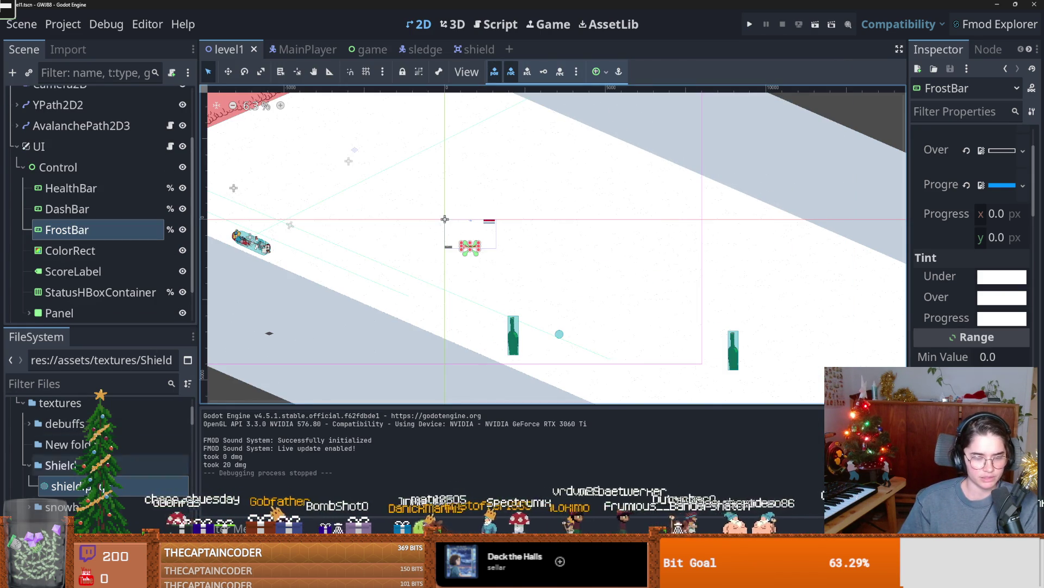
pyautogui.hotkey('alt', 'Tab')
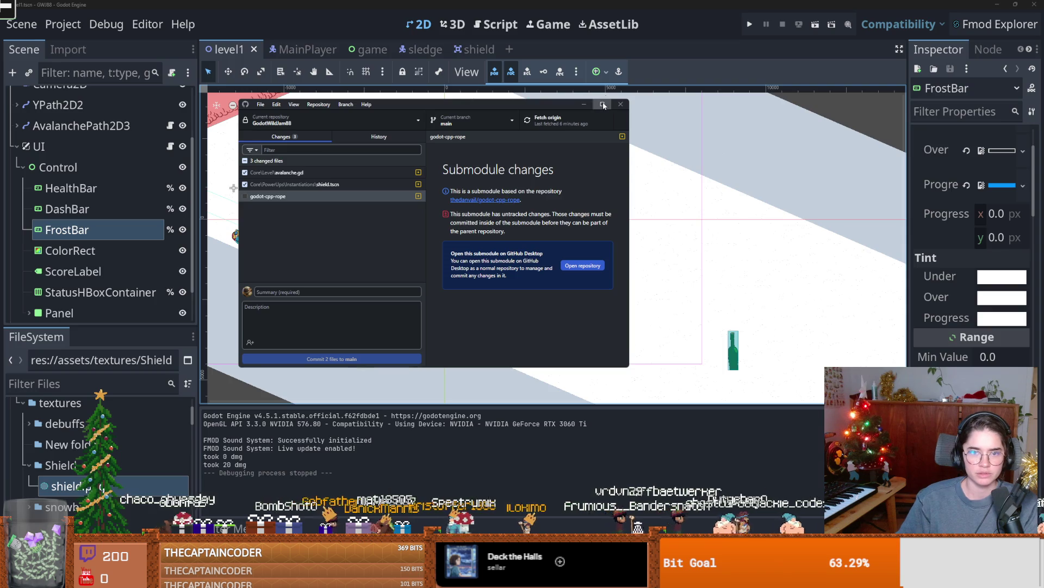
# - Maximize GitHub Desktop and view the 'added player arm and rope' commit in History
pyautogui.click(604, 104)
pyautogui.click(106, 34)
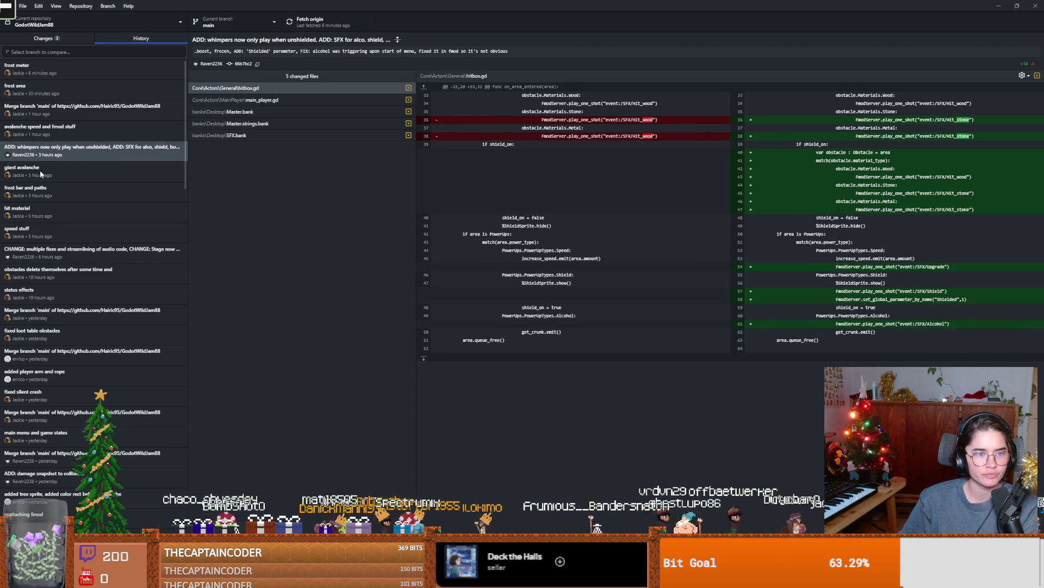
pyautogui.scroll(-2, 44, 250)
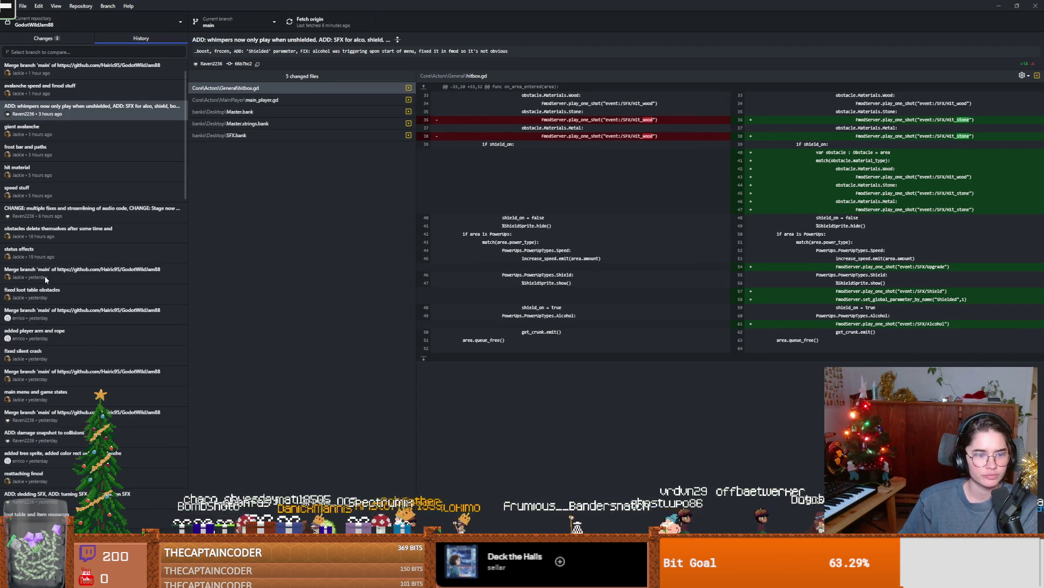
pyautogui.click(60, 337)
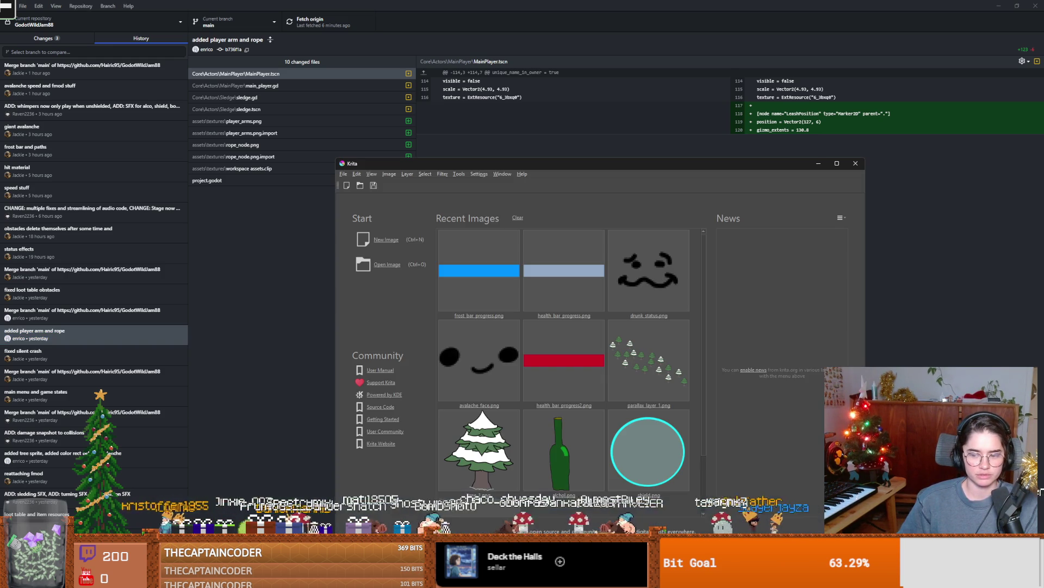
# - Open the recent shield.png image, maximize Krita, and create a new 400x400 document
pyautogui.click(651, 465)
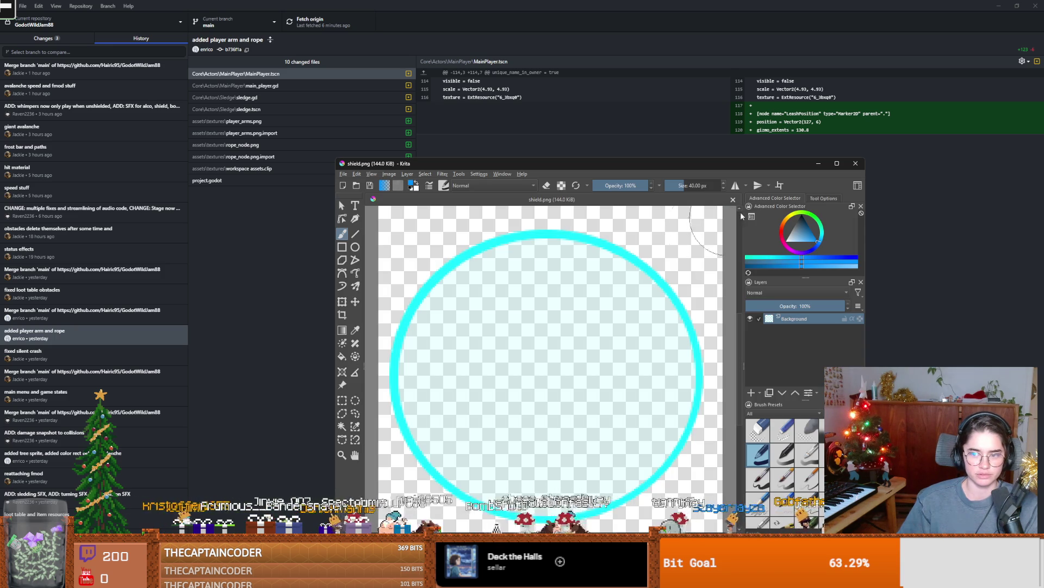
pyautogui.click(838, 163)
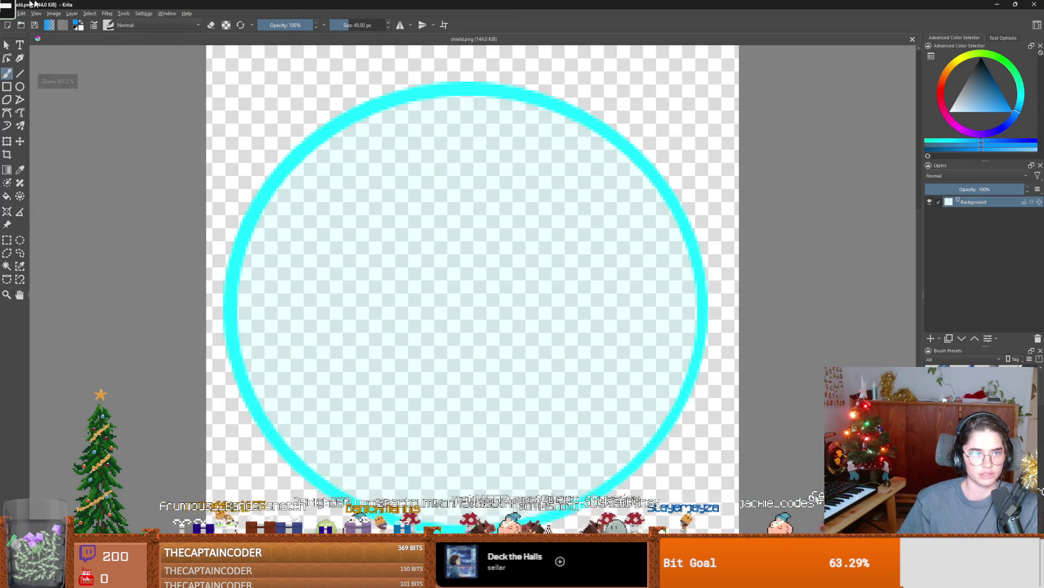
pyautogui.click(8, 13)
pyautogui.moveTo(34, 42)
pyautogui.click(31, 24)
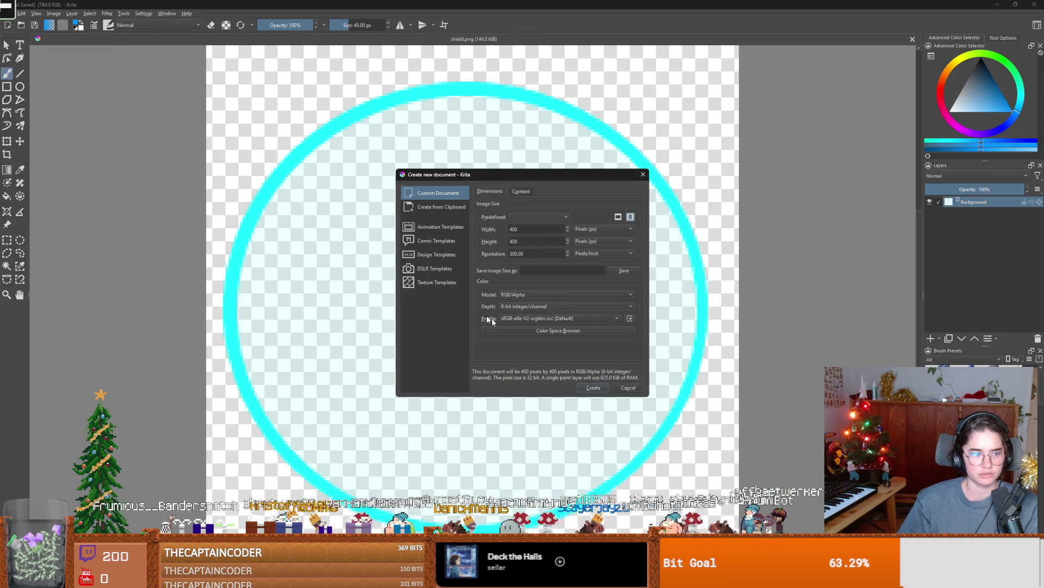
pyautogui.press('Return')
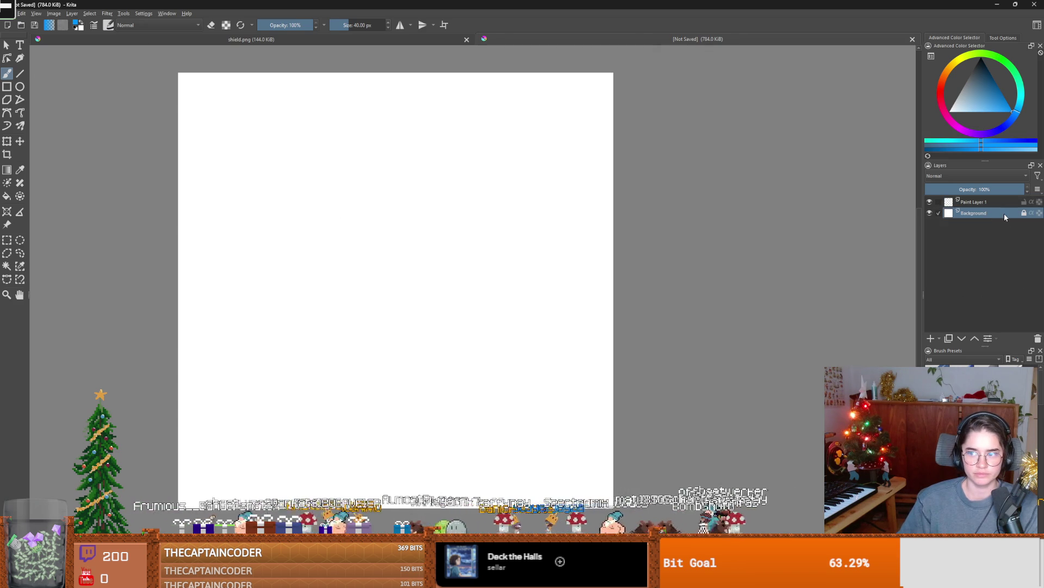
# - Delete the Background layer for transparency and set a black 7.66 px brush
pyautogui.rightClick(1001, 213)
pyautogui.click(899, 304)
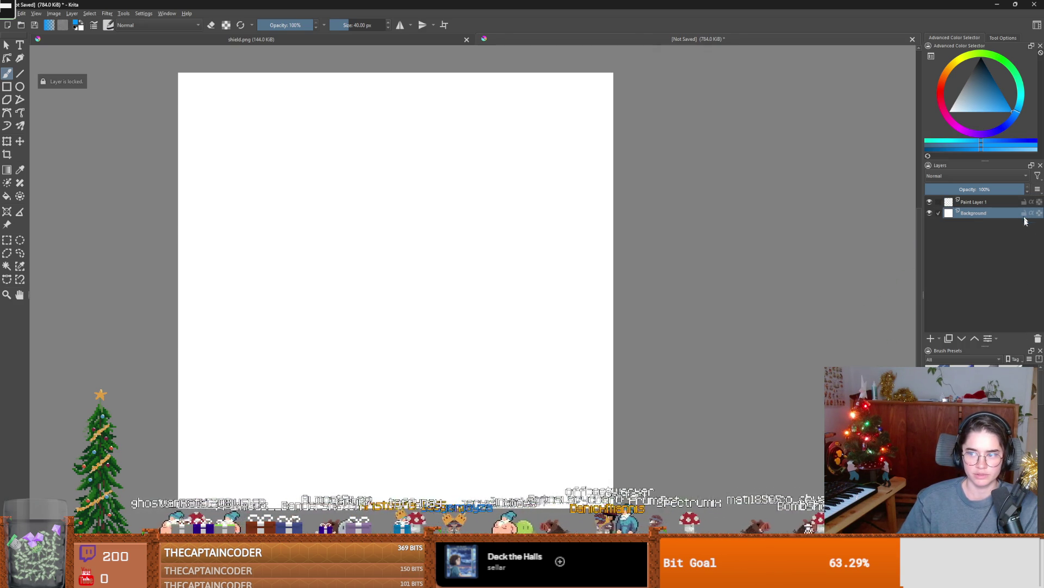
pyautogui.click(1038, 339)
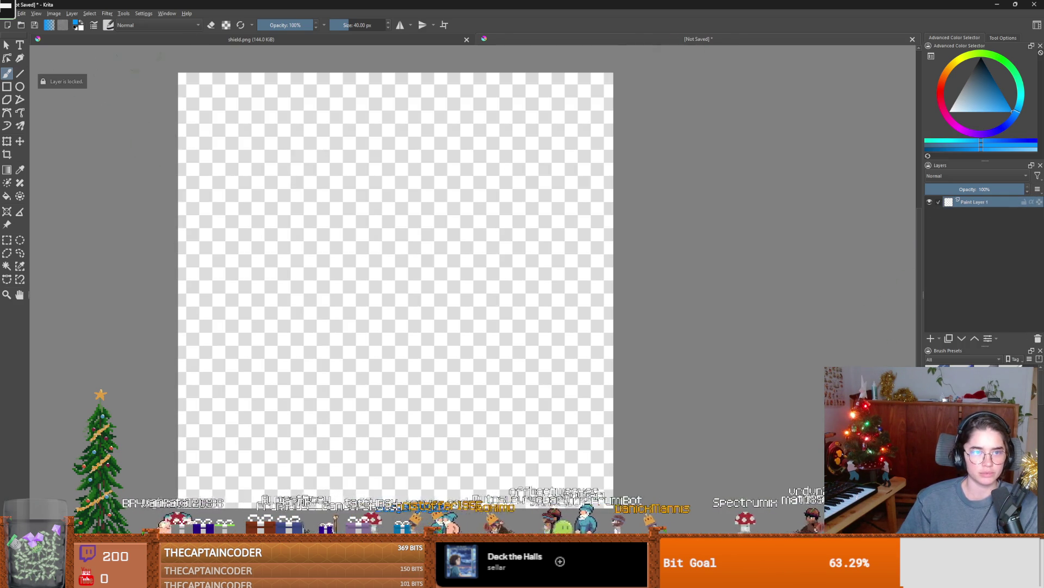
pyautogui.click(339, 26)
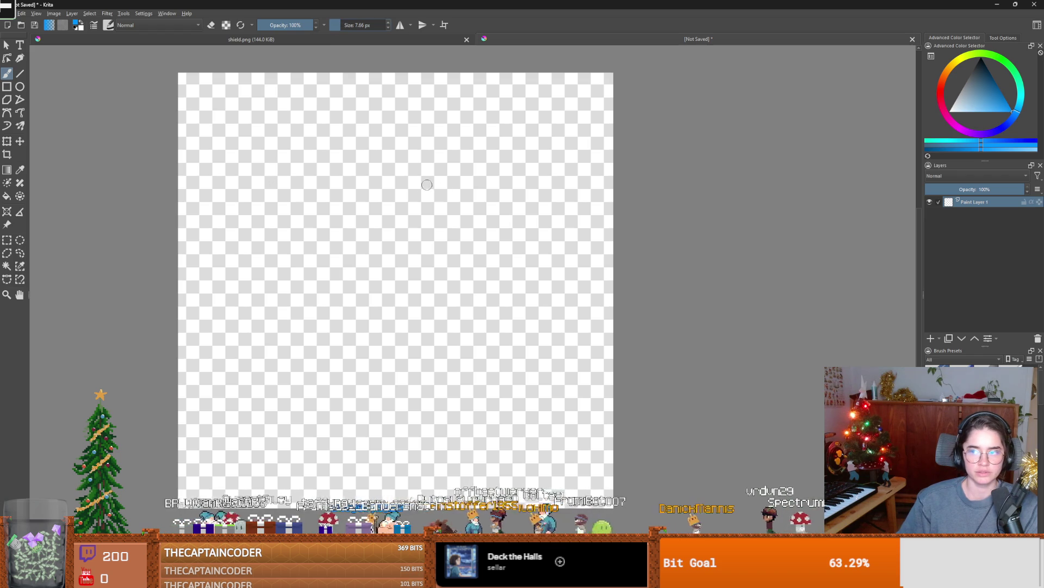
pyautogui.click(980, 59)
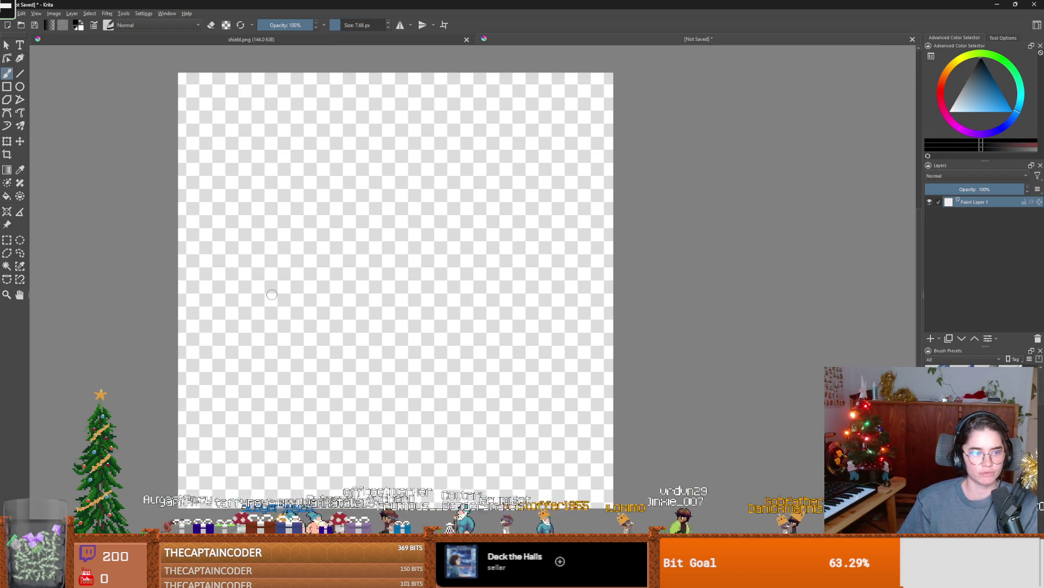
# - Sketch trial lightning-bolt strokes, undoing them to start over
pyautogui.moveTo(275, 264)
pyautogui.mouseDown()
pyautogui.moveTo(247, 441)
pyautogui.moveTo(332, 309)
pyautogui.mouseUp()
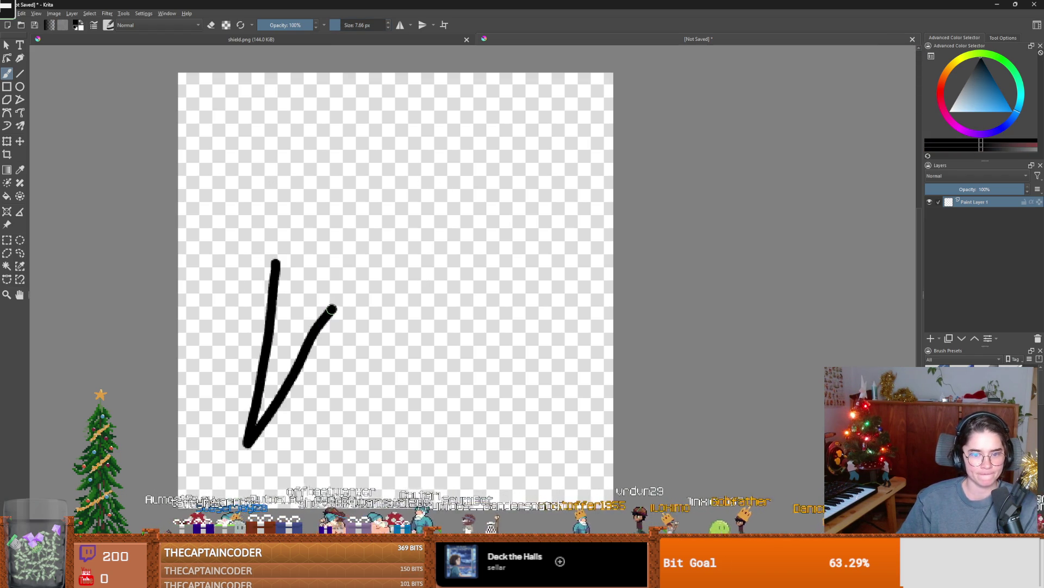
pyautogui.moveTo(373, 379)
pyautogui.mouseDown()
pyautogui.moveTo(486, 104)
pyautogui.moveTo(369, 251)
pyautogui.moveTo(290, 155)
pyautogui.moveTo(275, 268)
pyautogui.mouseUp()
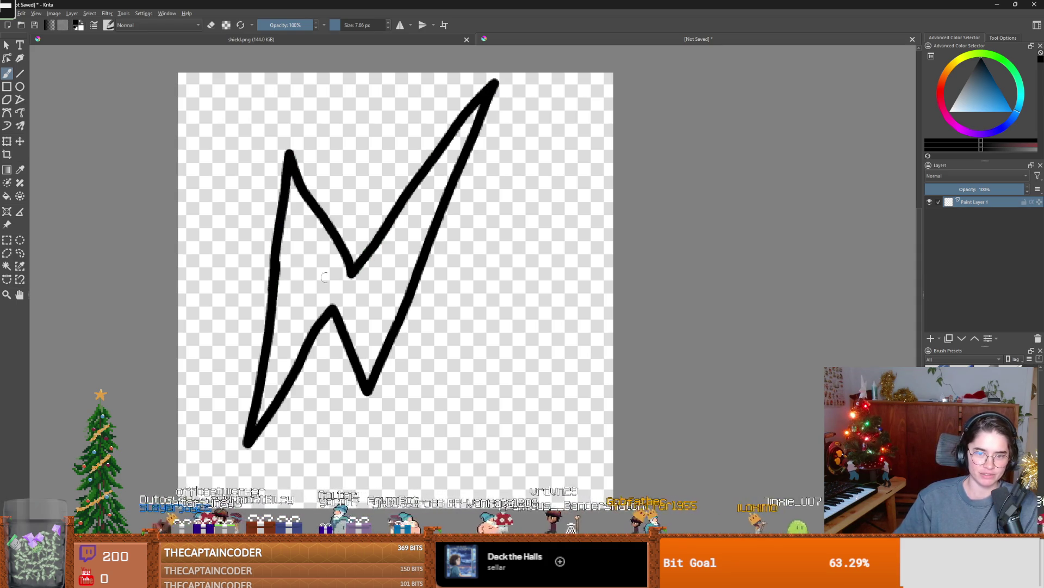
pyautogui.scroll(-5, 325, 278)
pyautogui.scroll(4, 325, 278)
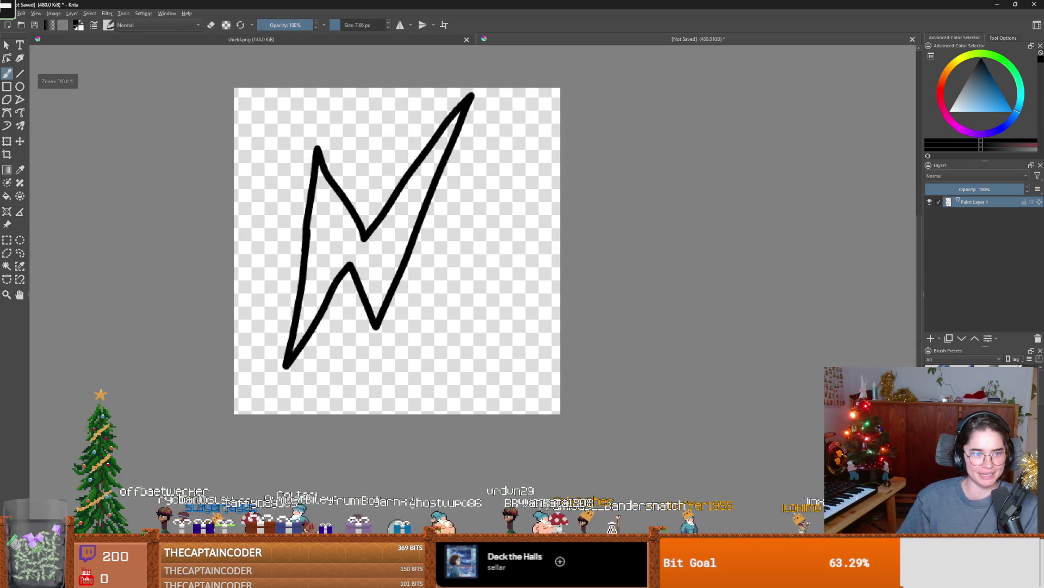
pyautogui.hotkey('ctrl', 'z')
pyautogui.moveTo(293, 367)
pyautogui.mouseDown()
pyautogui.moveTo(320, 290)
pyautogui.moveTo(494, 161)
pyautogui.mouseUp()
pyautogui.hotkey('ctrl', 'z')
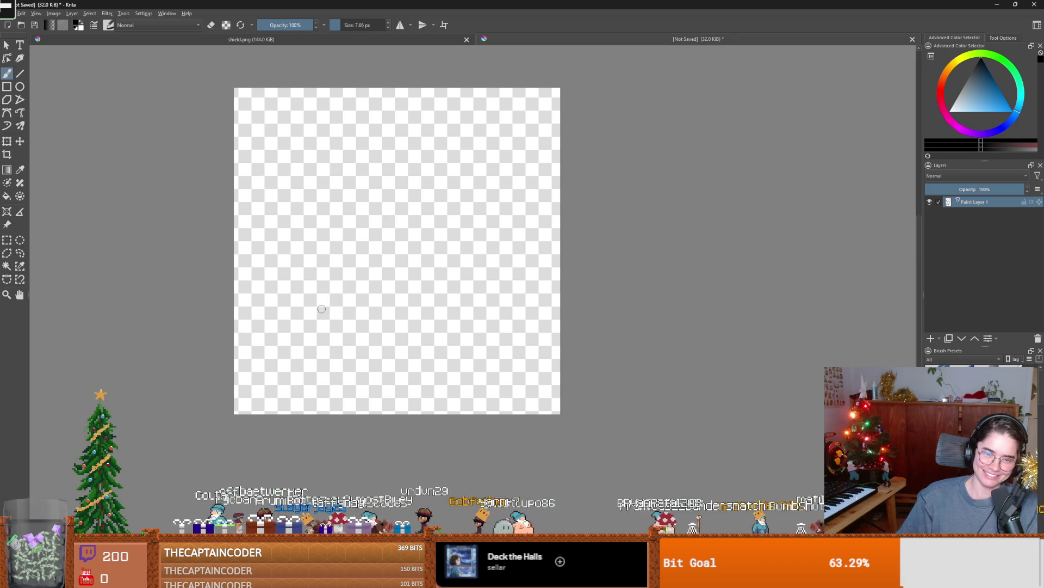
# - Draw the final lightning-bolt outline and thicken its lower left edge
pyautogui.moveTo(301, 322); pyautogui.dragTo(348, 205)
pyautogui.moveTo(414, 203)
pyautogui.mouseDown()
pyautogui.moveTo(487, 107)
pyautogui.moveTo(357, 344)
pyautogui.moveTo(287, 398)
pyautogui.mouseUp()
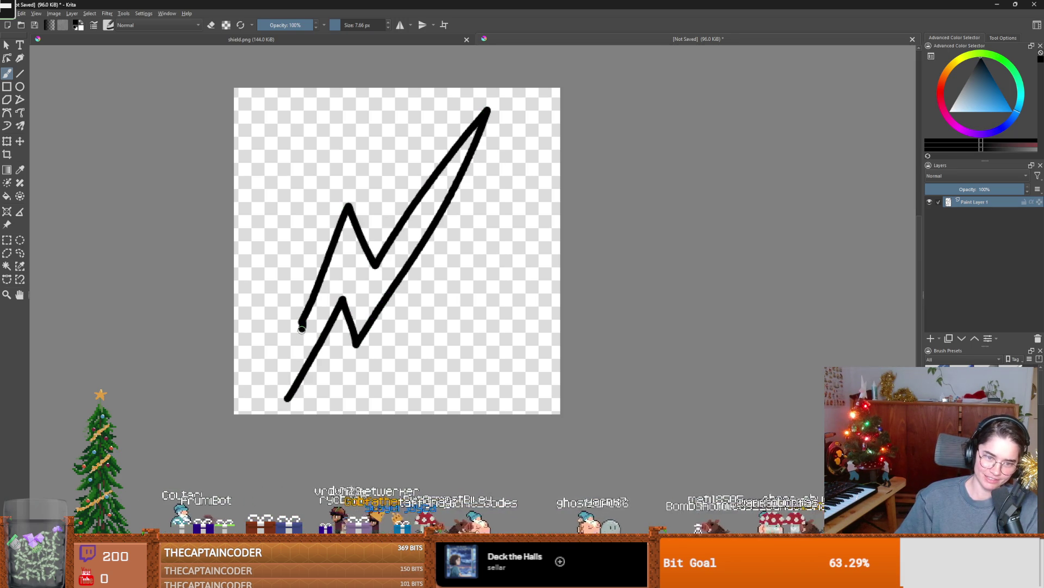
pyautogui.scroll(-2, 285, 393)
pyautogui.scroll(3, 297, 322)
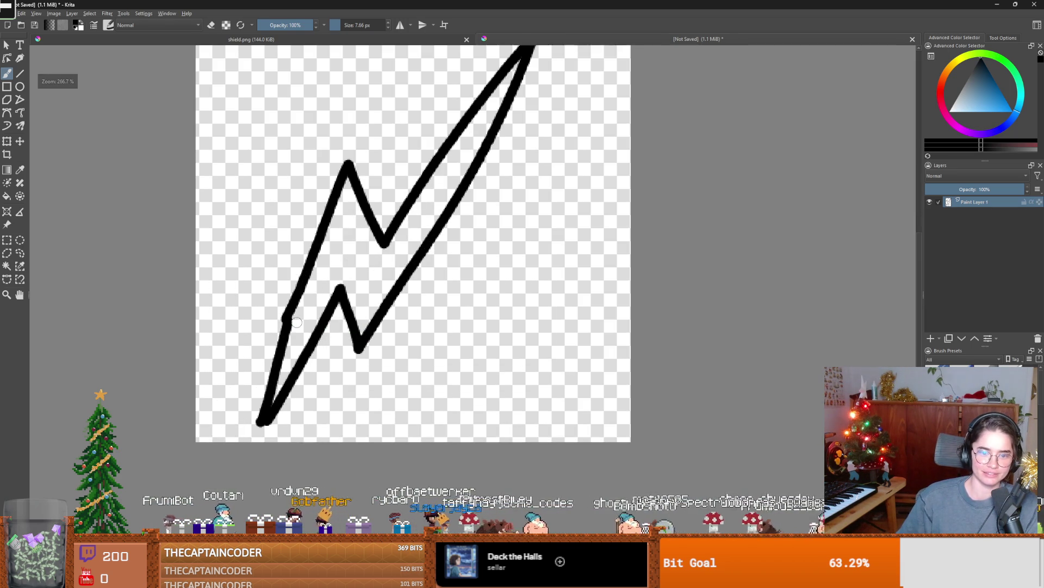
pyautogui.moveTo(304, 278); pyautogui.dragTo(289, 333)
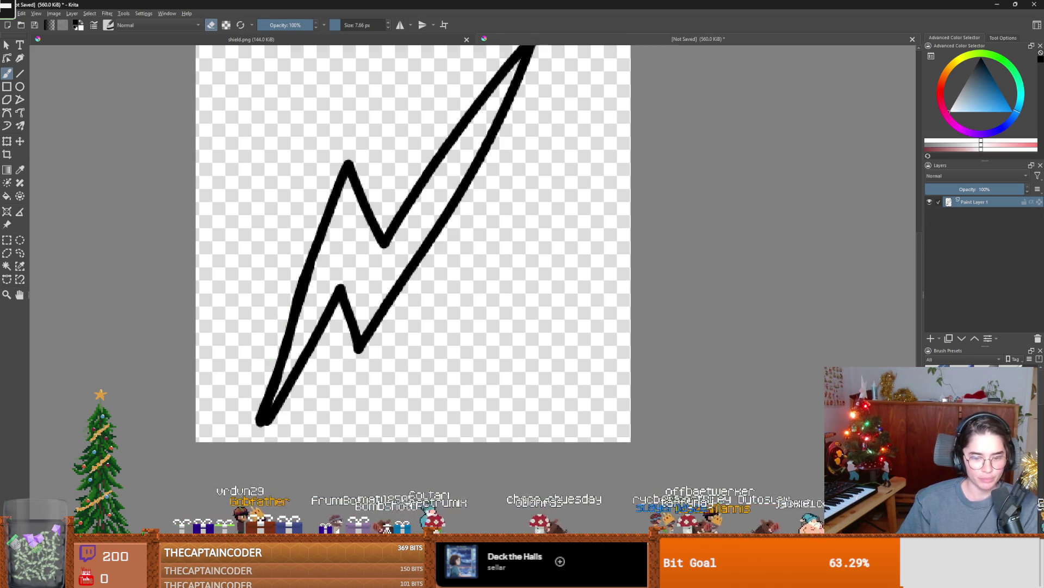
pyautogui.hotkey('alt', 'Tab')
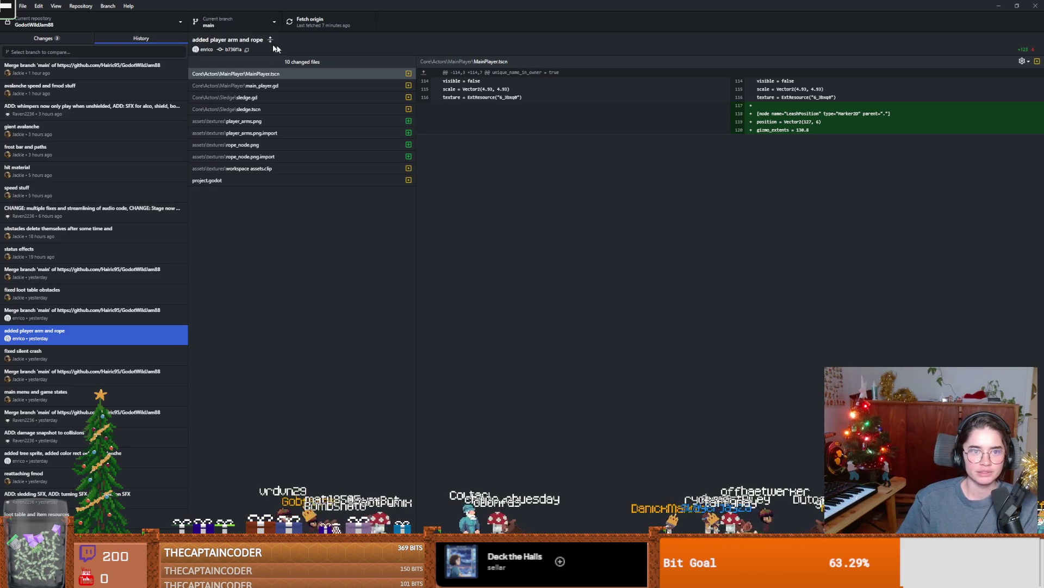
# - Pull the latest changes from origin, stashing local changes so the pull continues
pyautogui.click(43, 38)
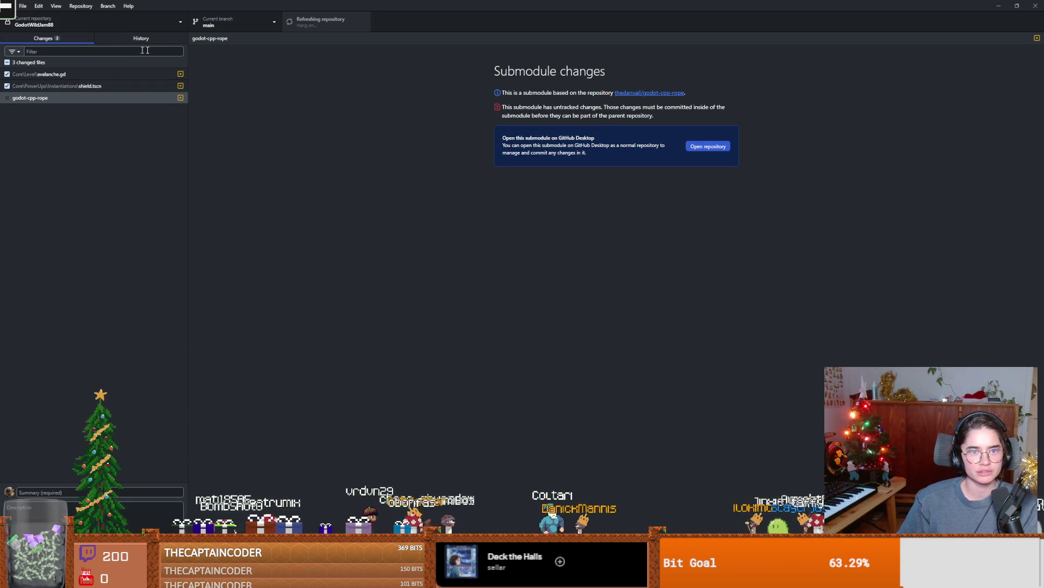
pyautogui.click(343, 19)
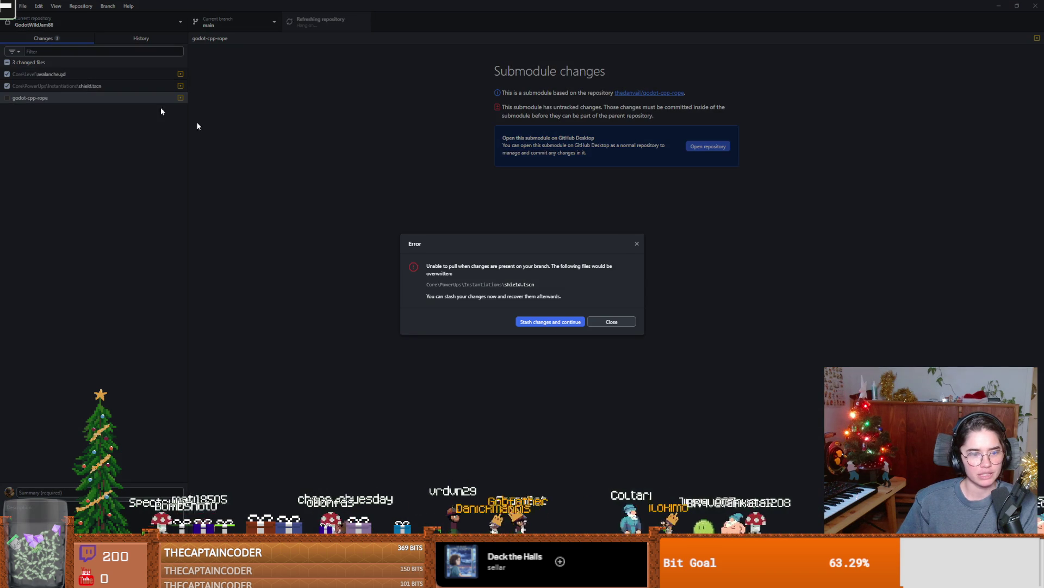
pyautogui.click(550, 322)
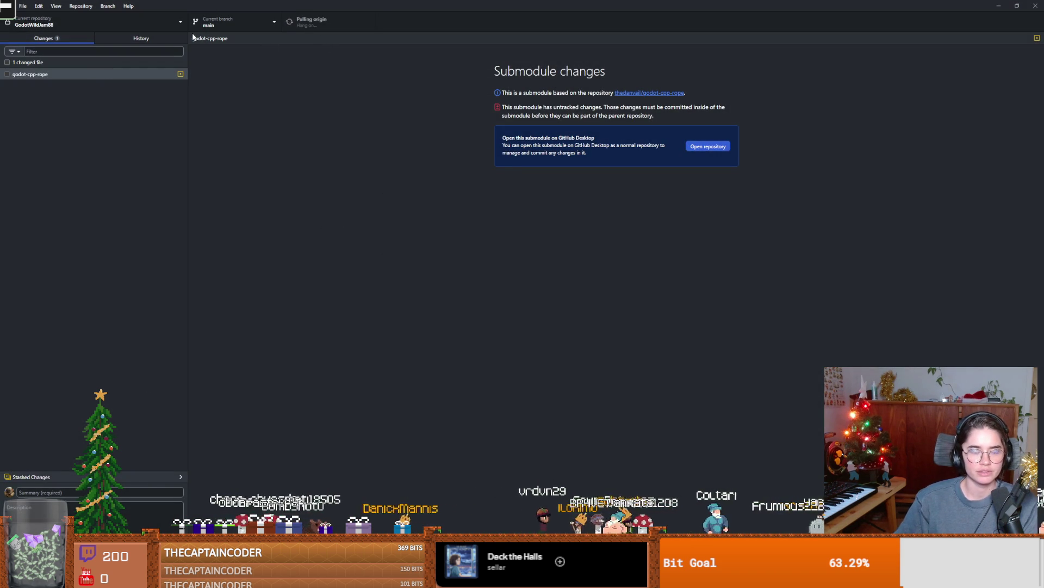
pyautogui.click(226, 28)
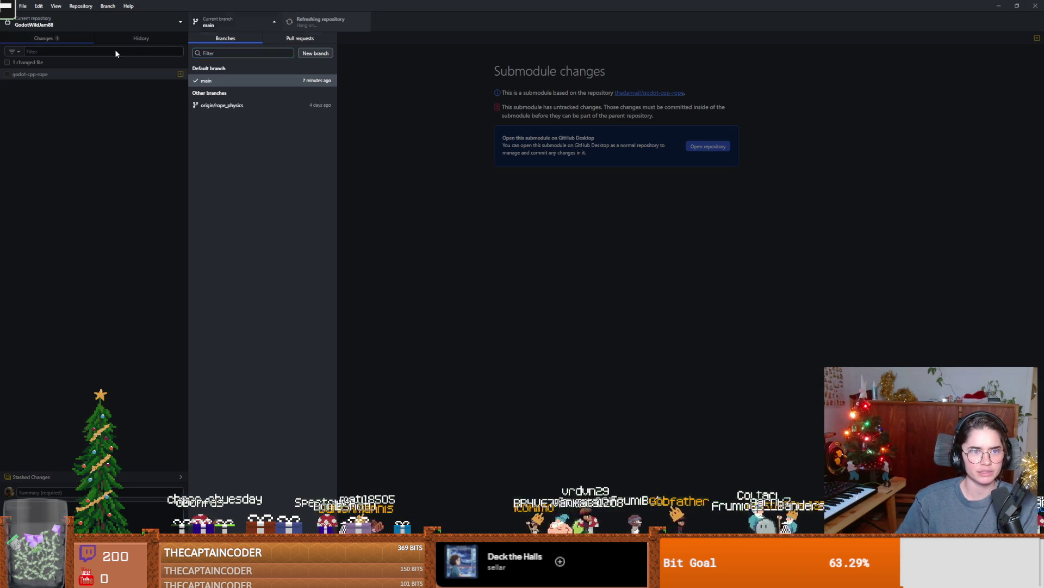
# - Review the 'some power up sprites' commit: alchol.png, monster_energy.png, shield.tscn and shield_icon.png
pyautogui.click(141, 41)
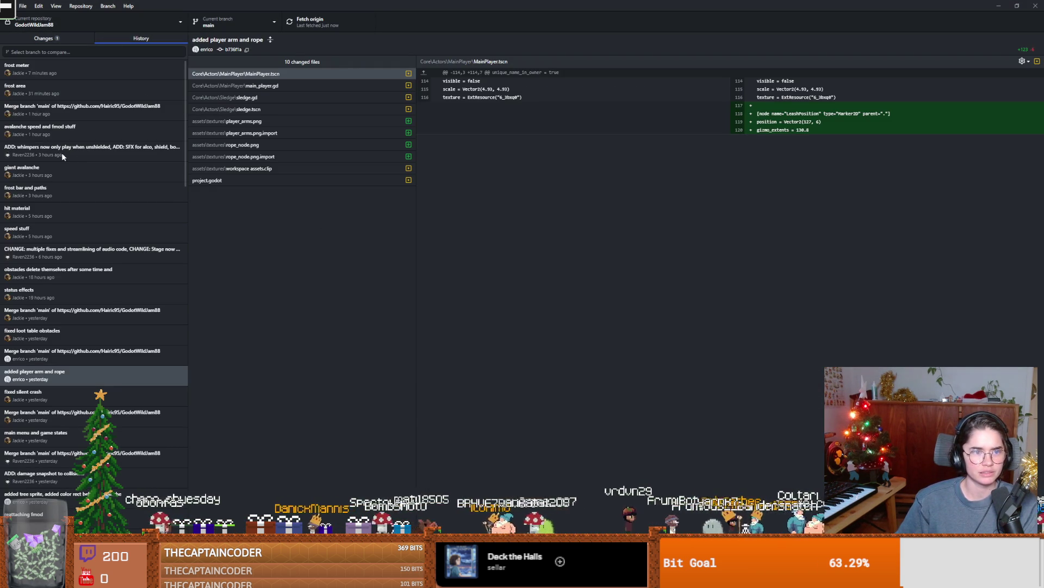
pyautogui.click(51, 90)
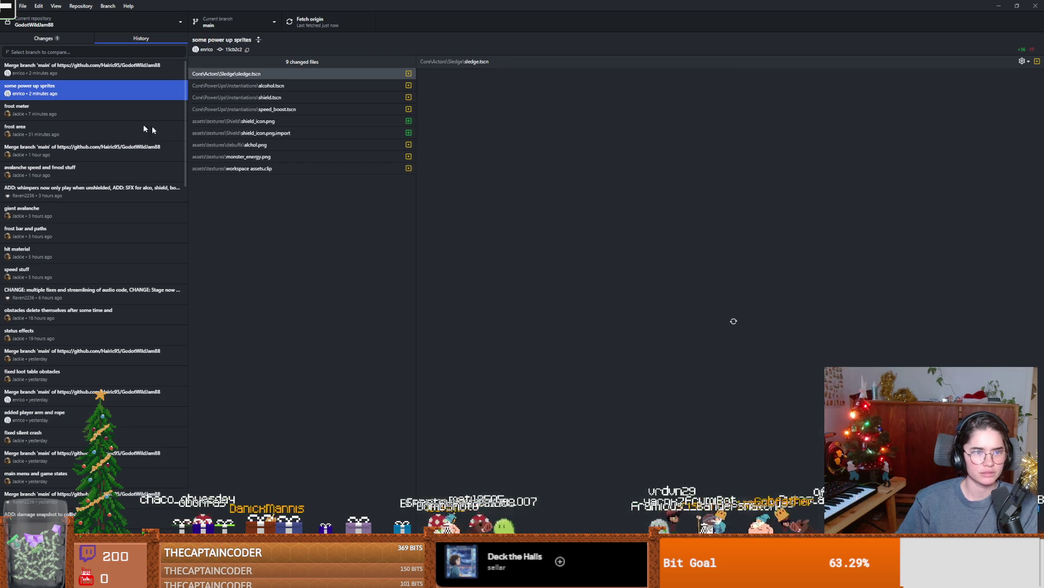
pyautogui.click(262, 121)
pyautogui.click(260, 133)
pyautogui.click(259, 144)
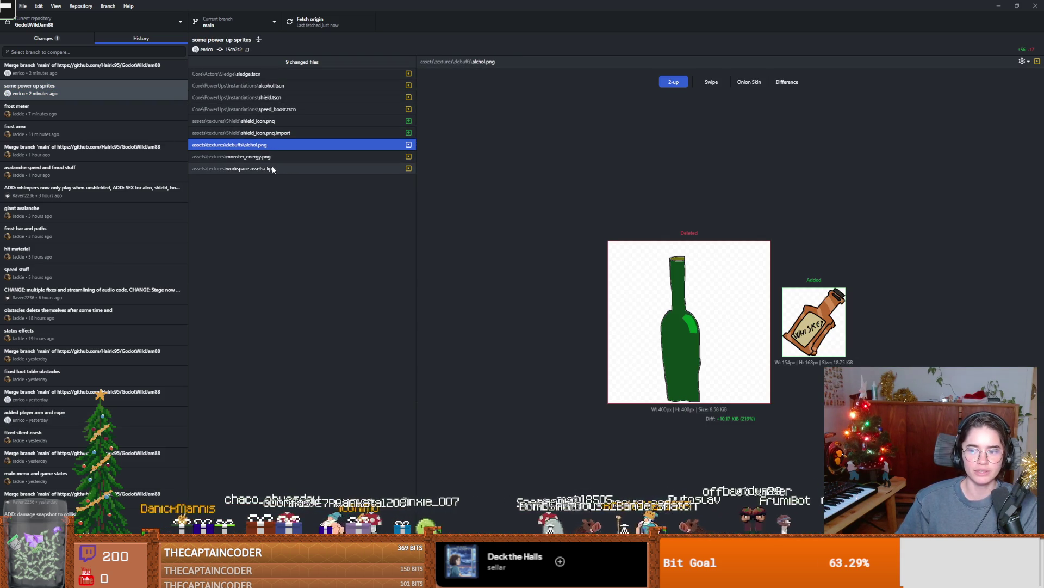
pyautogui.click(259, 169)
pyautogui.click(260, 157)
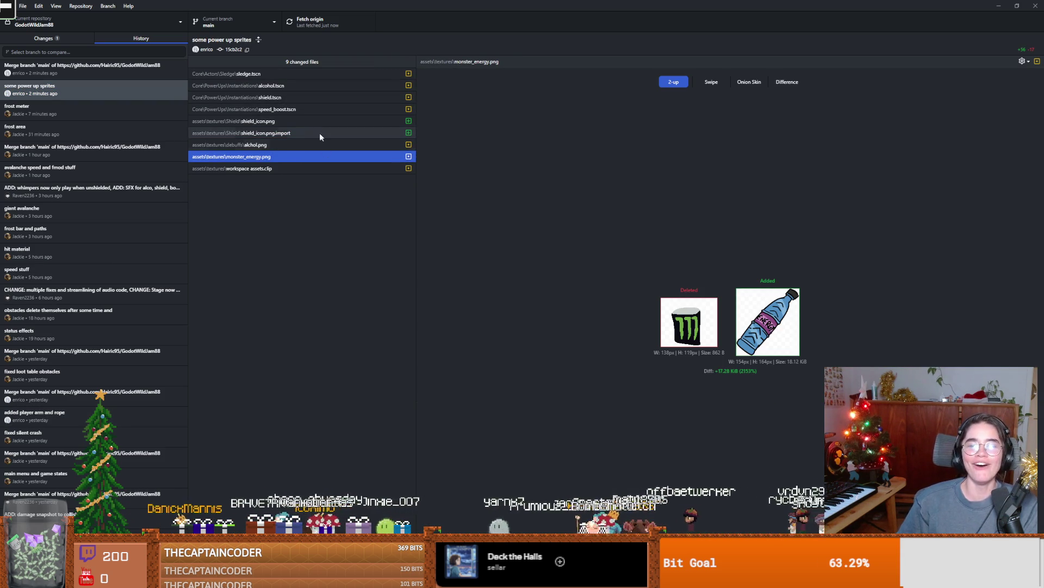
pyautogui.click(276, 98)
pyautogui.click(378, 122)
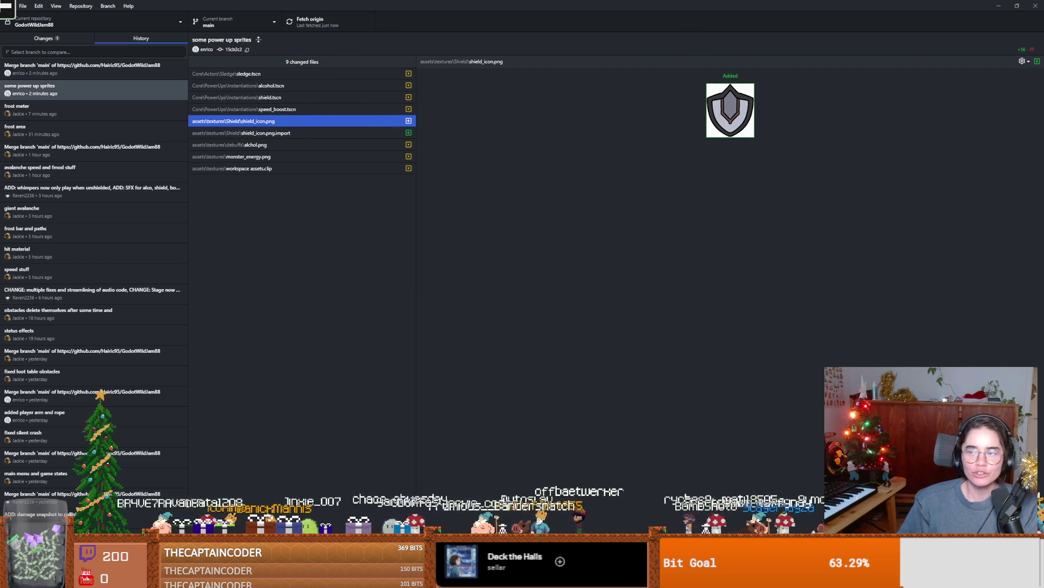
pyautogui.hotkey('alt', 'Tab')
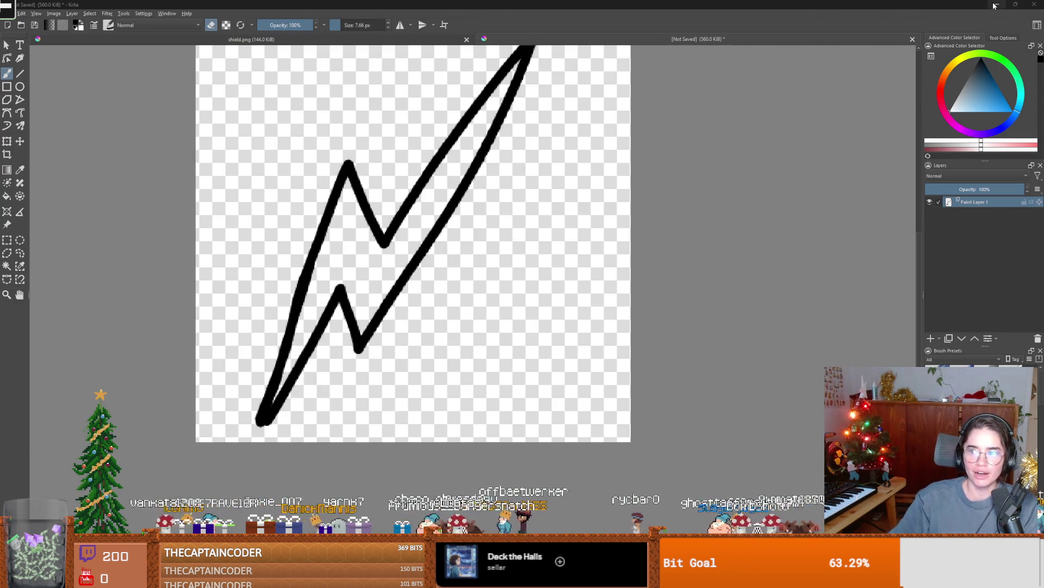
pyautogui.click(995, 5)
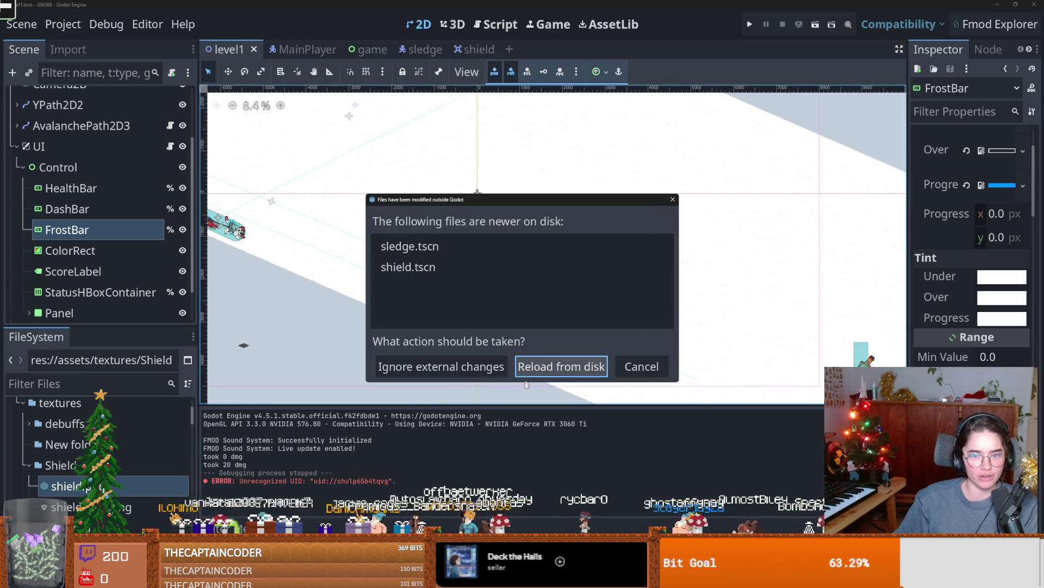
# - Reload sledge.tscn and shield.tscn from disk, open the shield scene, and launch a playtest
pyautogui.click(550, 366)
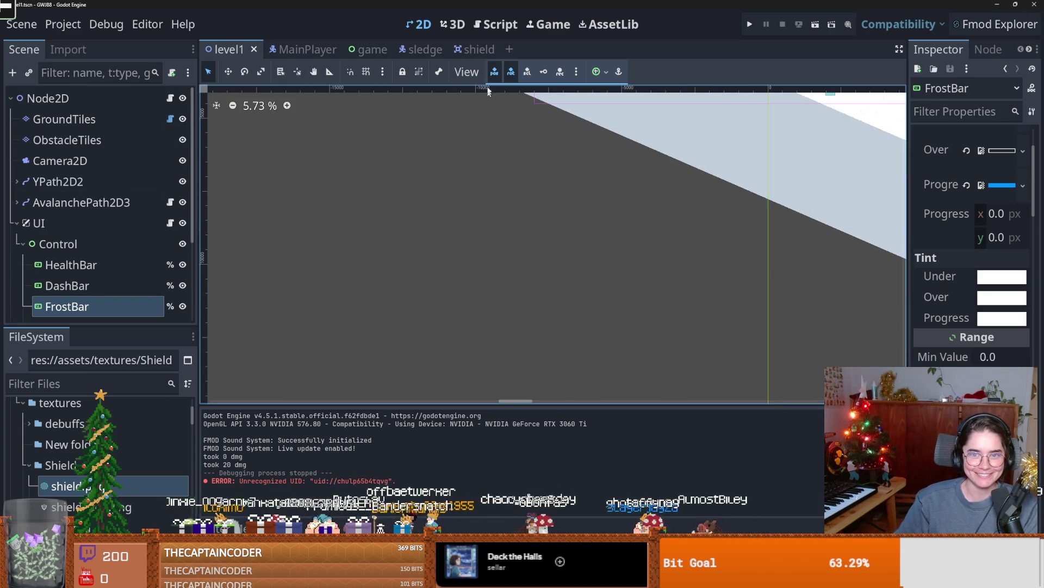
pyautogui.click(474, 49)
pyautogui.scroll(-2, 377, 211)
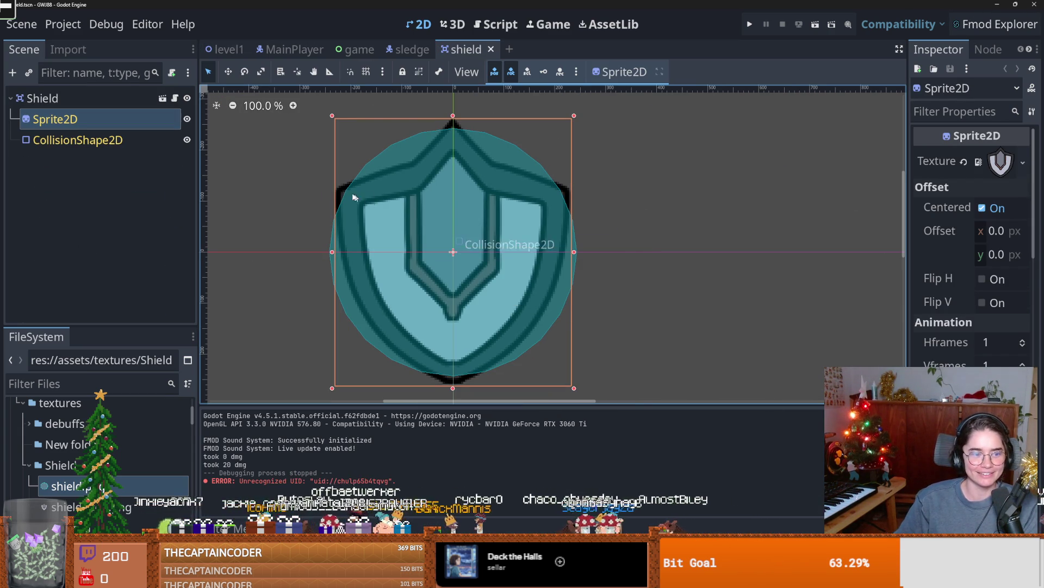
pyautogui.click(750, 25)
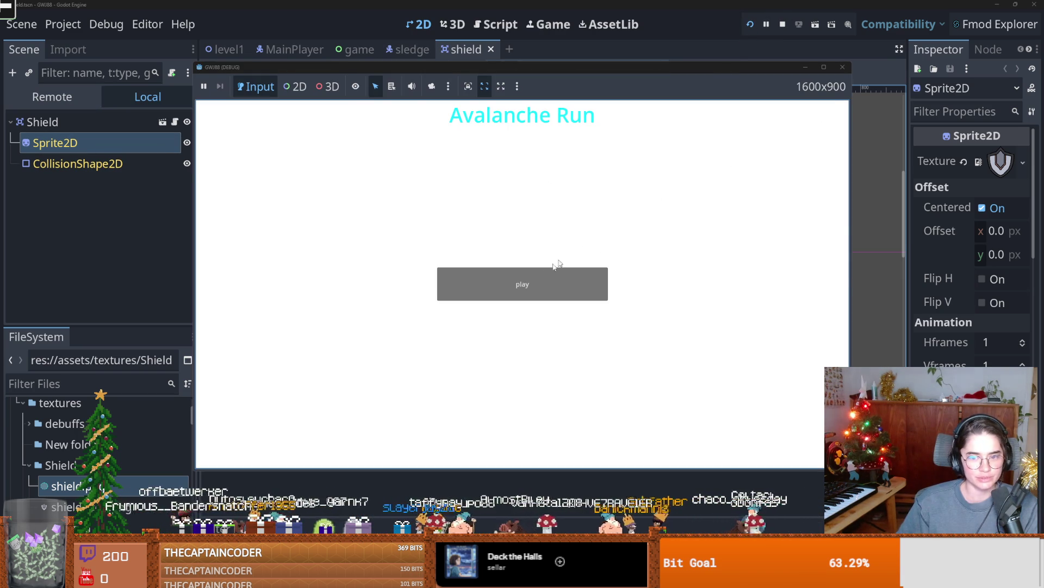
# - Playtest two rounds of Avalanche Run to check the shield and bottle power-ups
pyautogui.click(555, 269)
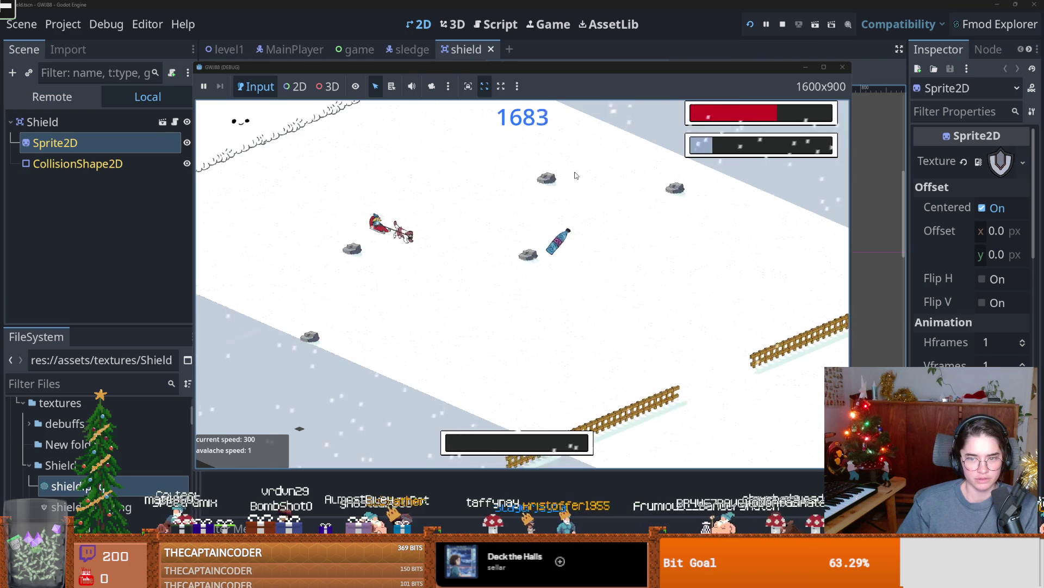
pyautogui.press('F8')
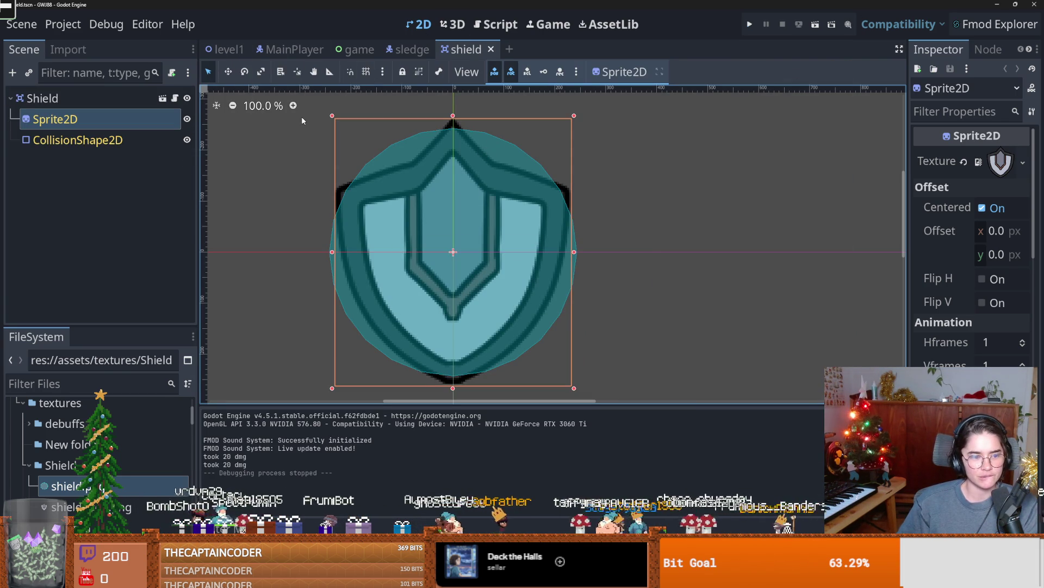
pyautogui.click(748, 24)
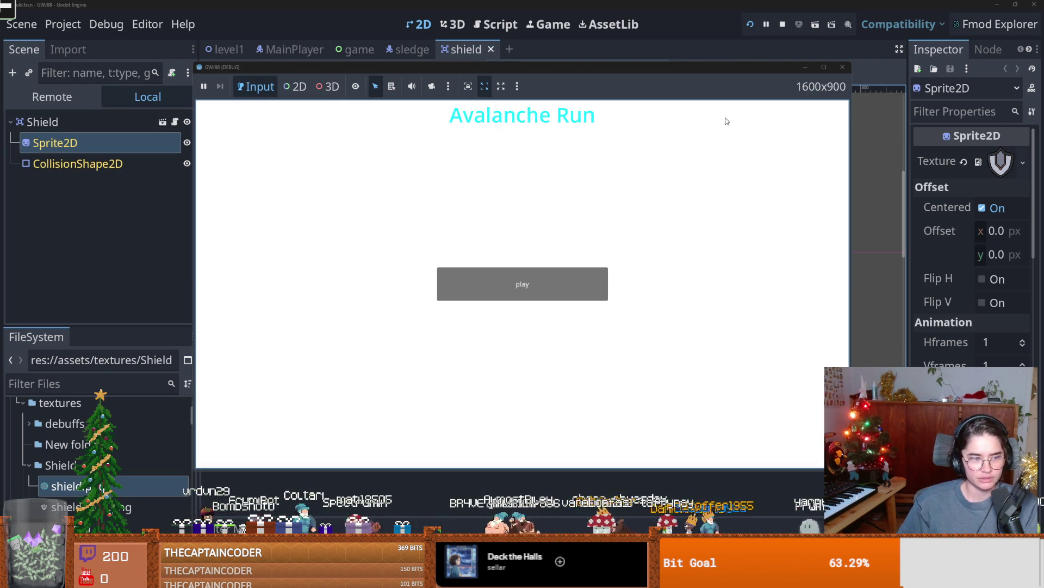
pyautogui.click(553, 276)
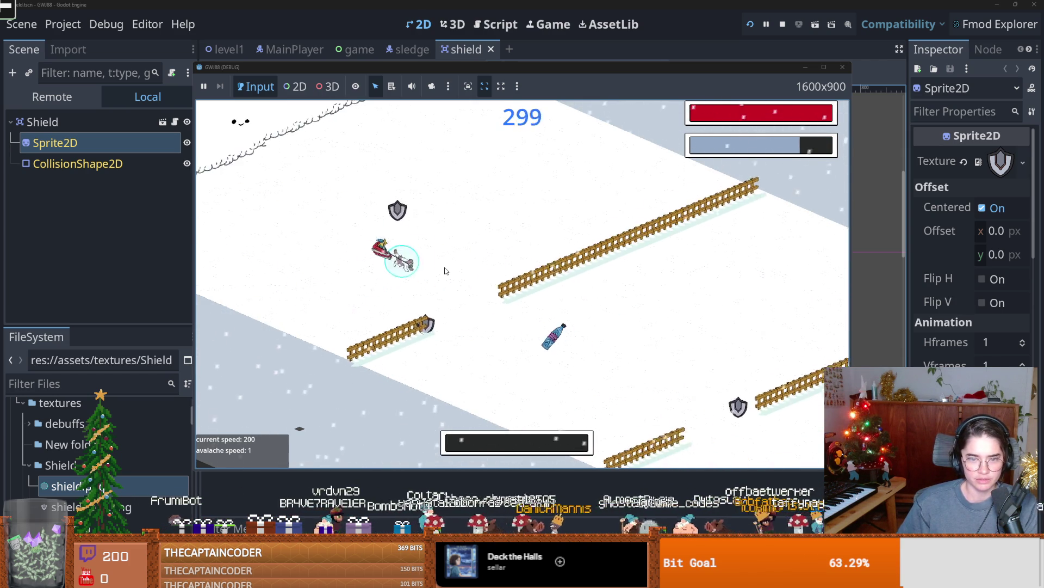
pyautogui.press('F8')
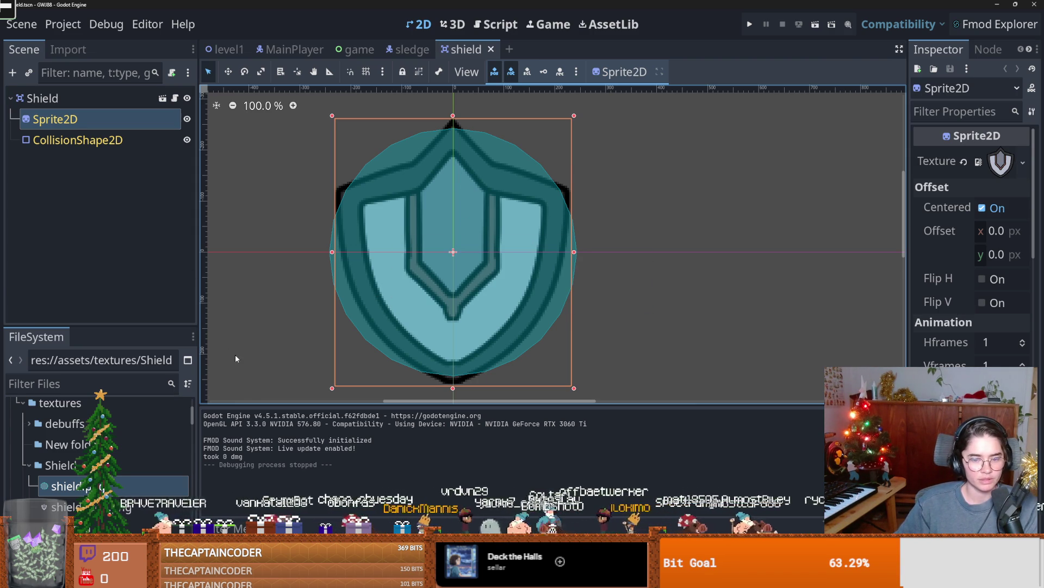
# - Enlarge the scene tree panel and save the shield scene
pyautogui.moveTo(101, 326); pyautogui.dragTo(101, 393)
pyautogui.hotkey('ctrl', 's')
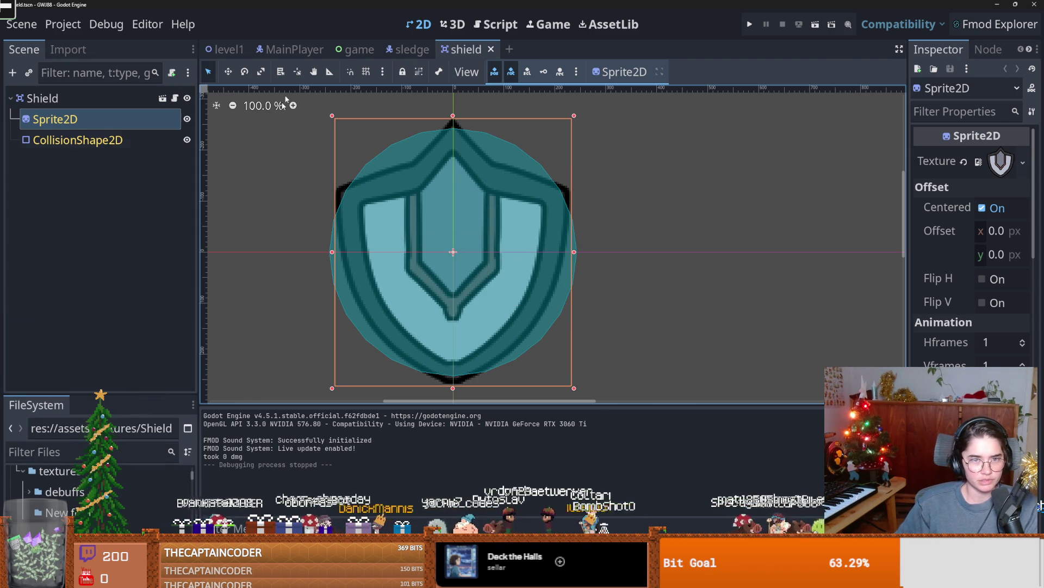
pyautogui.click(229, 49)
# - Open level_1.gd and go to the power-up placement check on line 99
pyautogui.click(171, 98)
pyautogui.scroll(-10, 544, 262)
pyautogui.scroll(-9, 553, 276)
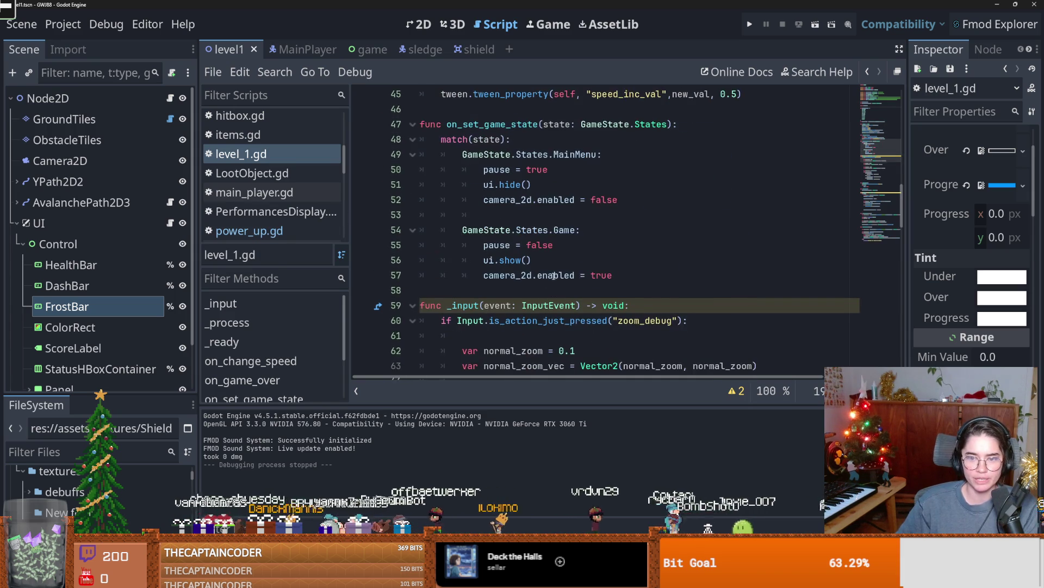
pyautogui.scroll(-10, 553, 276)
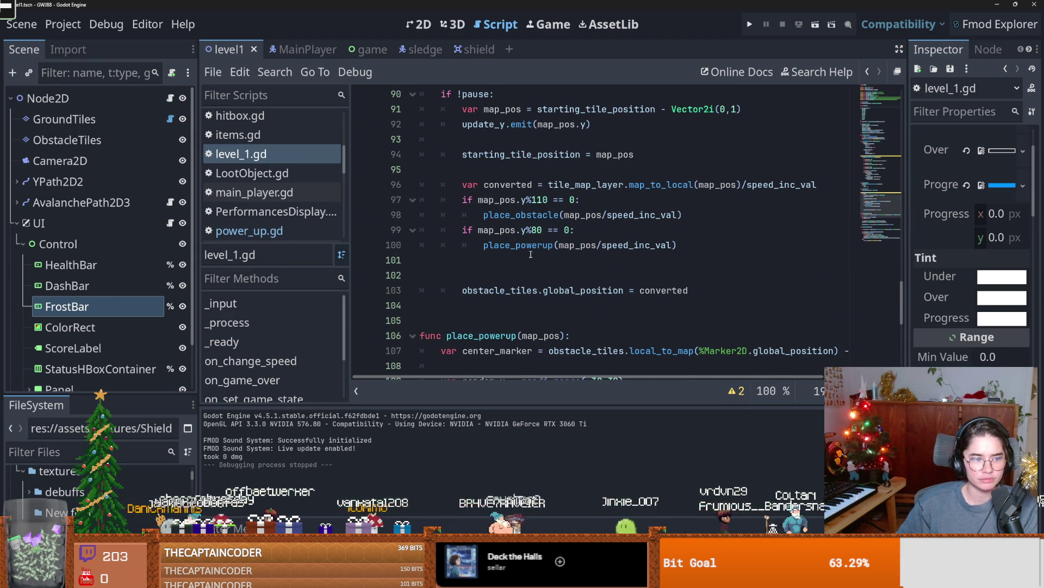
pyautogui.scroll(1, 539, 274)
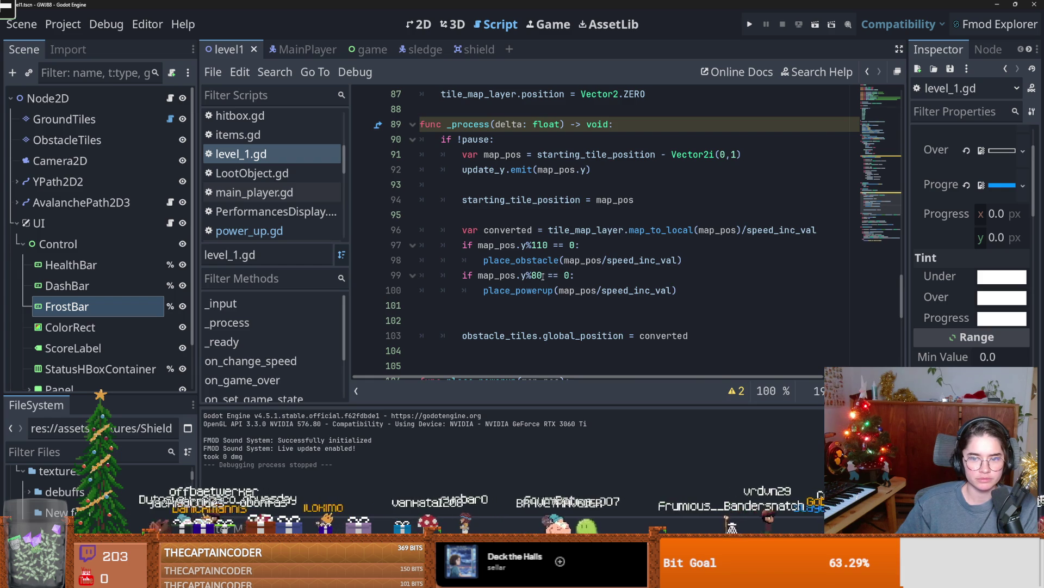
pyautogui.click(543, 275)
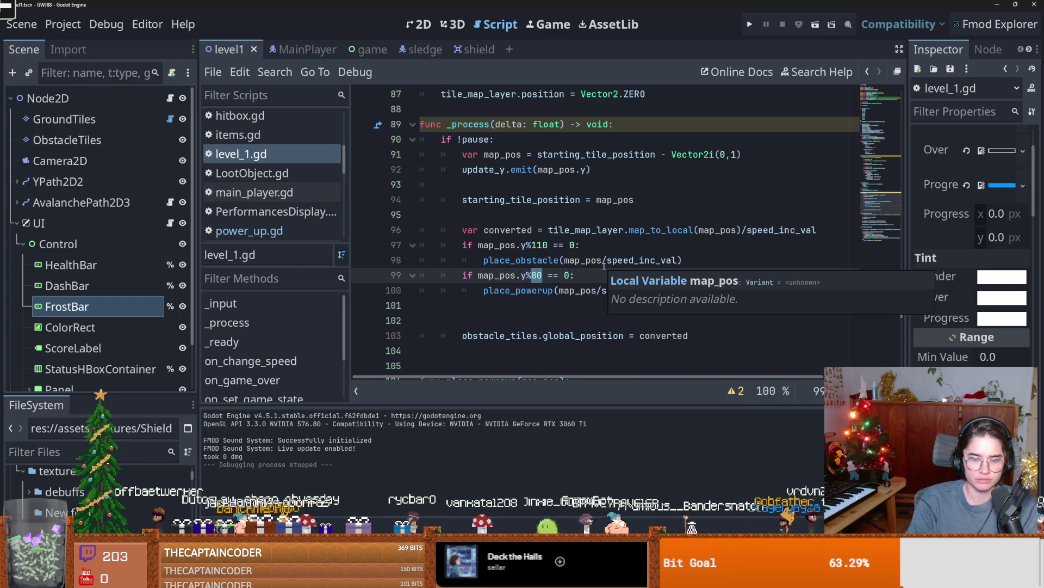
# - Save the script and playtest a round of the level with F5
pyautogui.press('F5')
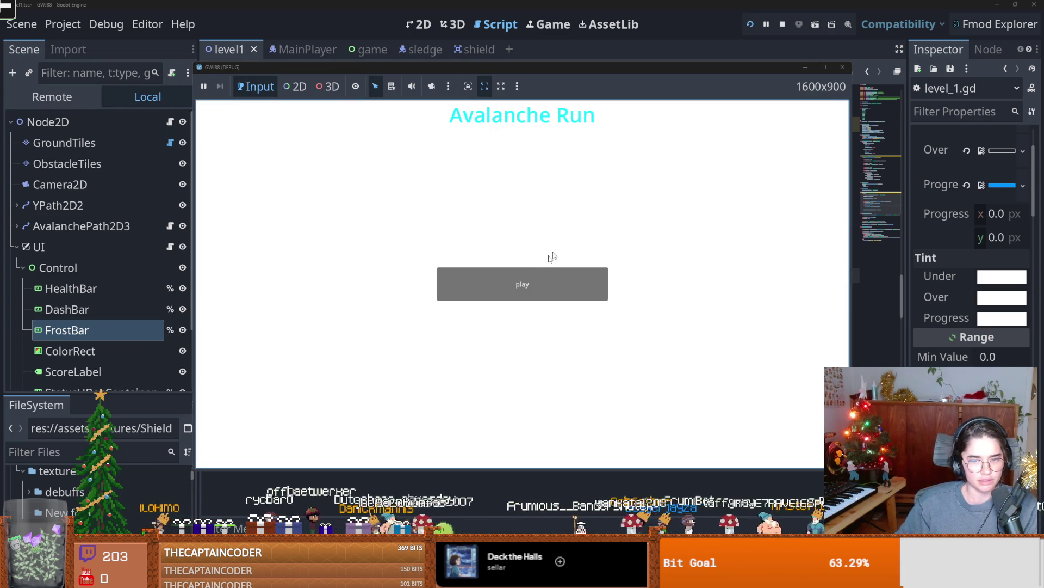
pyautogui.click(526, 280)
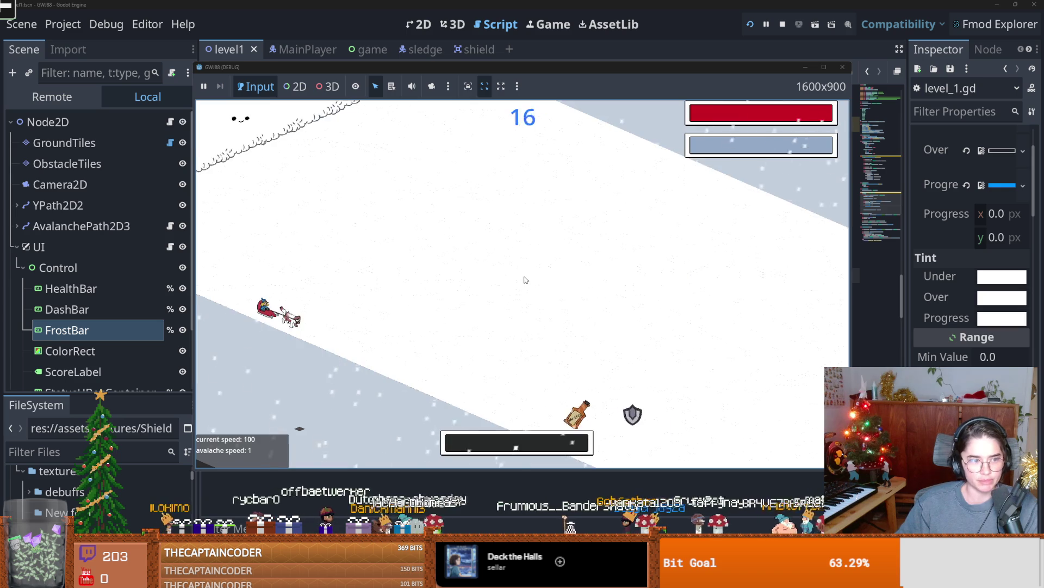
pyautogui.click(782, 24)
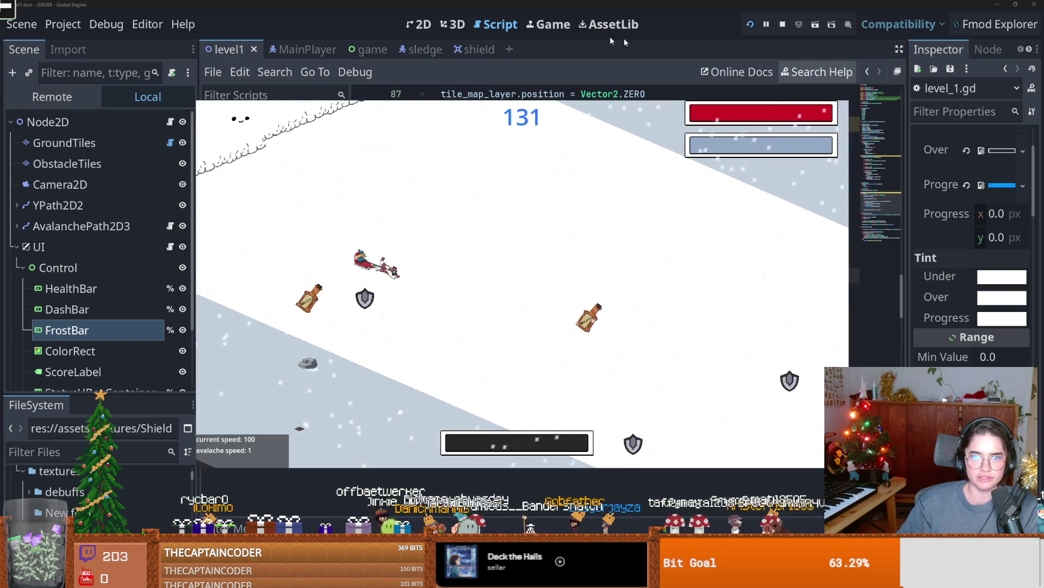
pyautogui.scroll(-2, 449, 219)
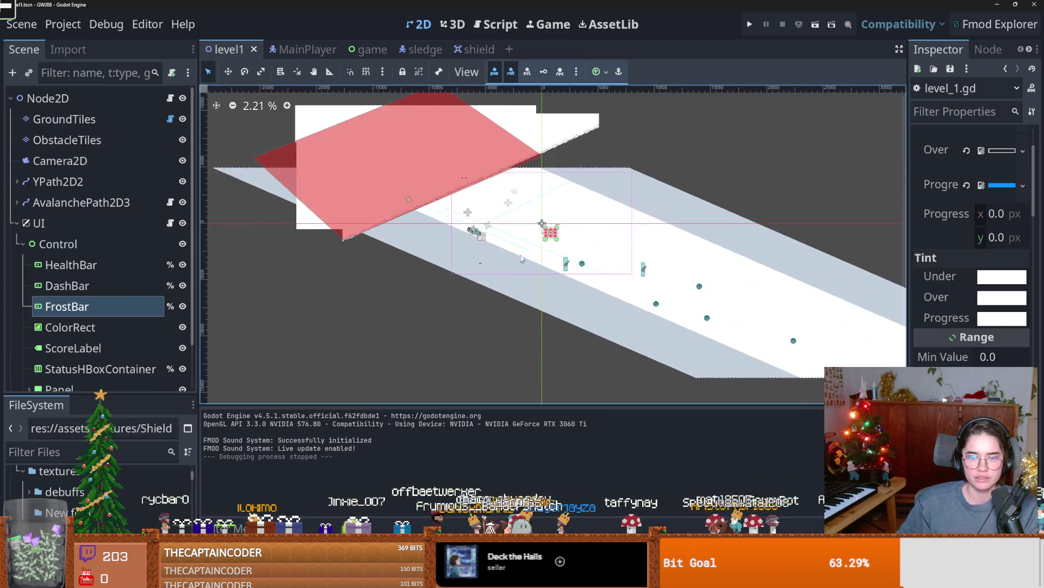
# - Select the ObstacleTiles layer, paint a test rectangle of fence tiles, and undo it
pyautogui.scroll(3, 384, 279)
pyautogui.scroll(1, 493, 283)
pyautogui.scroll(-2, 498, 283)
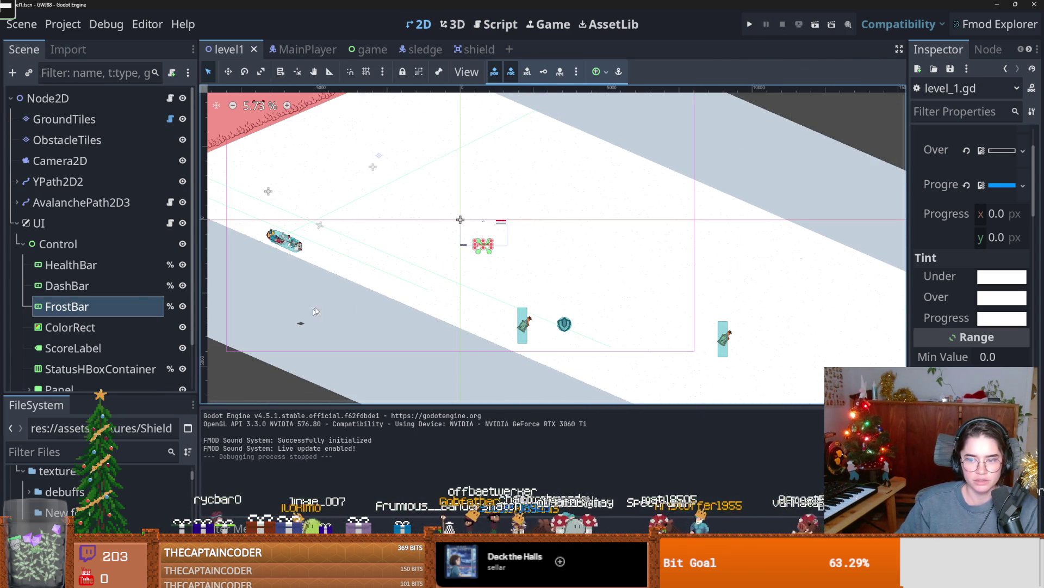
pyautogui.click(180, 146)
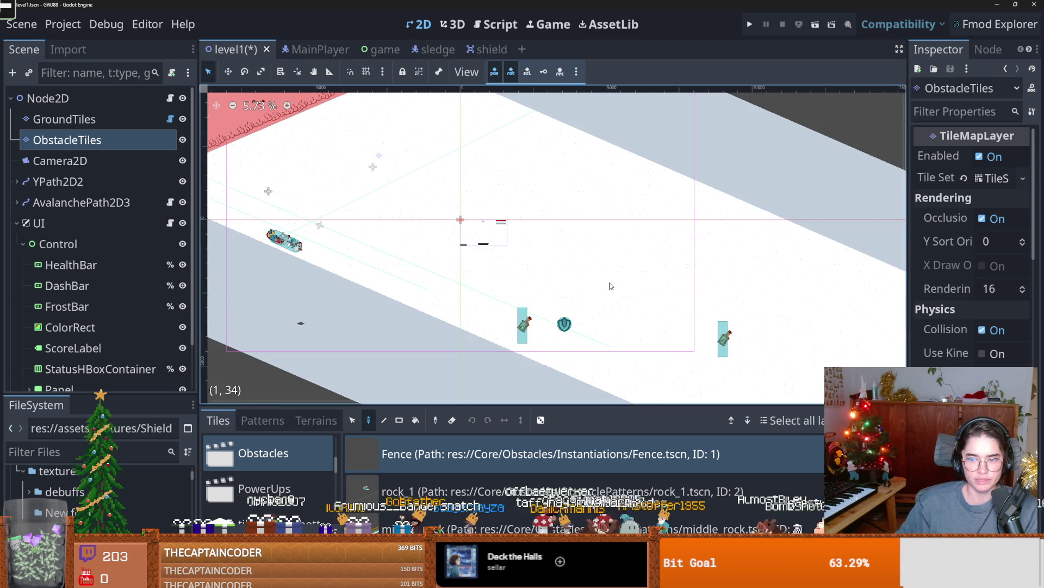
pyautogui.scroll(-2, 549, 305)
pyautogui.scroll(-1, 549, 304)
pyautogui.scroll(1, 549, 305)
pyautogui.press('r')
pyautogui.moveTo(544, 302); pyautogui.dragTo(516, 282)
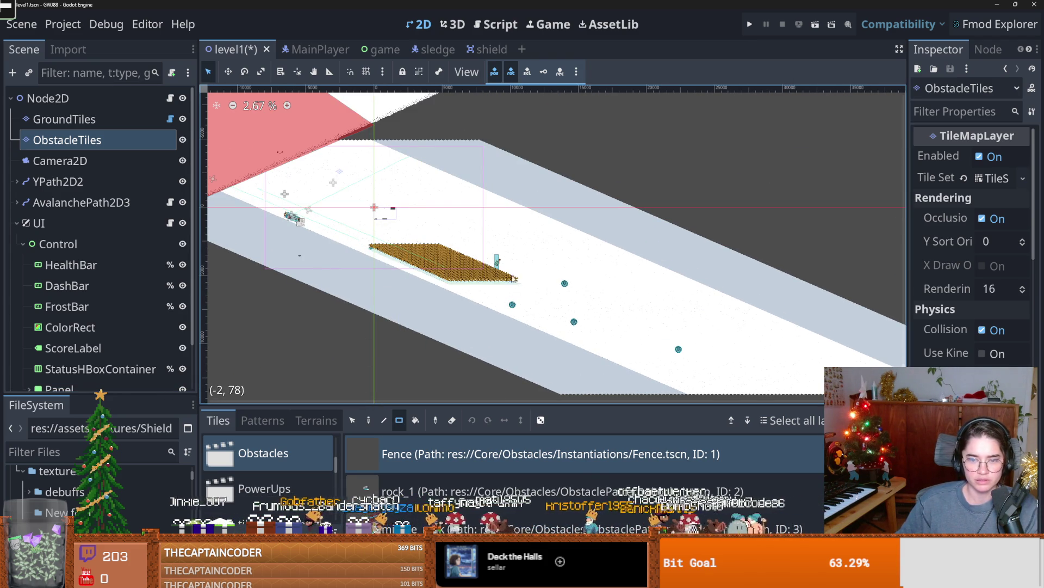
pyautogui.hotkey('ctrl', 'z')
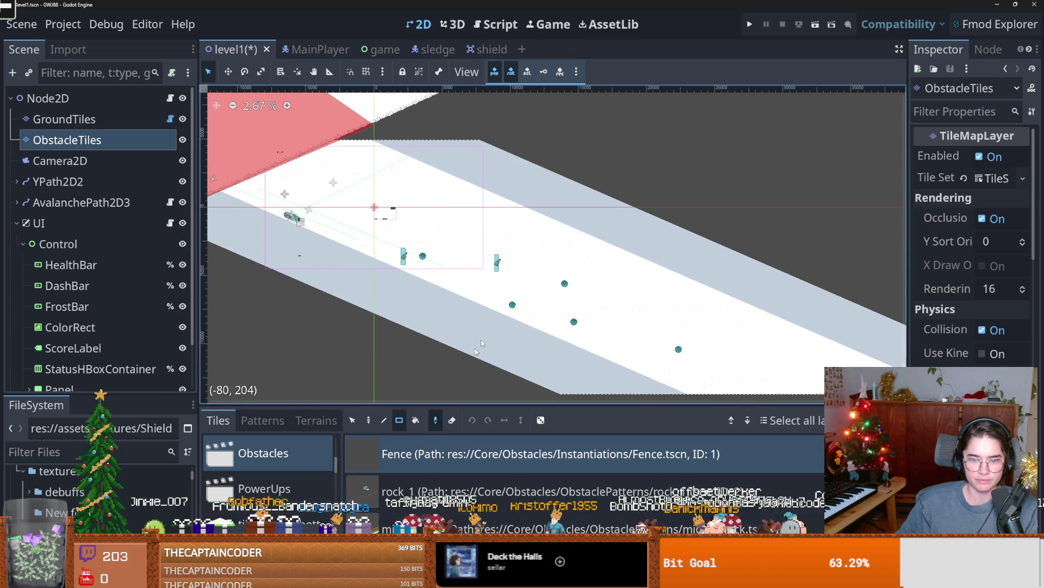
# - Erase the hand-placed power-up tiles from ObstacleTiles, then save and run the game
pyautogui.keyDown('ctrl'); pyautogui.click(448, 293); pyautogui.keyUp('ctrl')
pyautogui.hotkey('ctrl', 'z')
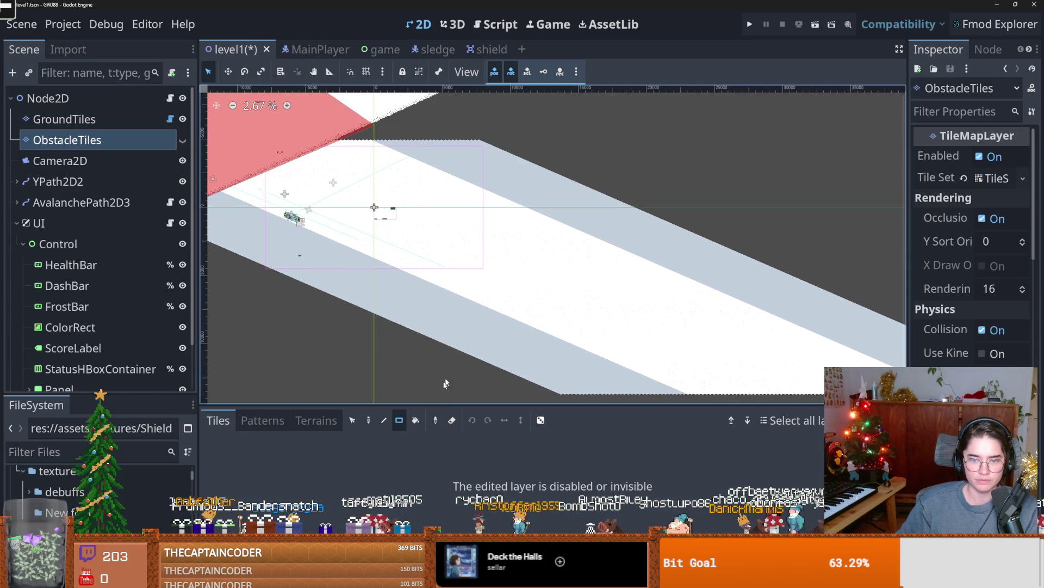
pyautogui.hotkey('ctrl', 'shift', 'z')
pyautogui.press('e')
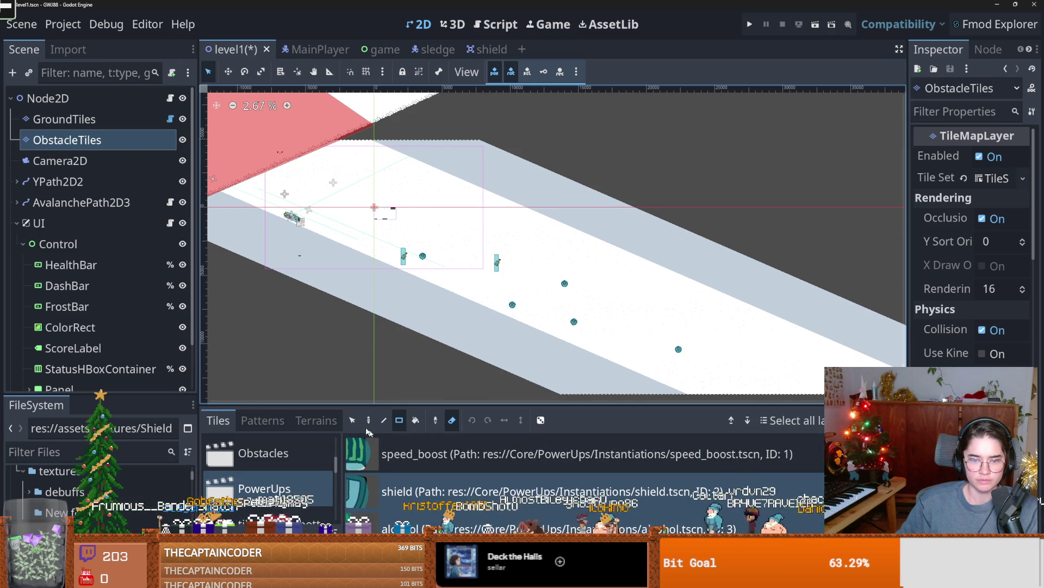
pyautogui.click(368, 421)
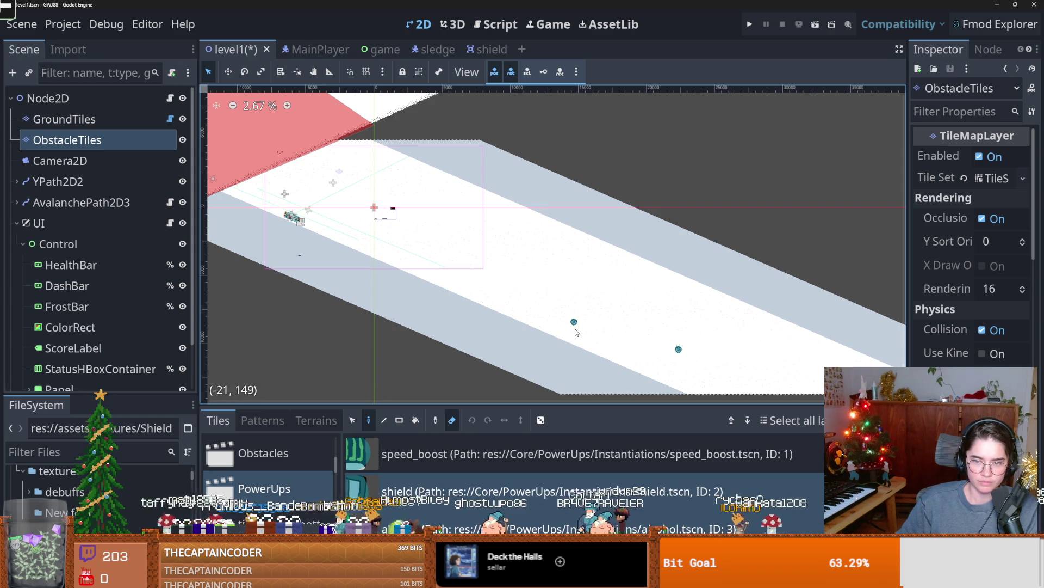
pyautogui.press('F5')
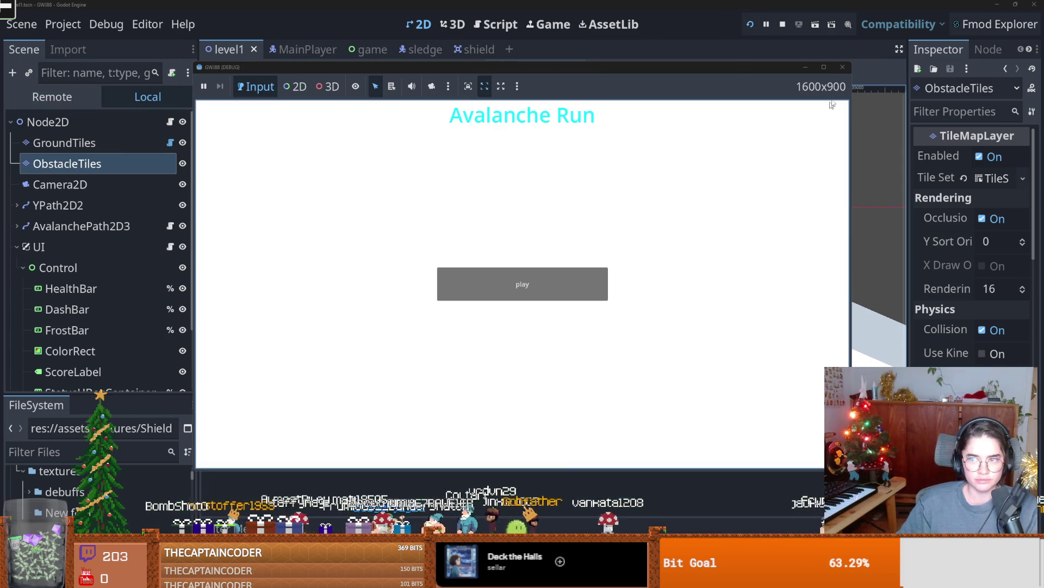
# - Play a run down the fenced slope past a score of 1400, then close the game
pyautogui.click(571, 269)
pyautogui.click(823, 67)
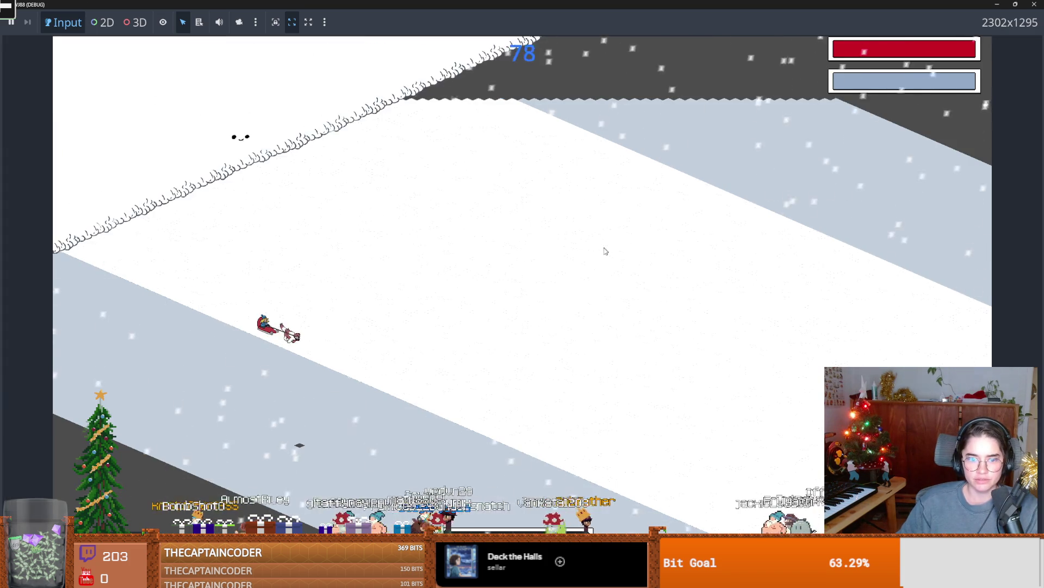
pyautogui.doubleClick(621, 6)
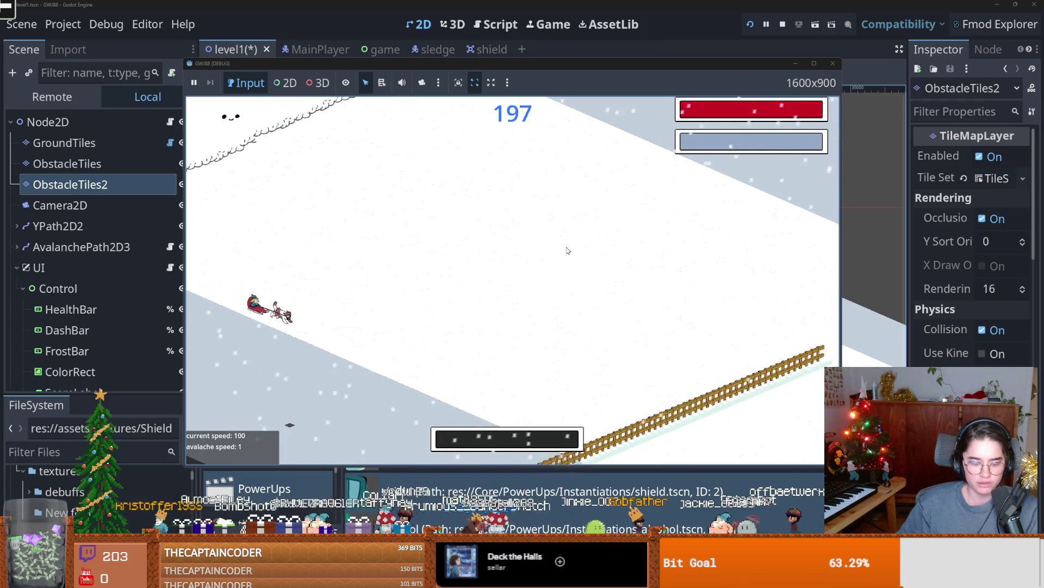
pyautogui.press('space')
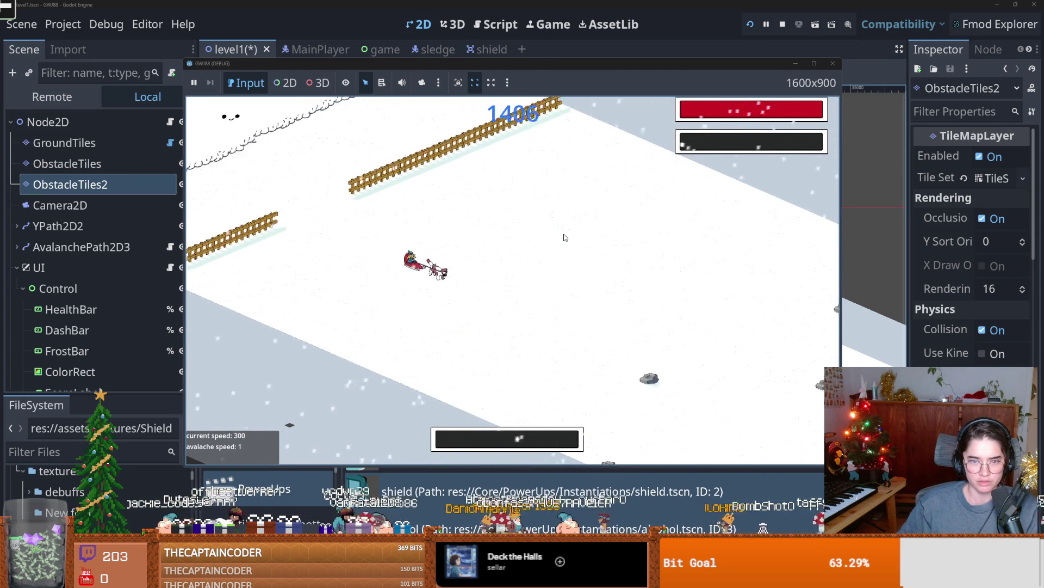
pyautogui.click(832, 64)
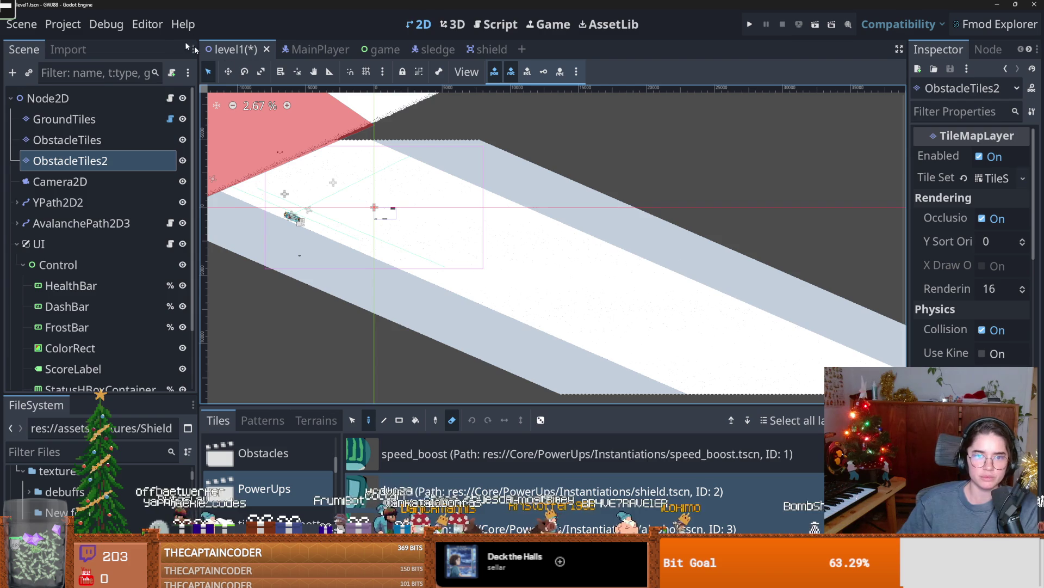
# - Change the tween_property duration on line 45 of level_1.gd from 0.5 to 2
pyautogui.click(491, 24)
pyautogui.scroll(13, 515, 221)
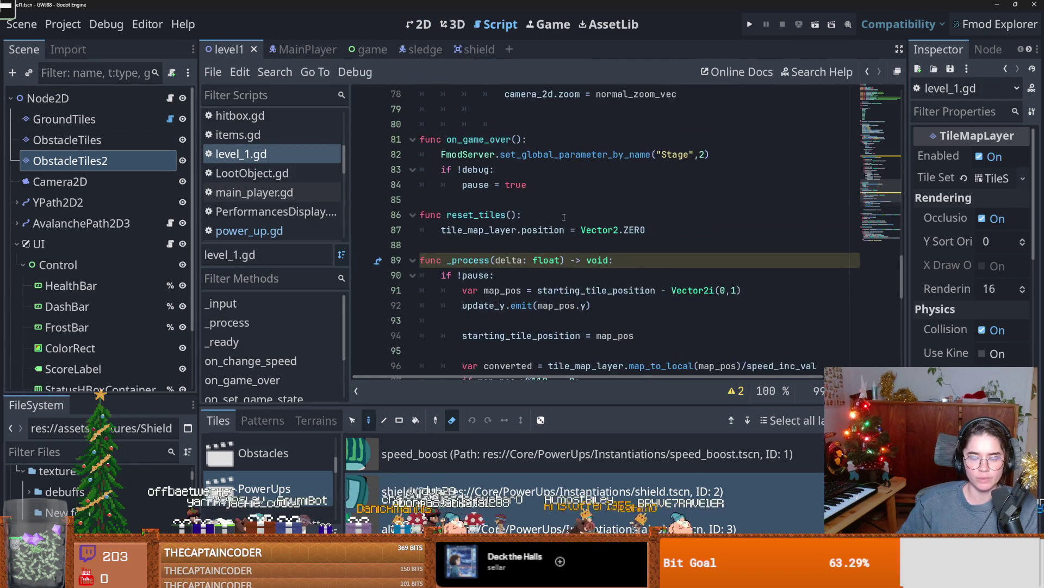
pyautogui.scroll(12, 622, 236)
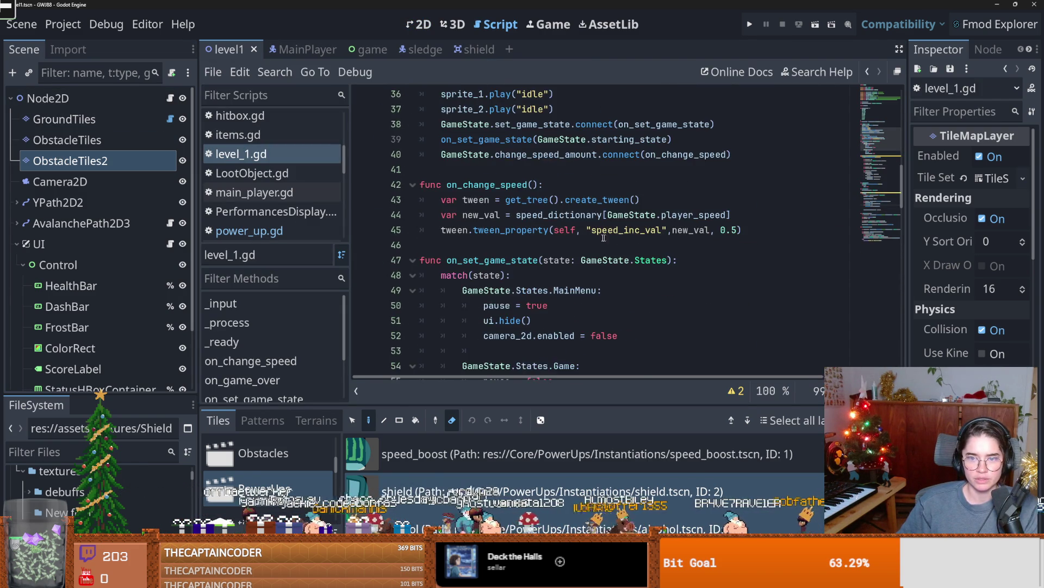
pyautogui.scroll(-4, 540, 238)
pyautogui.scroll(-3, 540, 237)
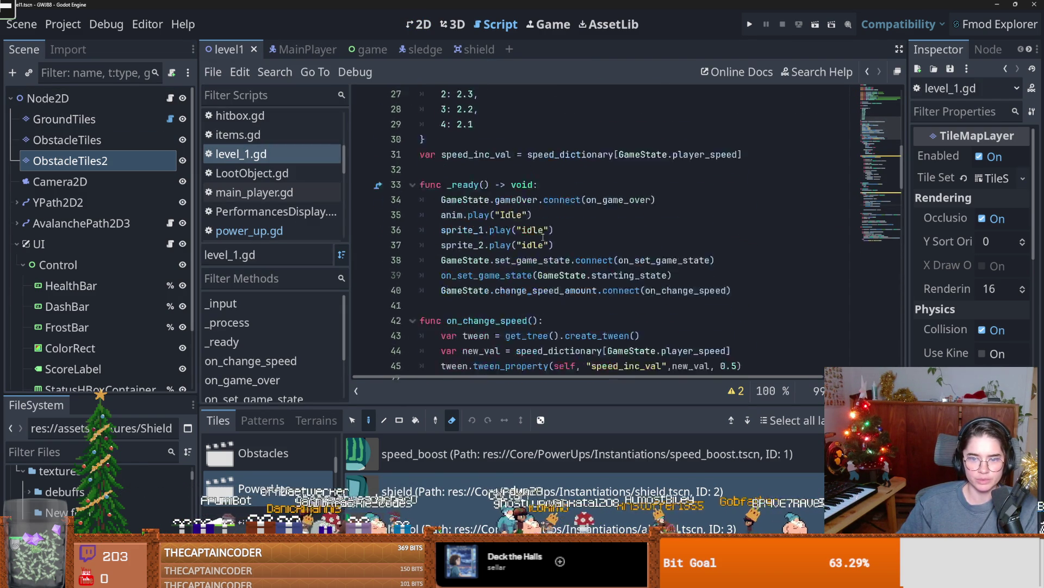
pyautogui.moveTo(738, 275); pyautogui.dragTo(722, 276)
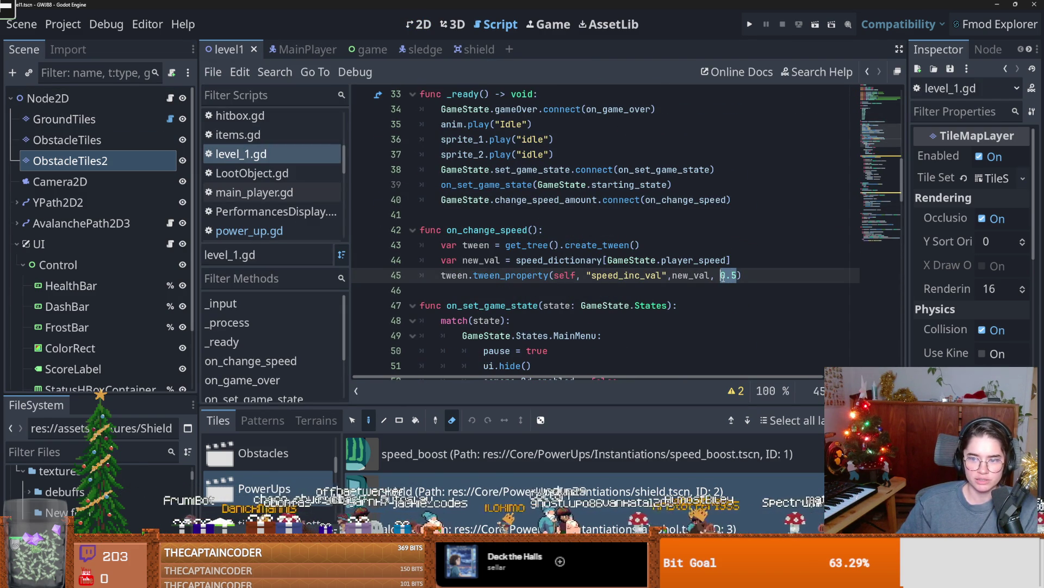
pyautogui.write('2.')
# - Save, run the project, and play a round to test the slower speed change
pyautogui.click(750, 25)
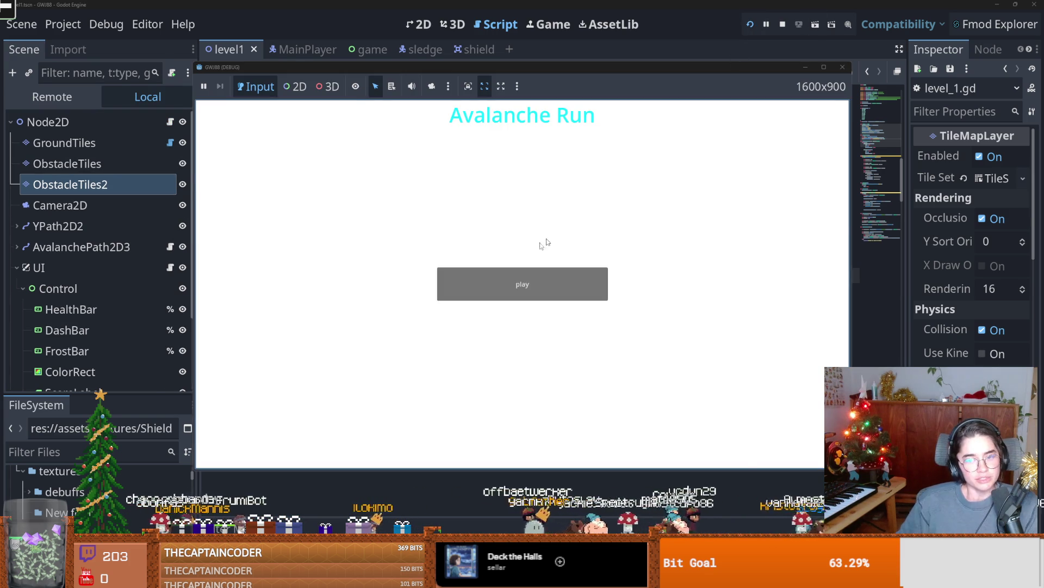
pyautogui.click(533, 288)
pyautogui.press('space')
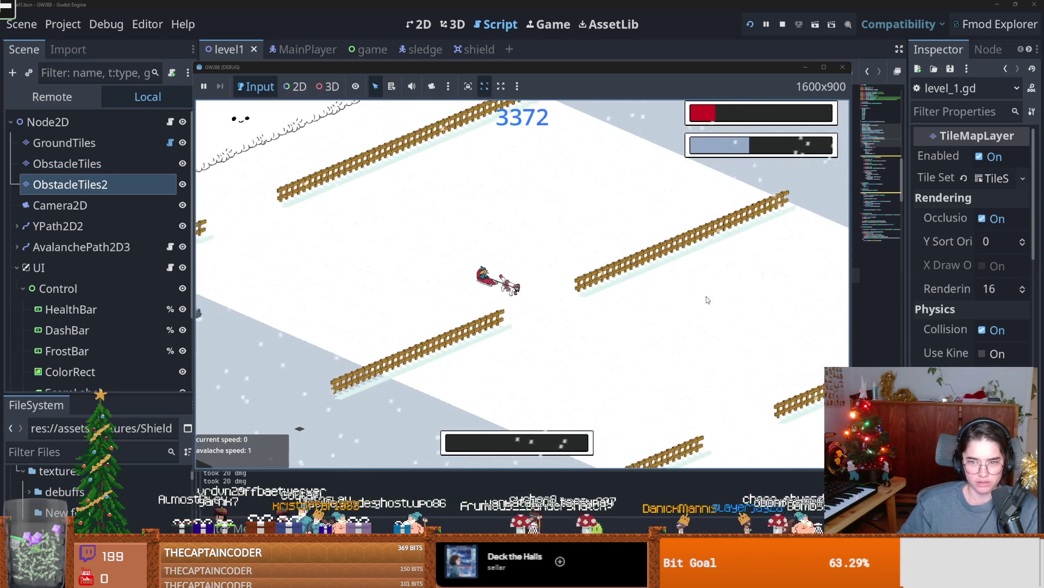
# - Stop the game and browse level_1.gd from on_change_speed down to _process
pyautogui.click(843, 66)
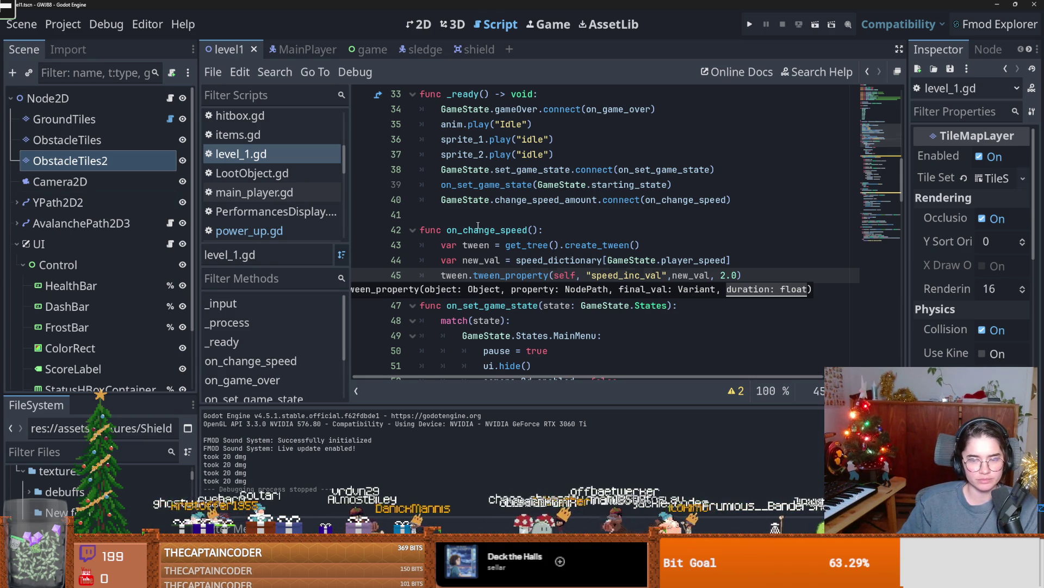
pyautogui.click(479, 229)
pyautogui.scroll(1, 478, 229)
pyautogui.scroll(-3, 587, 311)
pyautogui.scroll(7, 587, 311)
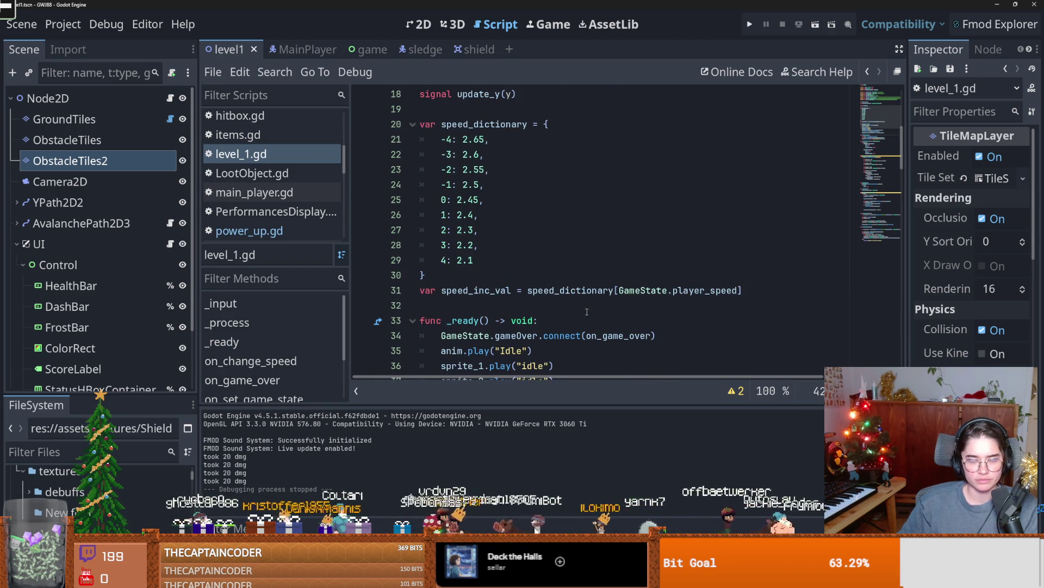
pyautogui.scroll(-13, 587, 311)
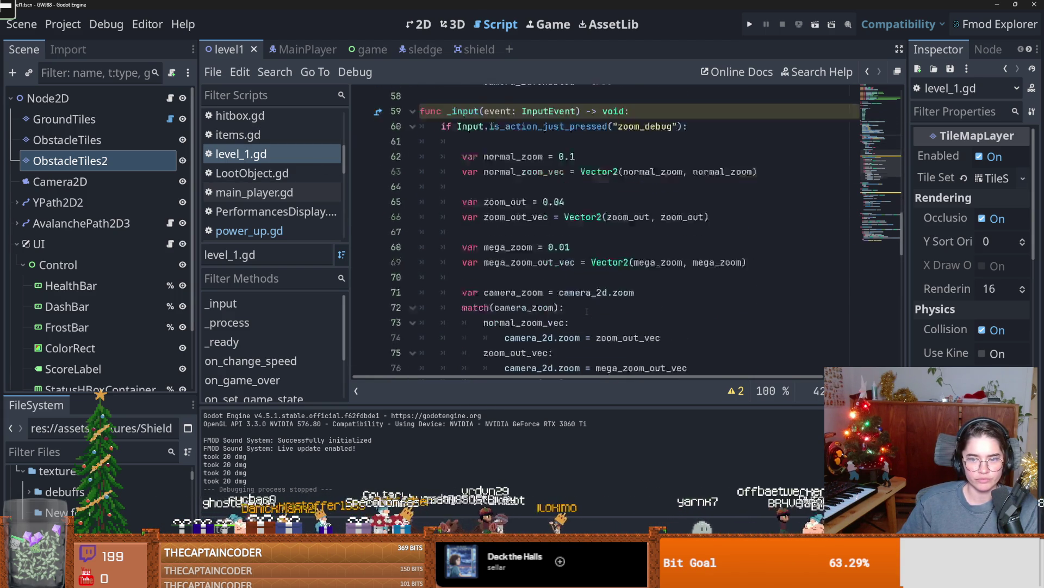
pyautogui.scroll(15, 587, 312)
pyautogui.scroll(-13, 587, 311)
pyautogui.scroll(-4, 587, 311)
pyautogui.scroll(2, 587, 311)
pyautogui.scroll(-9, 587, 311)
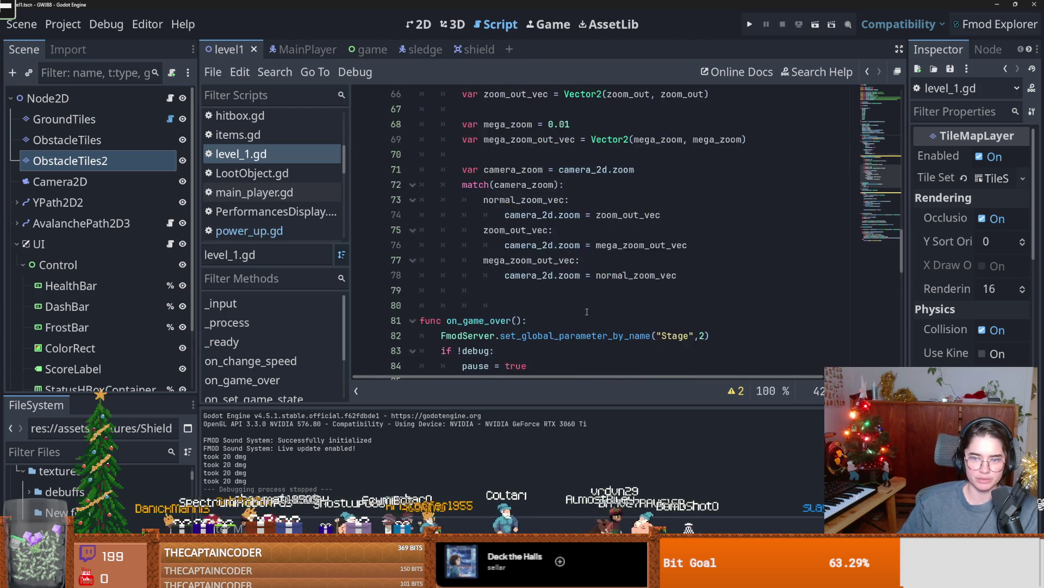
pyautogui.scroll(-1, 587, 311)
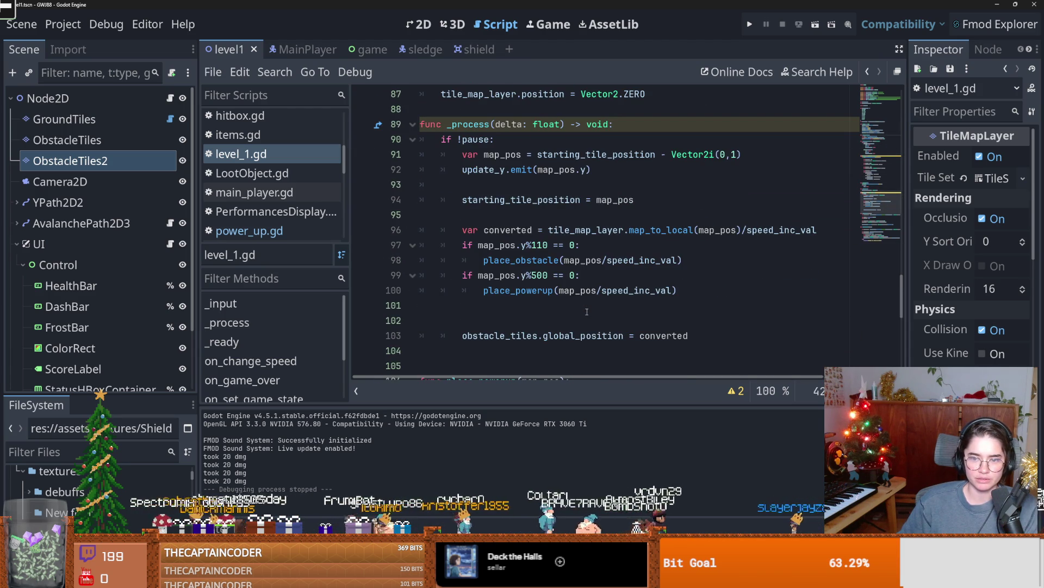
# - Select the obstacle spacing value 110 on line 97, then switch to the notes app
pyautogui.doubleClick(542, 242)
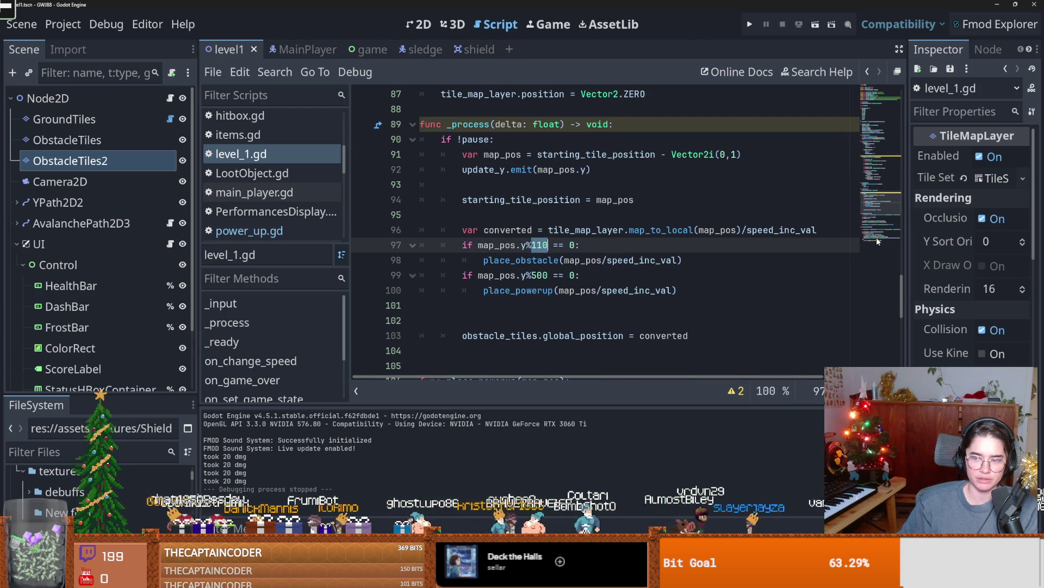
pyautogui.moveTo(904, 294)
pyautogui.mouseDown()
pyautogui.moveTo(889, 141)
pyautogui.moveTo(885, 288)
pyautogui.mouseUp()
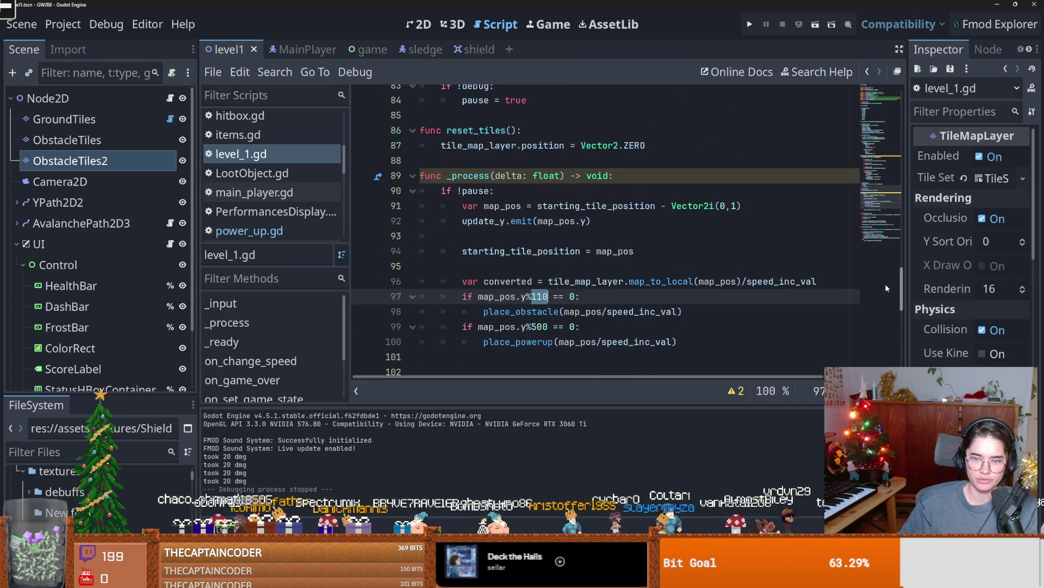
pyautogui.moveTo(569, 282)
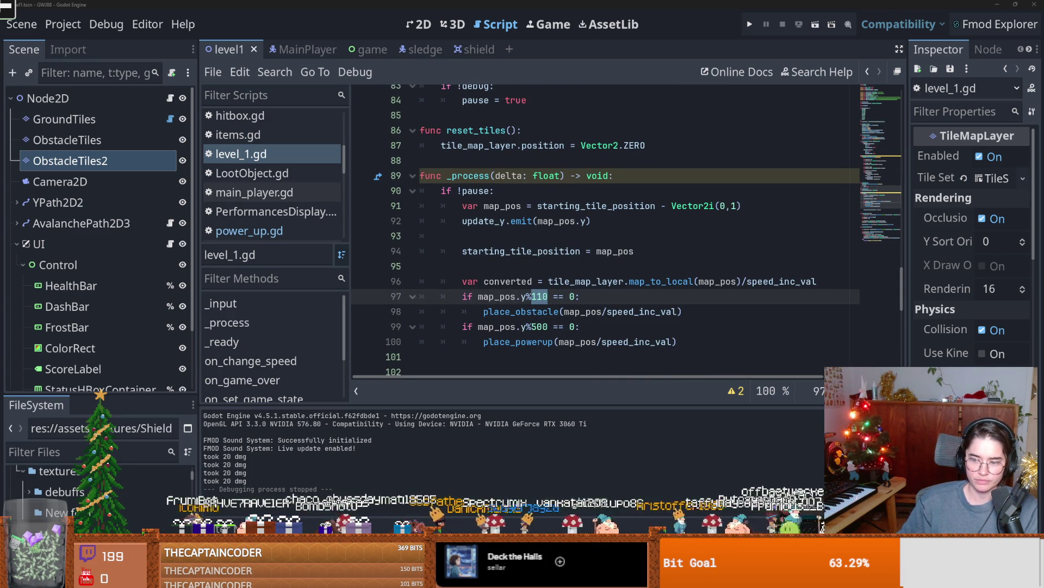
pyautogui.hotkey('alt', 'Tab')
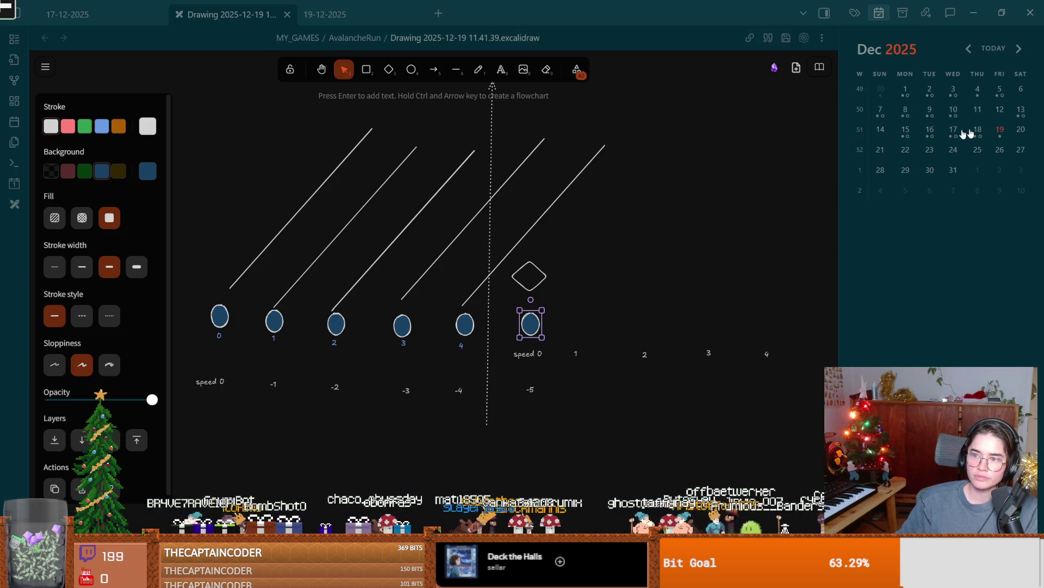
pyautogui.click(1000, 131)
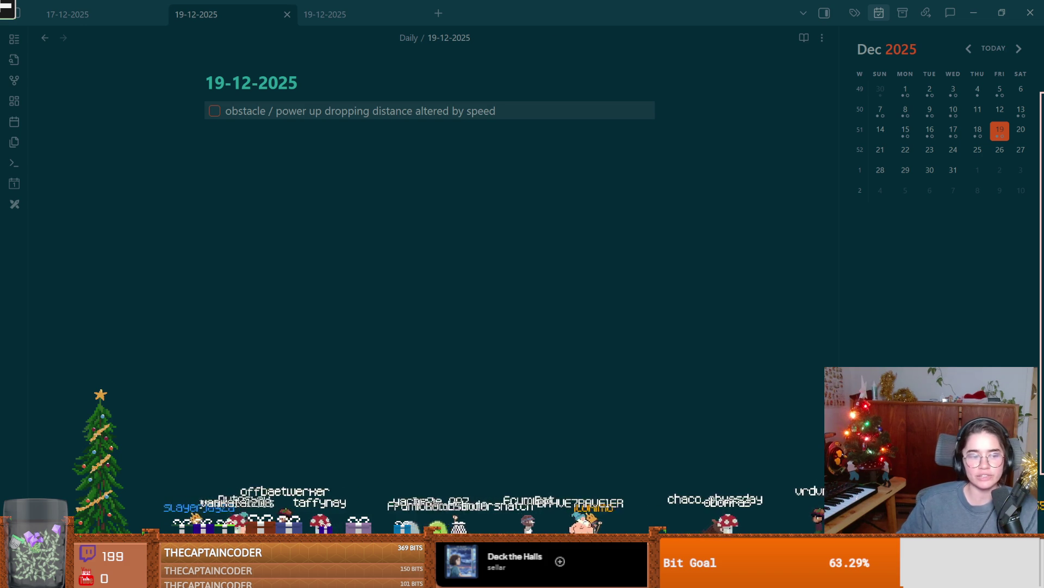
pyautogui.hotkey('alt', 'Tab')
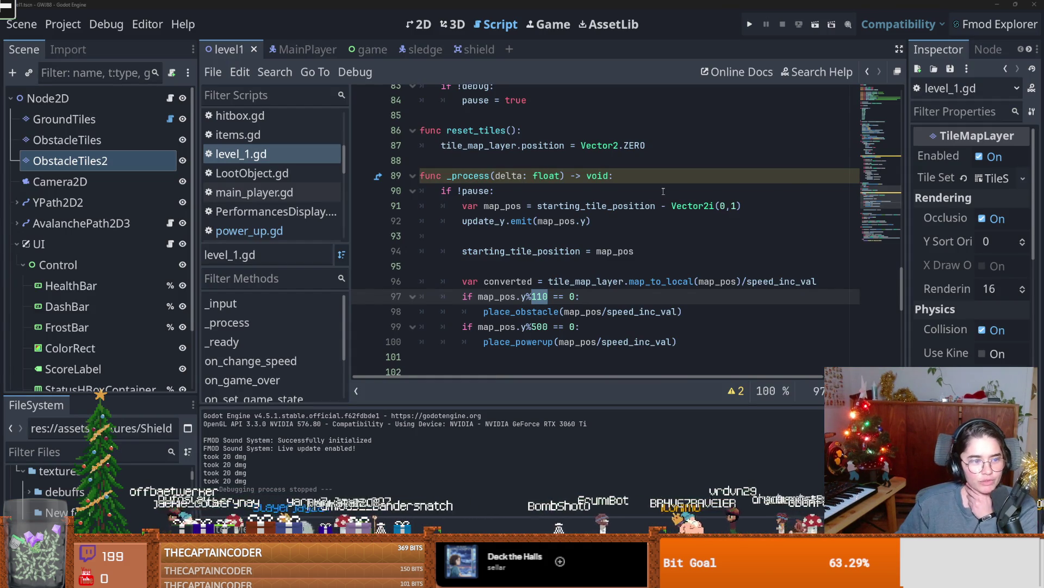
# - Review the uses of map_pos around lines 92-95 in level_1.gd and save
pyautogui.click(556, 223)
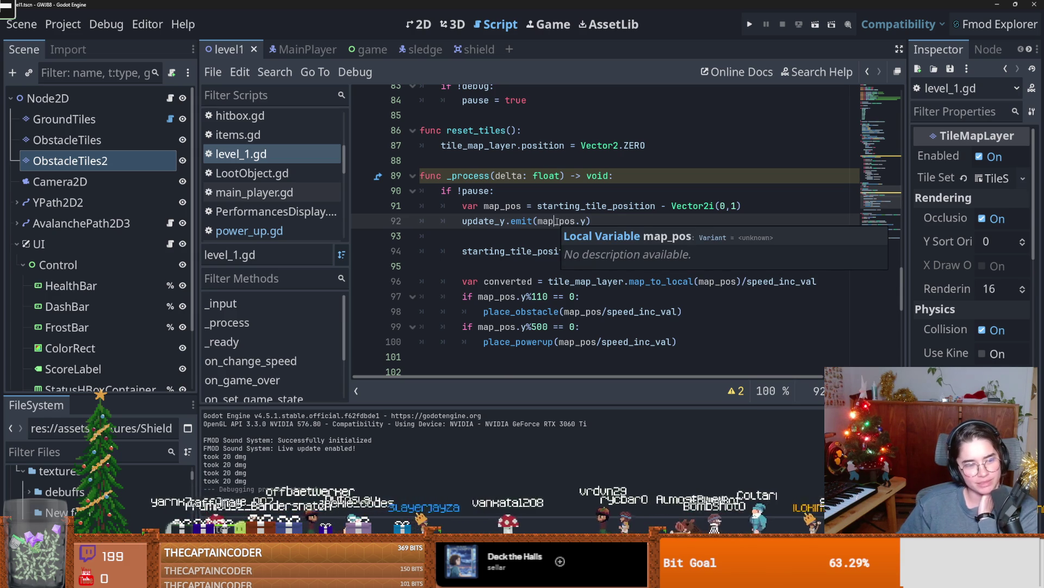
pyautogui.click(523, 236)
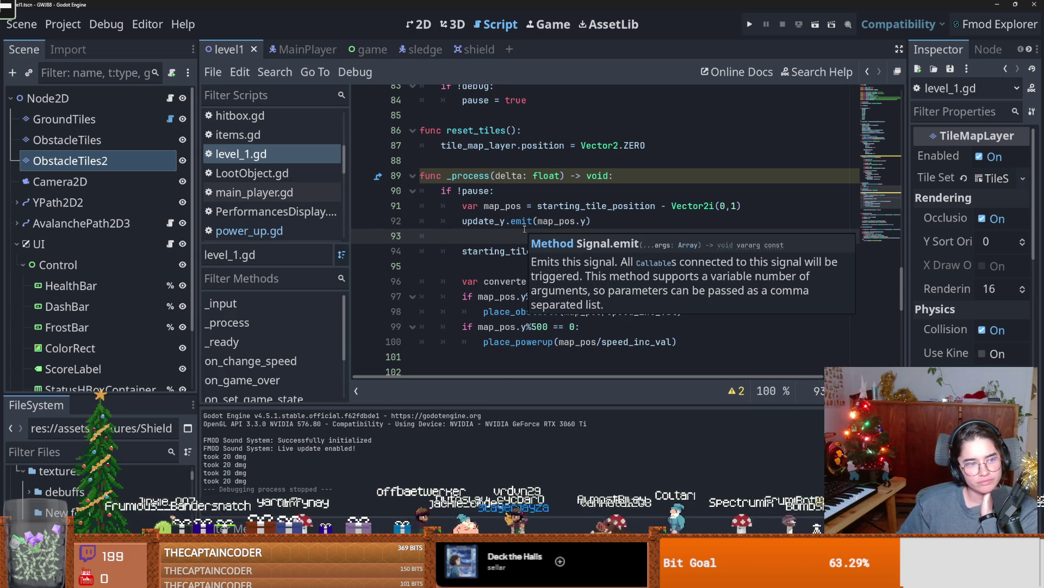
pyautogui.click(106, 155)
pyautogui.click(580, 267)
pyautogui.hotkey('ctrl', 's')
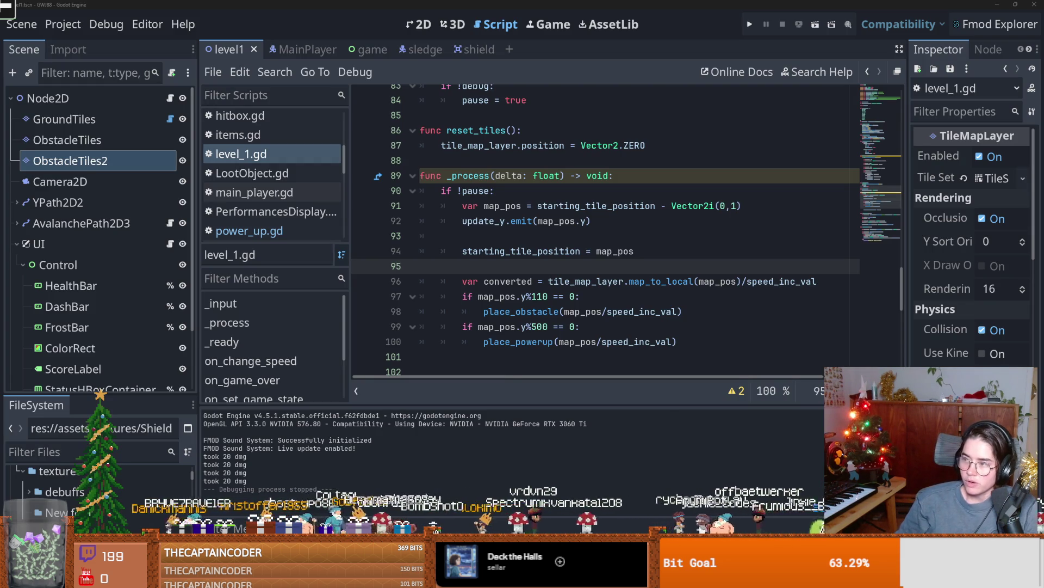
pyautogui.click(510, 300)
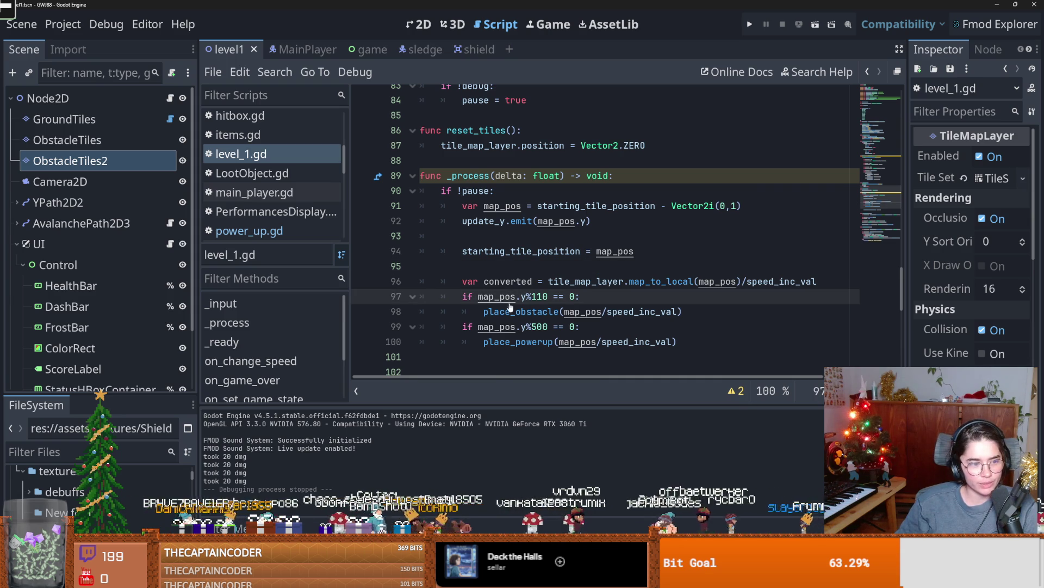
pyautogui.click(540, 265)
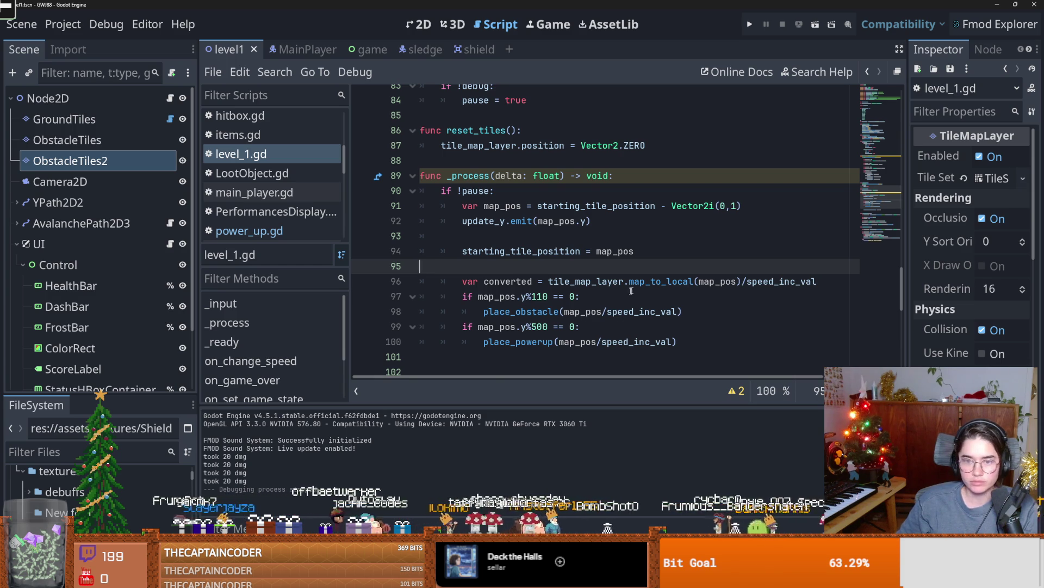
pyautogui.scroll(15, 543, 297)
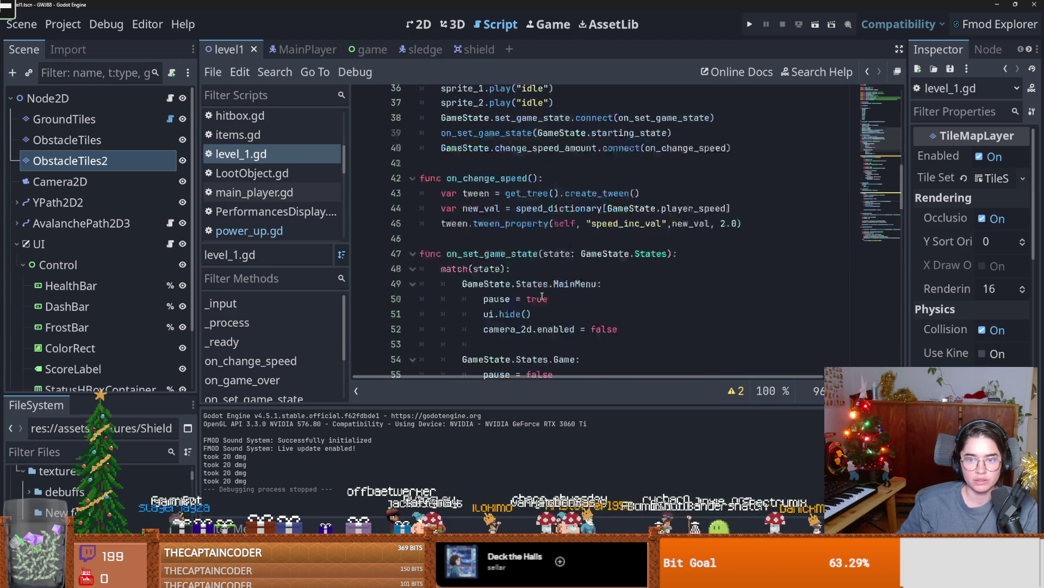
pyautogui.scroll(6, 542, 297)
pyautogui.scroll(-1, 171, 225)
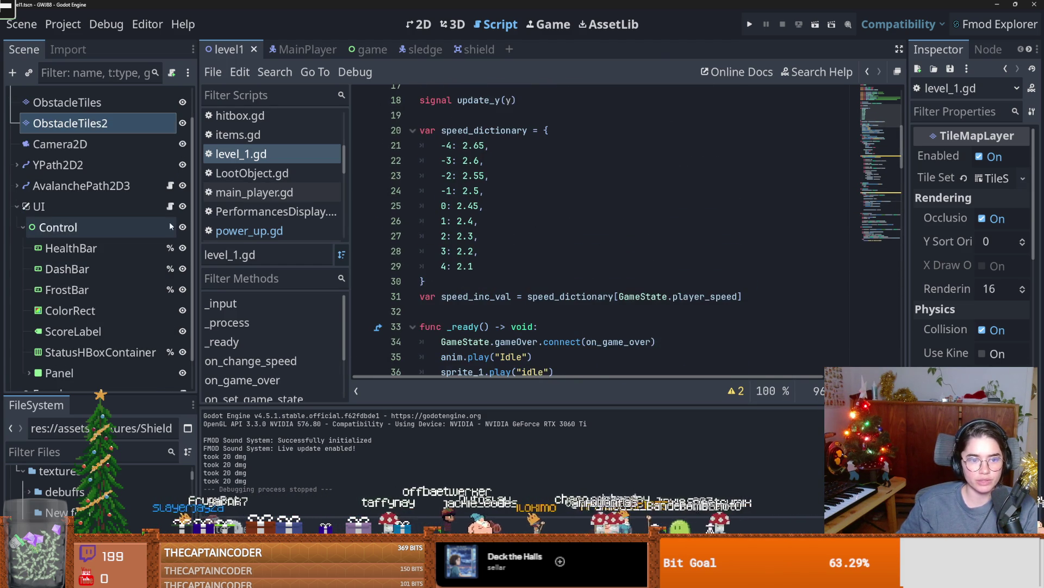
# - Open the UI node's ui.gd script and scroll down to set_label_y
pyautogui.click(170, 206)
pyautogui.scroll(-10, 574, 268)
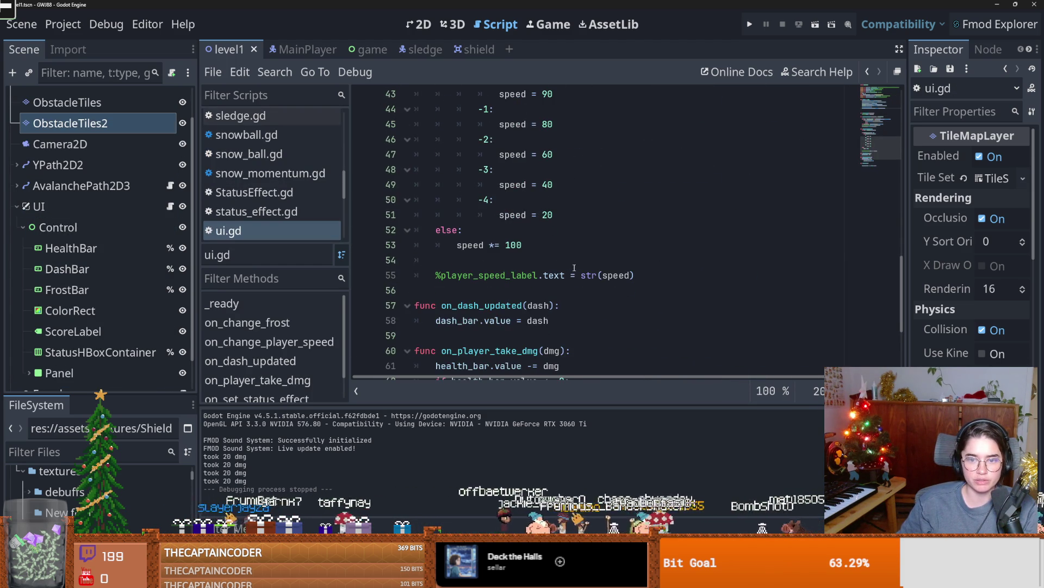
pyautogui.scroll(-4, 574, 267)
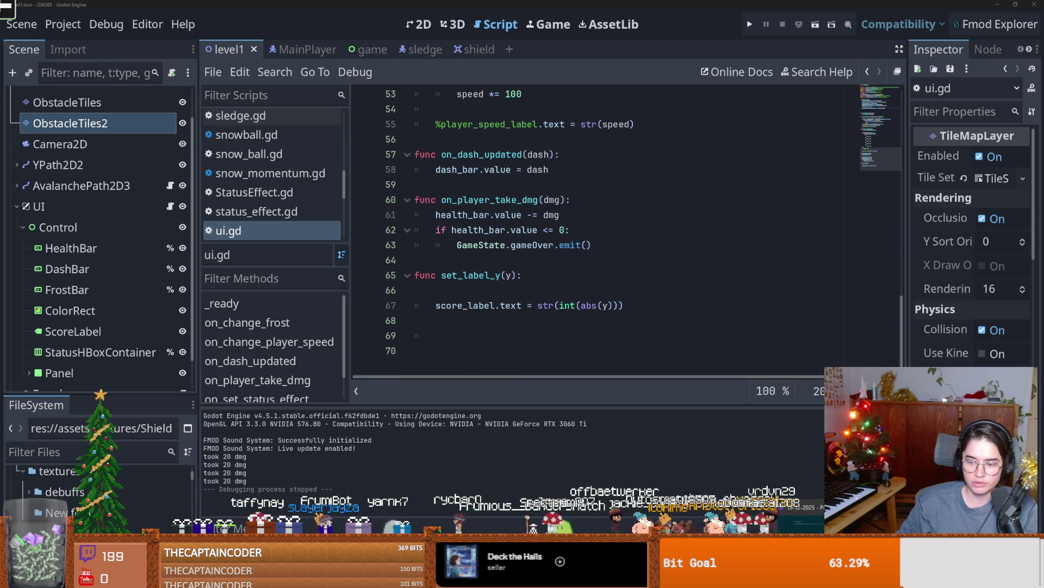
pyautogui.hotkey('alt', 'Tab')
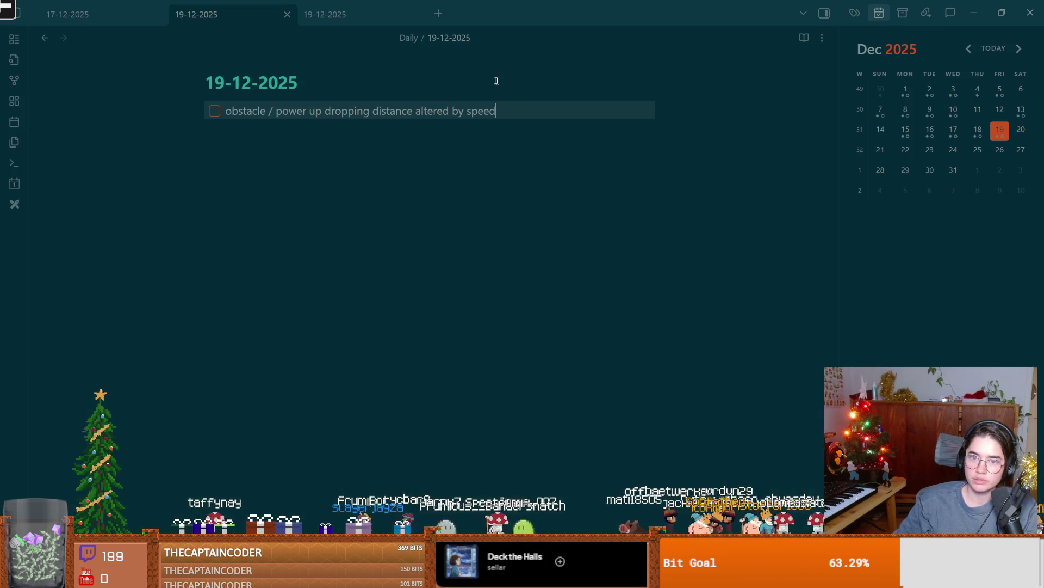
# - Start a second 'score' task under the first, then delete it
pyautogui.press('Return')
pyautogui.write('score in')
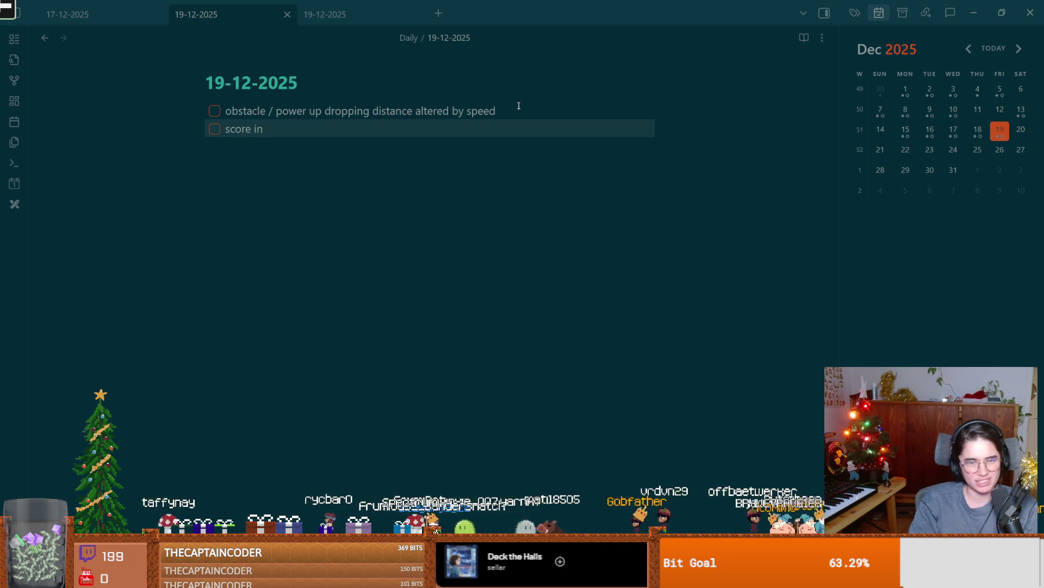
pyautogui.press('BackSpace')
pyautogui.moveTo(268, 135); pyautogui.dragTo(194, 132)
pyautogui.press('BackSpace')
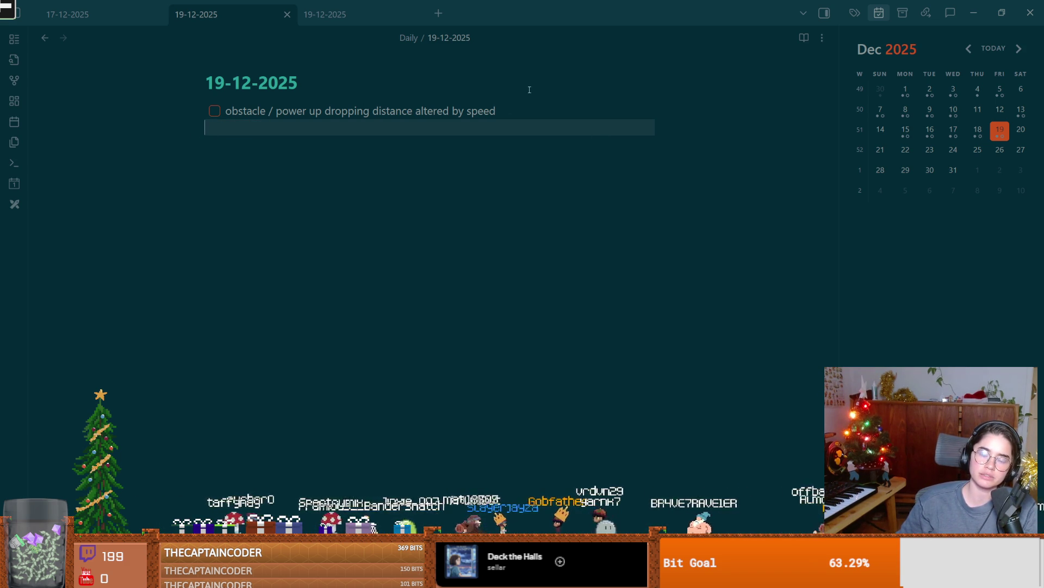
# - Add a '#### Good to have' heading with the task 'score increase based on speed'
pyautogui.press('Return')
pyautogui.press('Return')
pyautogui.press('Return')
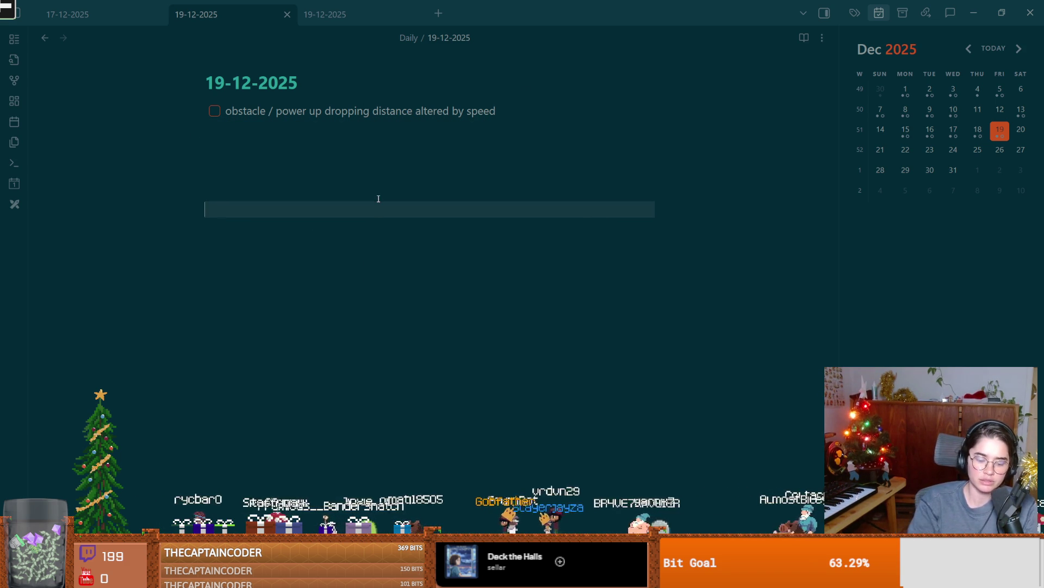
pyautogui.write('#### Good to have')
pyautogui.press('Return')
pyautogui.hotkey('ctrl', 'l')
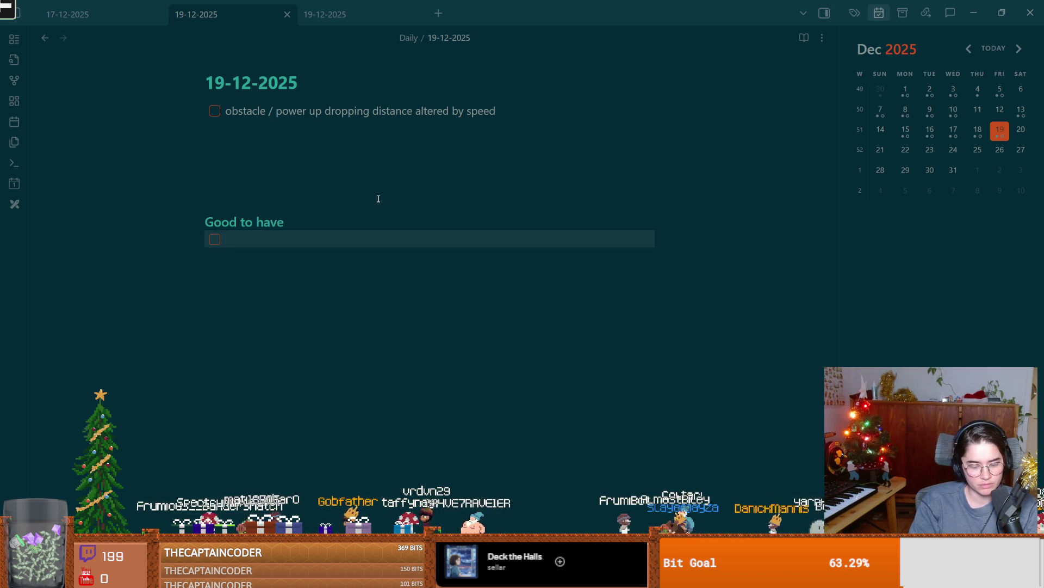
pyautogui.write('score increase based on speed')
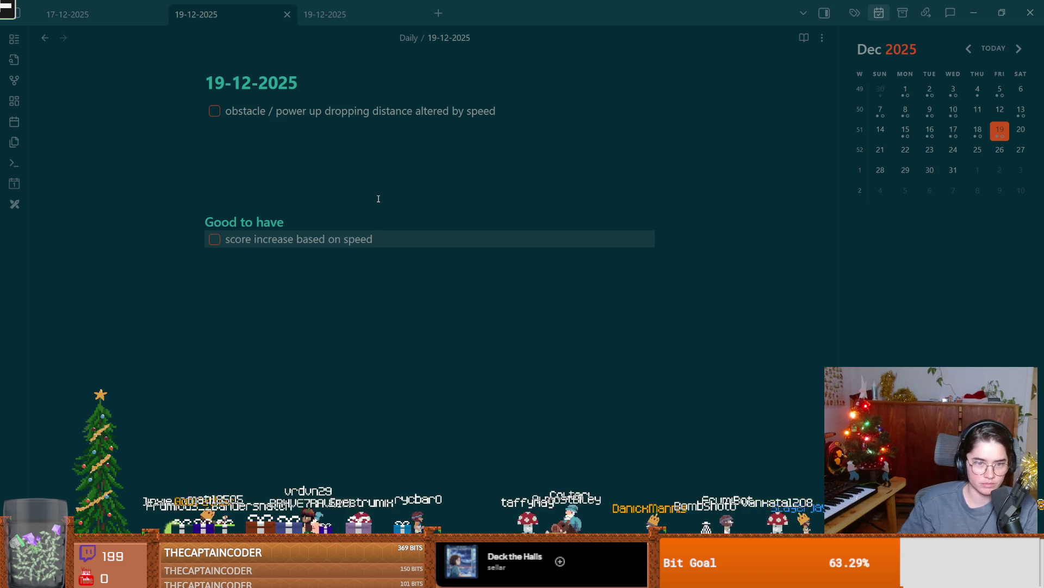
pyautogui.click(349, 199)
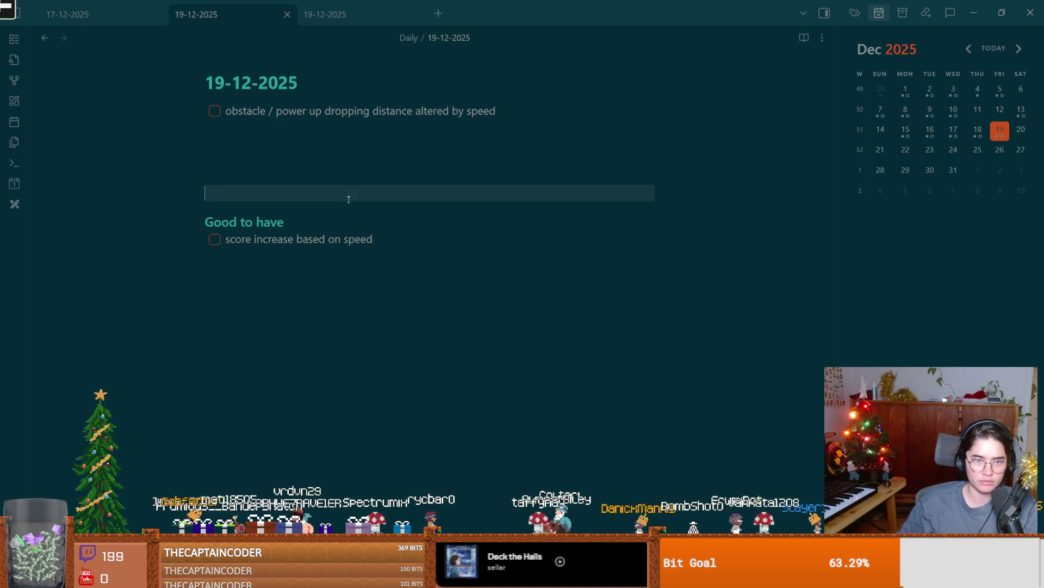
pyautogui.hotkey('alt', 'Tab')
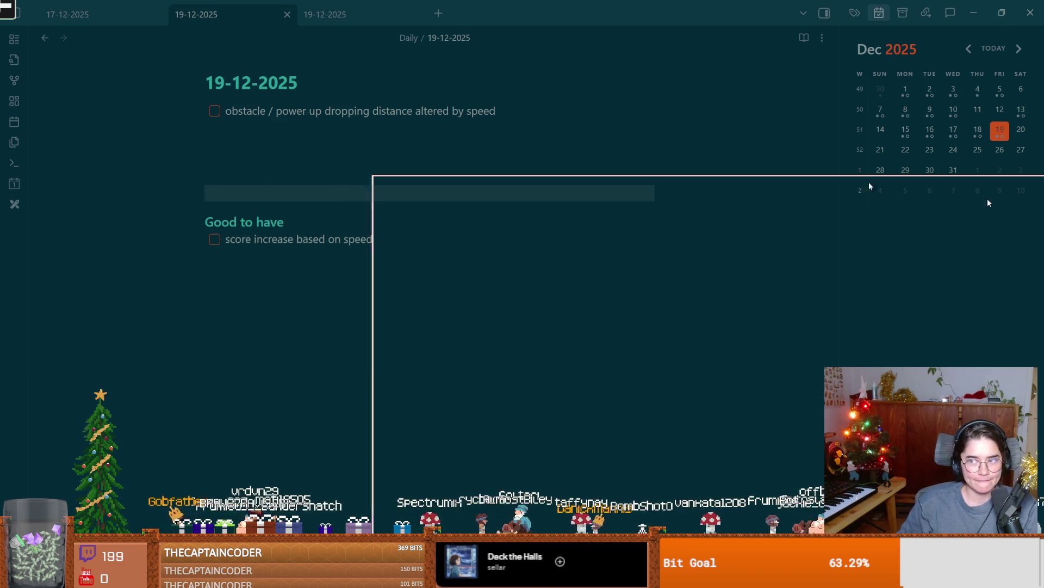
# - Save the level1 scene from the ui.gd set_label_y function
pyautogui.click(540, 273)
pyautogui.hotkey('ctrl', 's')
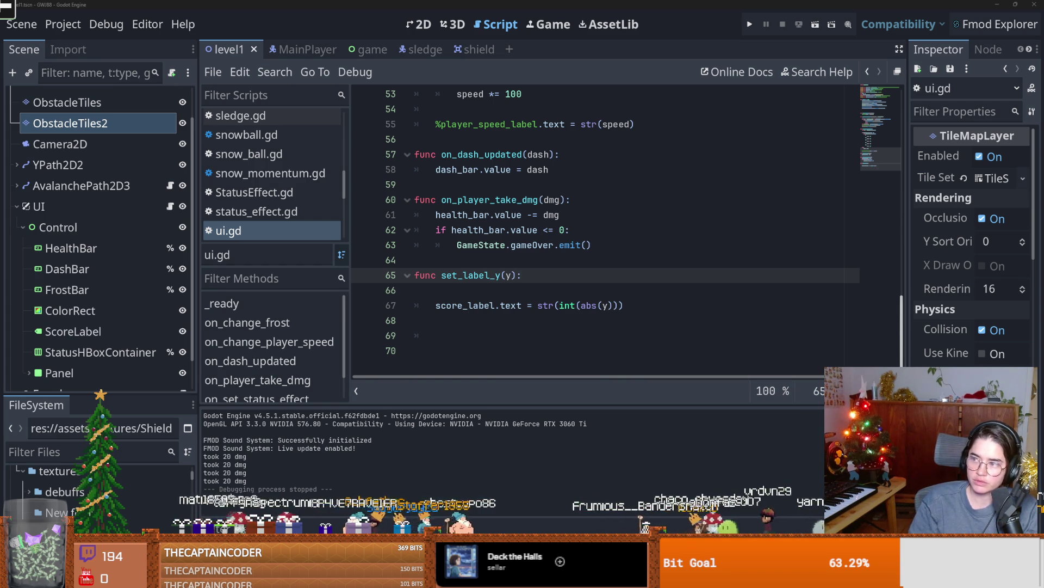
# - Switch to the 2D scene view and select the ColorRect node
pyautogui.click(577, 200)
pyautogui.click(17, 206)
pyautogui.click(17, 246)
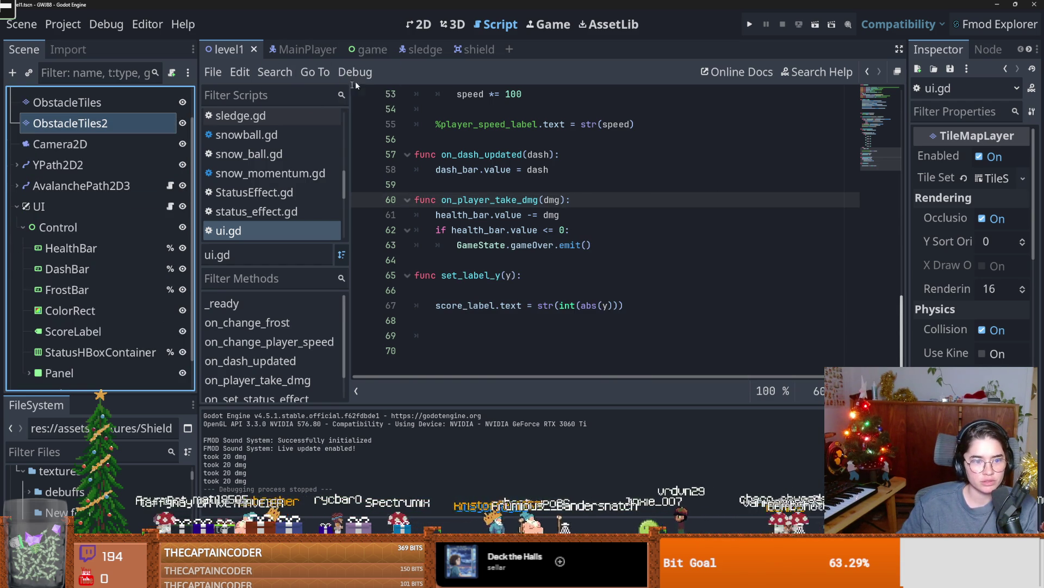
pyautogui.click(419, 24)
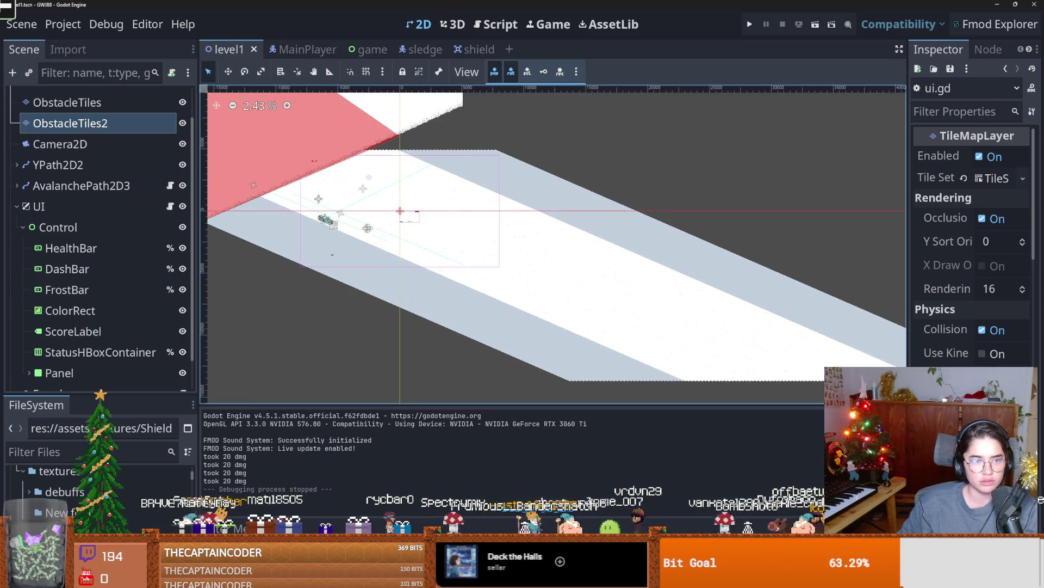
pyautogui.click(119, 312)
# - Set the snow shader's Colour parameter to grey (RGB 152) and run the game
pyautogui.moveTo(909, 292); pyautogui.dragTo(714, 292)
pyautogui.scroll(-10, 870, 244)
pyautogui.scroll(-7, 876, 244)
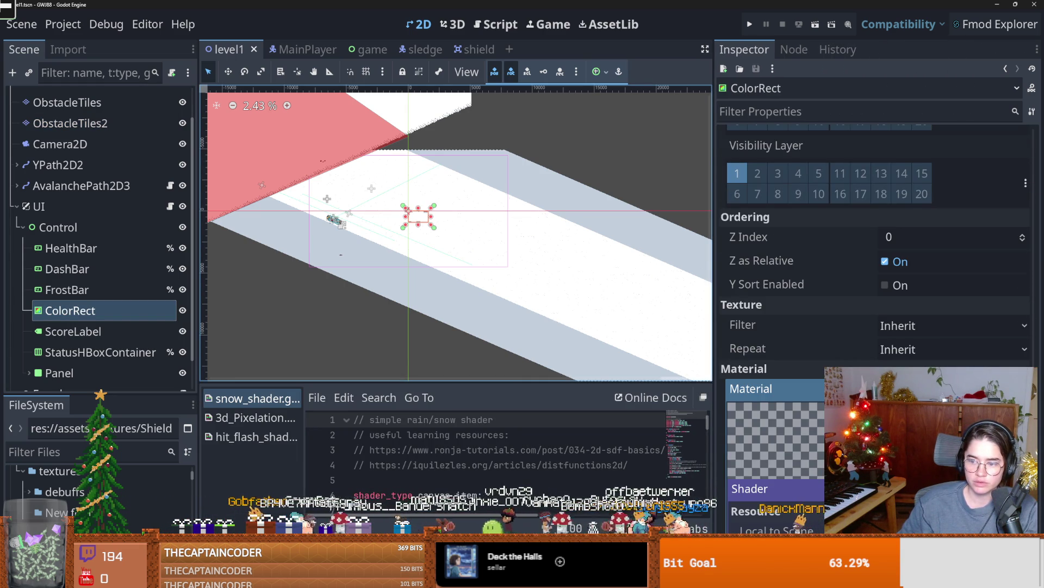
pyautogui.scroll(-5, 939, 318)
pyautogui.click(952, 497)
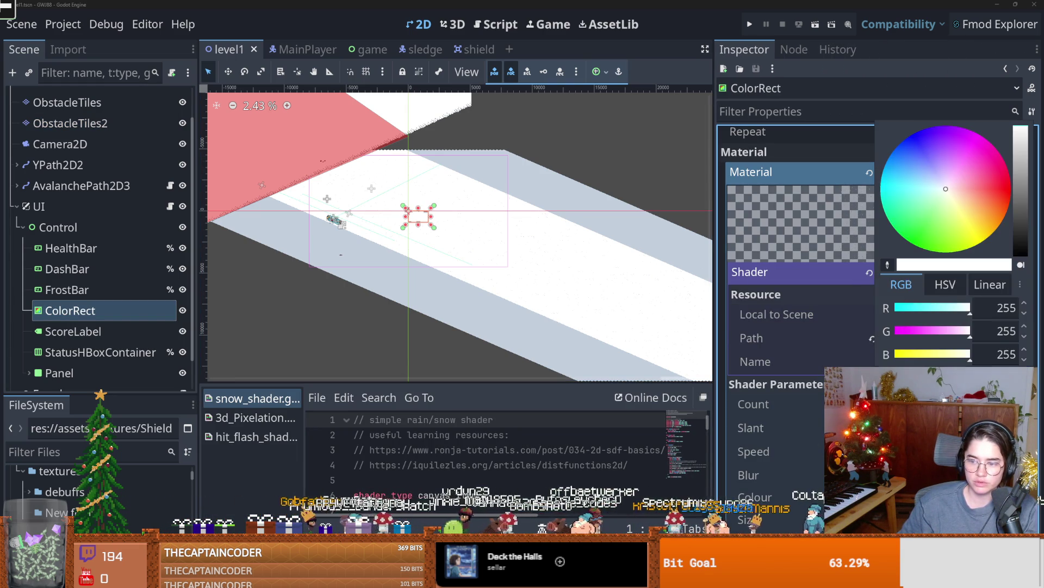
pyautogui.moveTo(1020, 191); pyautogui.dragTo(1020, 178)
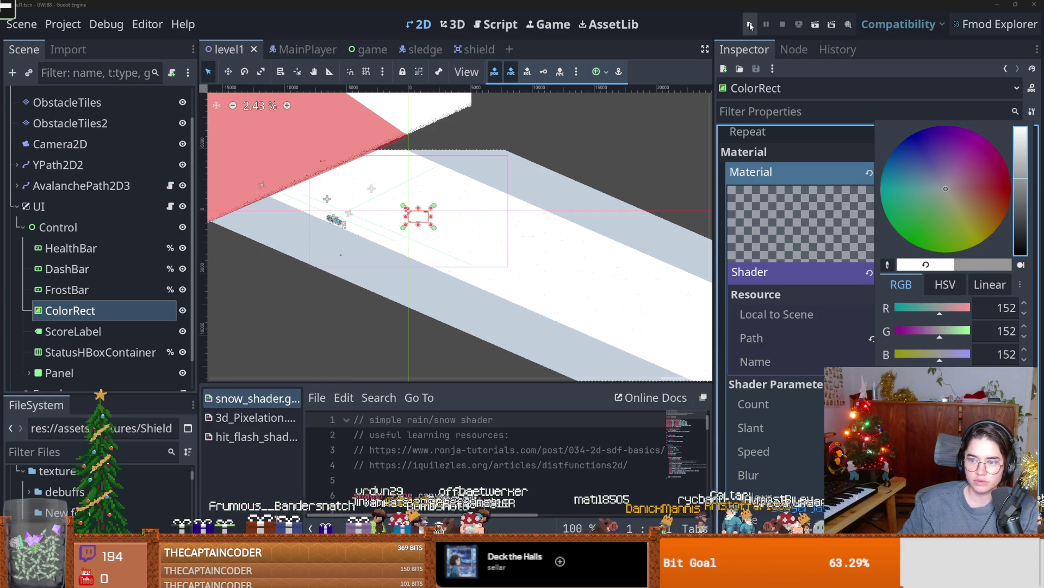
pyautogui.click(750, 25)
pyautogui.click(749, 25)
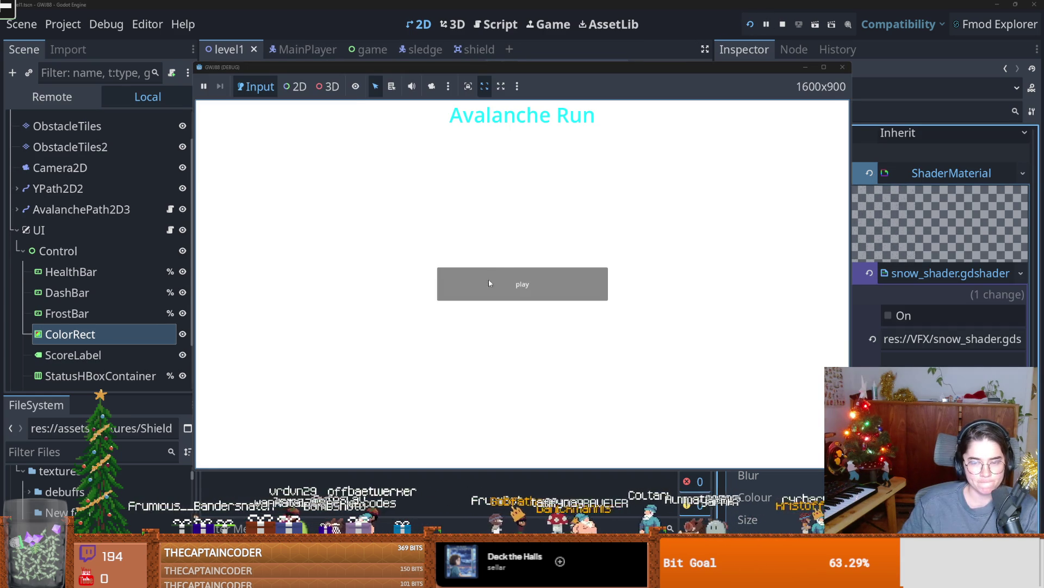
# - Play a run with the grey snow up to a score of 579, then stop the game
pyautogui.click(492, 285)
pyautogui.press('space')
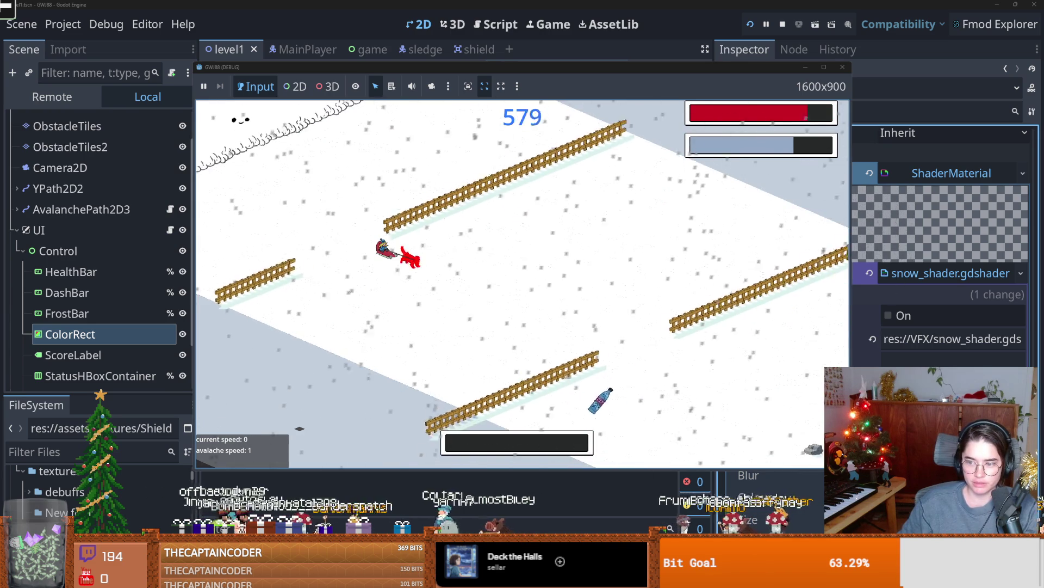
pyautogui.press('F8')
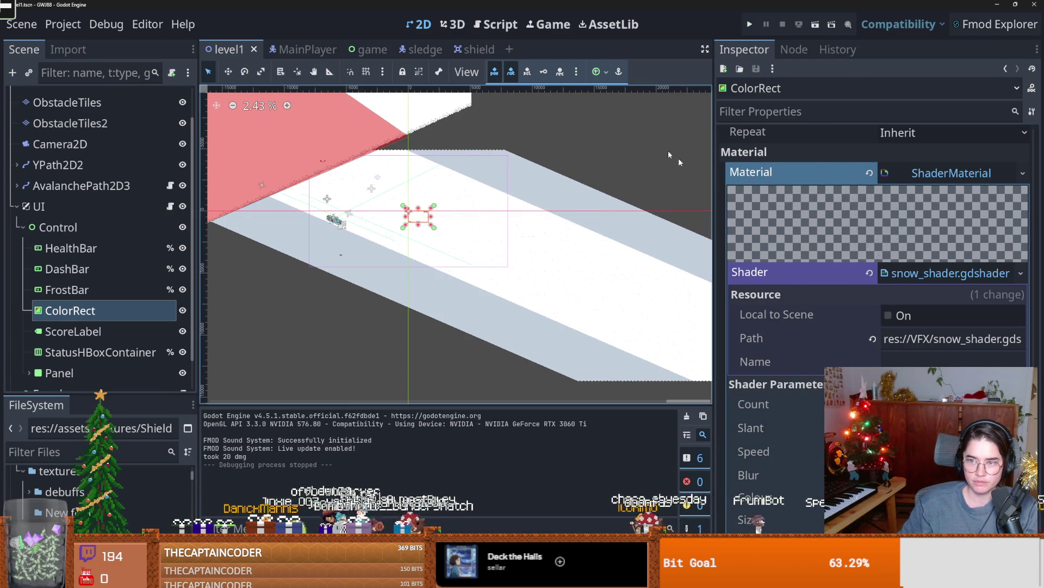
pyautogui.click(549, 24)
# - Turn off the floating game window, launch Avalanche Run embedded in the editor and start a round
pyautogui.click(521, 71)
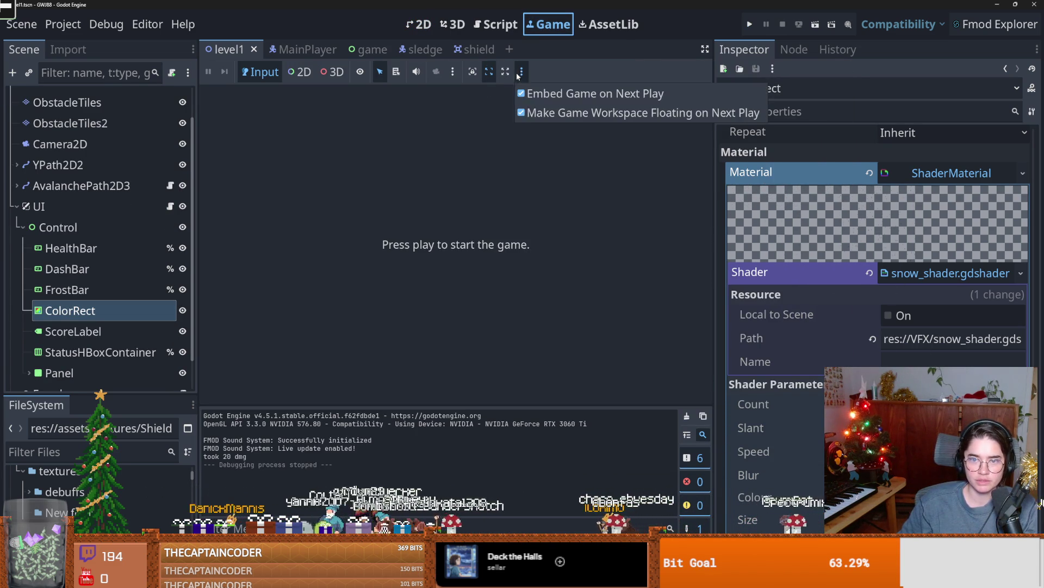
pyautogui.click(541, 112)
pyautogui.press('F5')
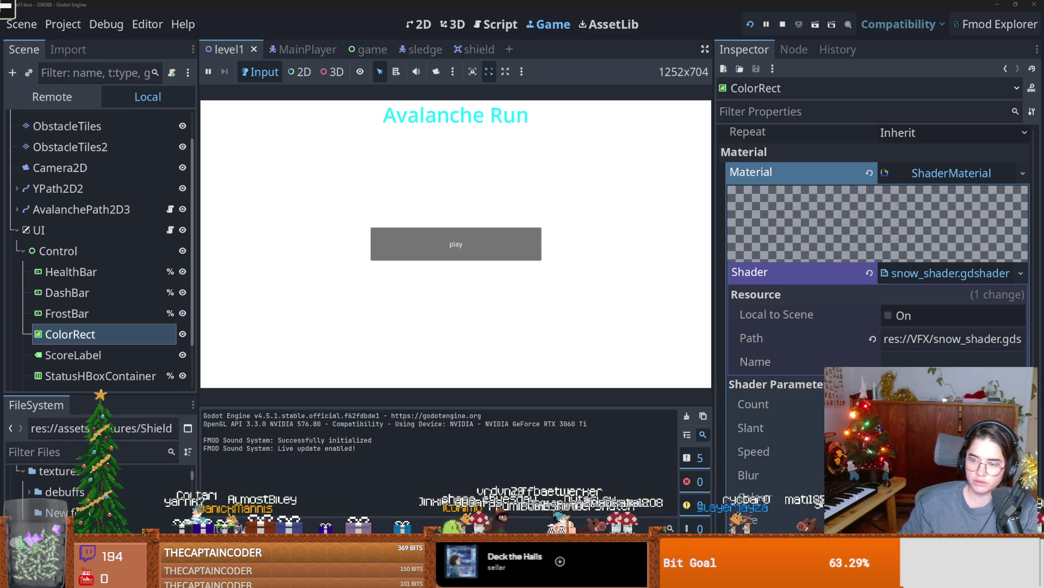
pyautogui.click(762, 427)
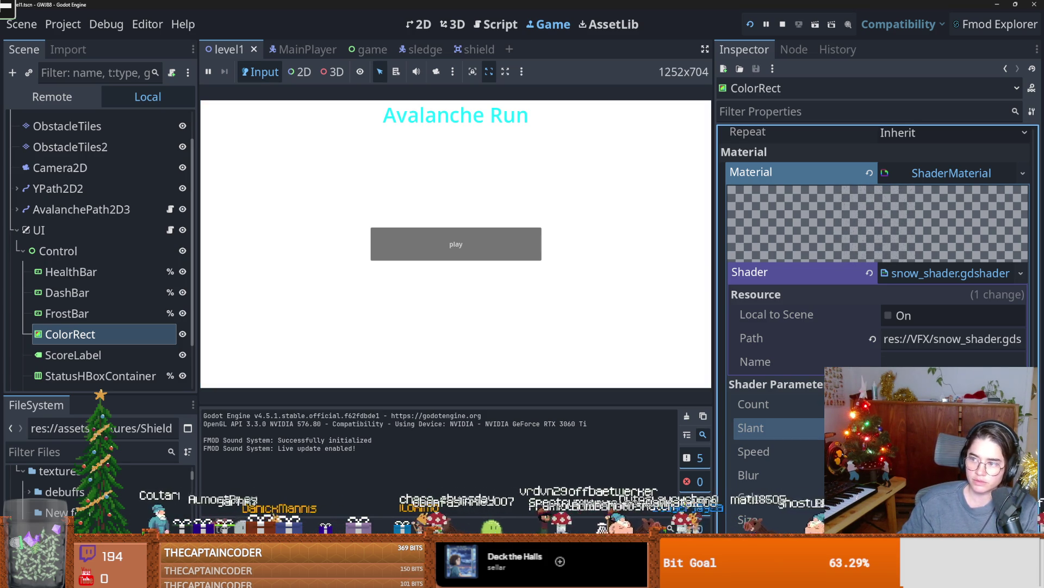
pyautogui.click(762, 451)
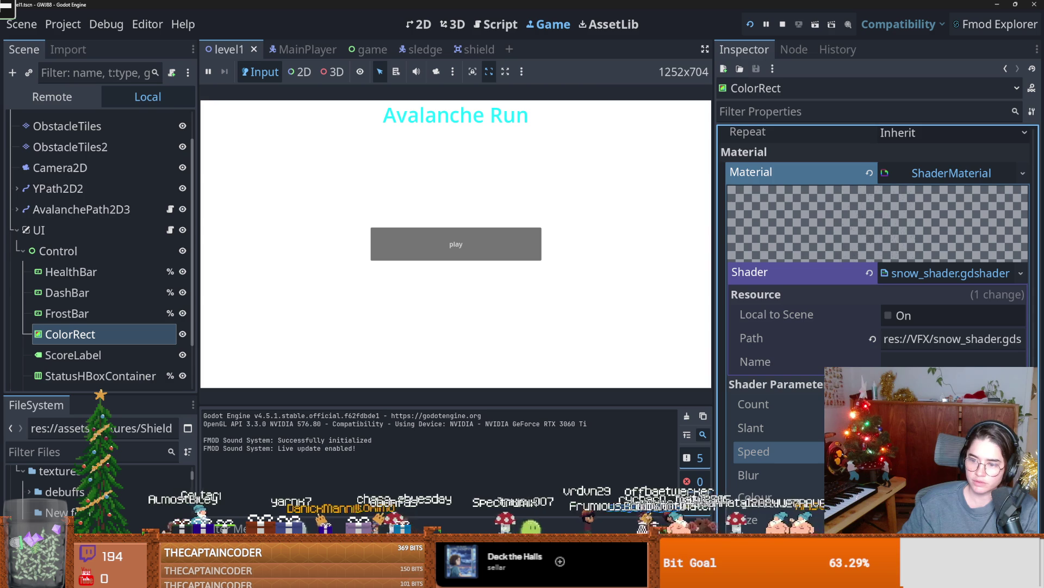
pyautogui.click(517, 253)
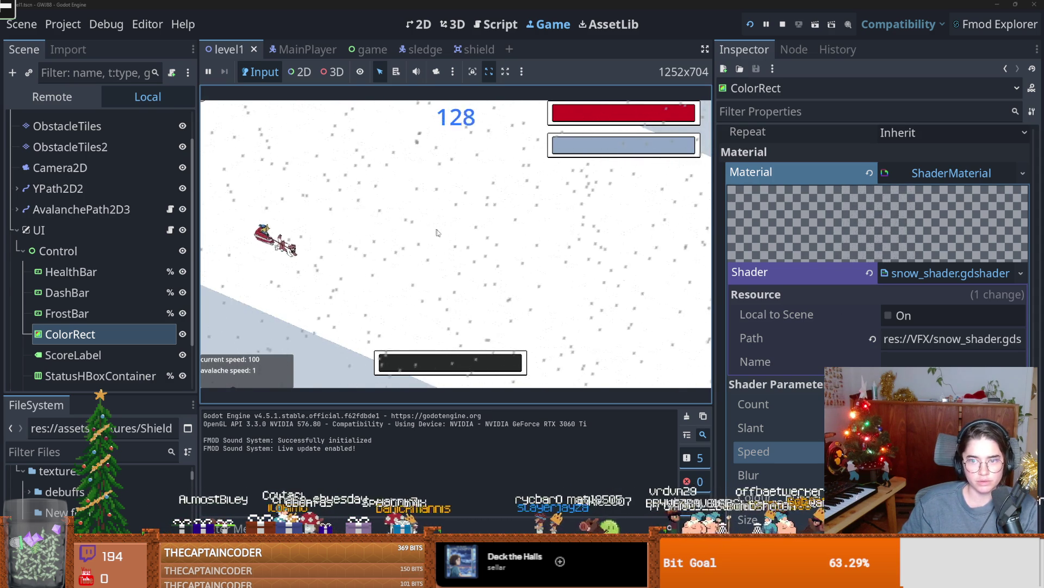
# - Adjust the snow Count, Slant and Size parameters, then undo the size change to keep small dots
pyautogui.press('Up')
pyautogui.press('Up')
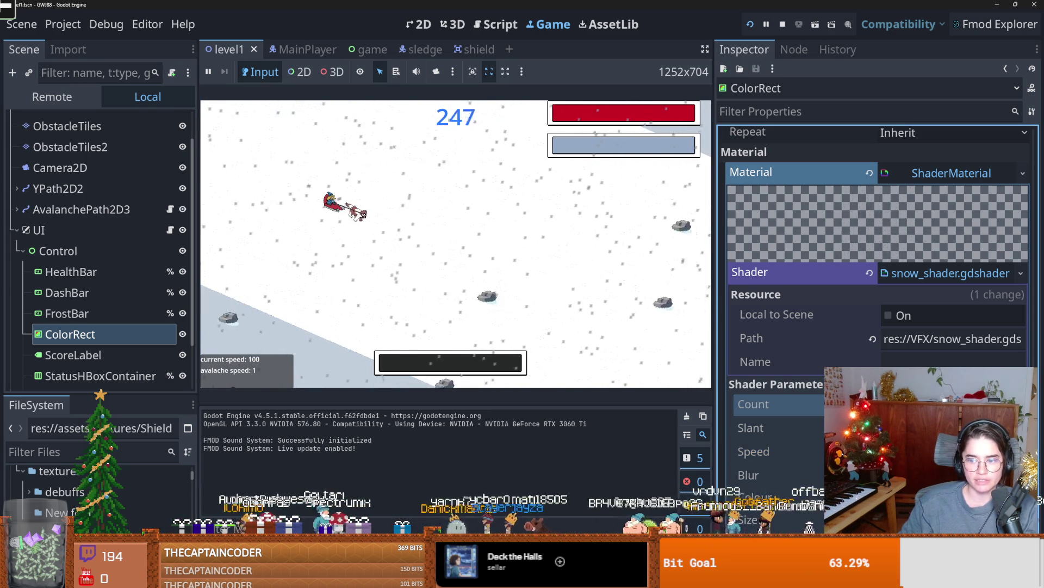
pyautogui.press('Return')
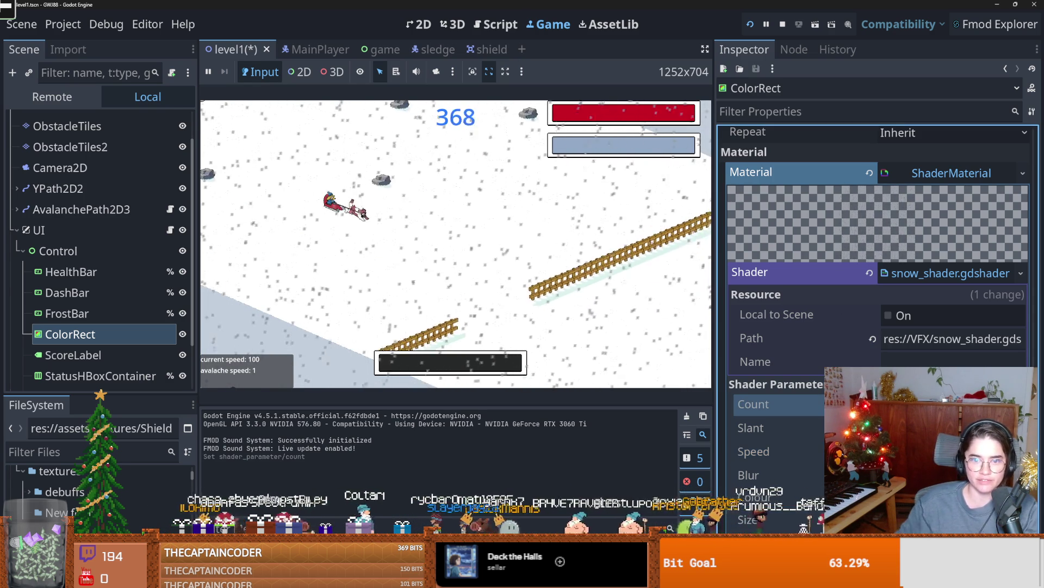
pyautogui.press('Return')
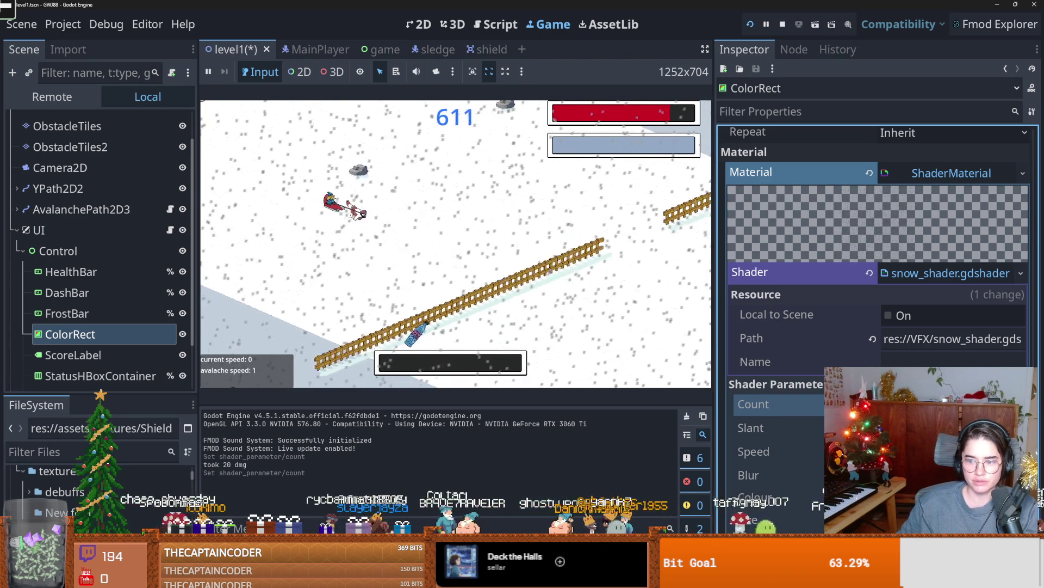
pyautogui.press('Down')
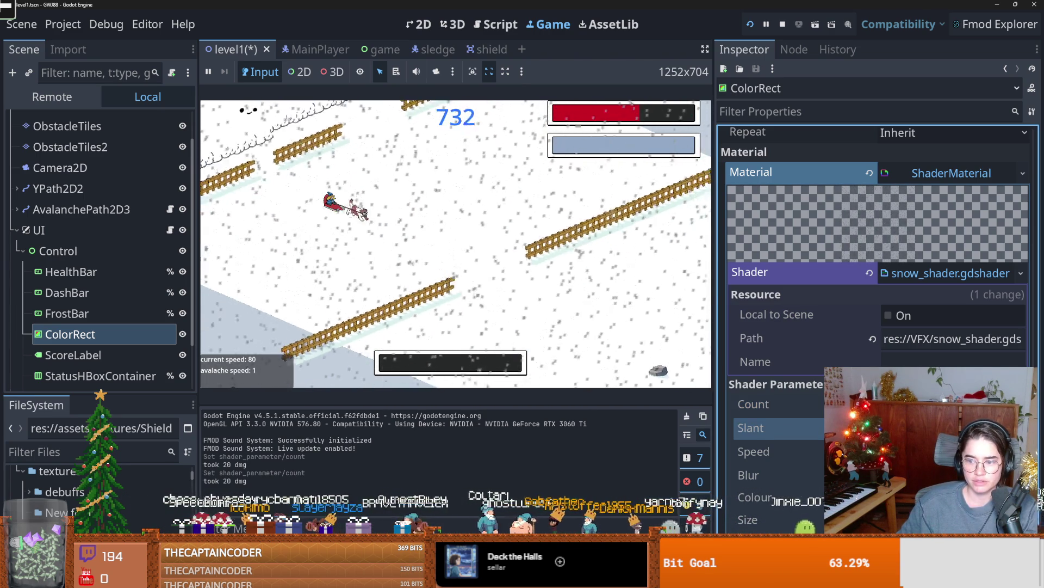
pyautogui.press('Down')
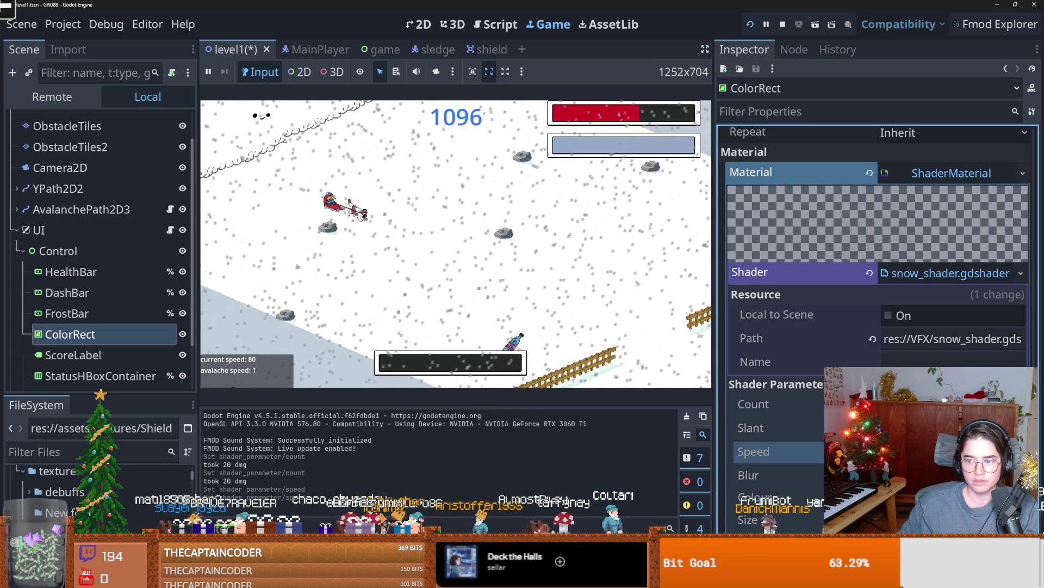
pyautogui.click(778, 427)
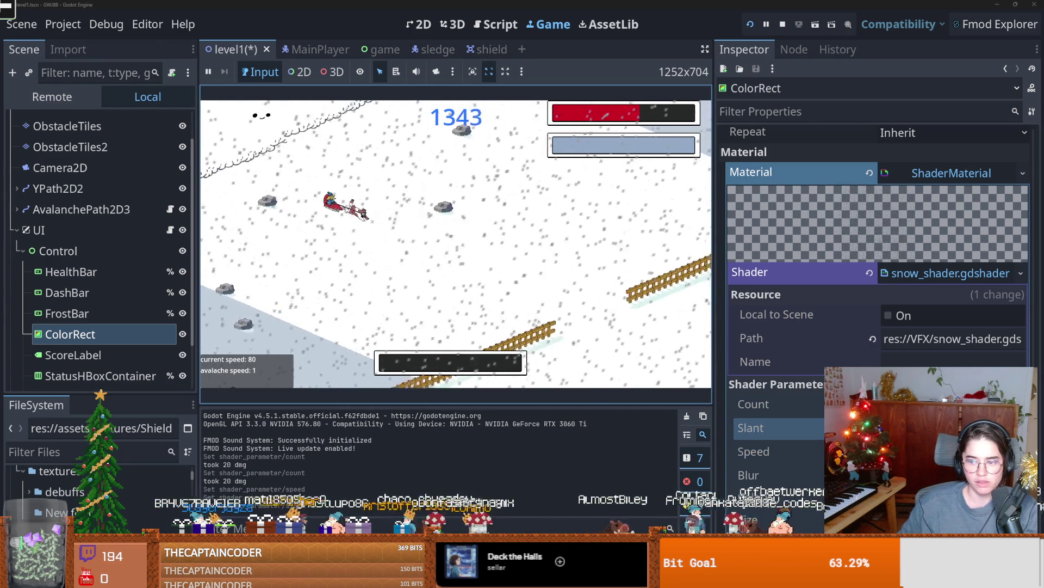
pyautogui.moveTo(870, 427); pyautogui.dragTo(924, 428)
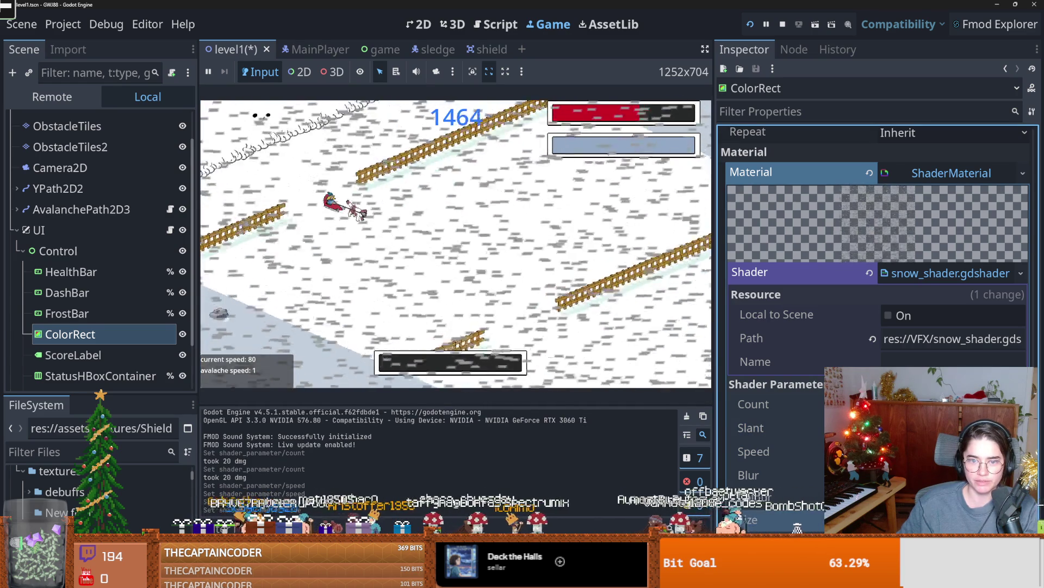
pyautogui.moveTo(925, 520); pyautogui.dragTo(980, 520)
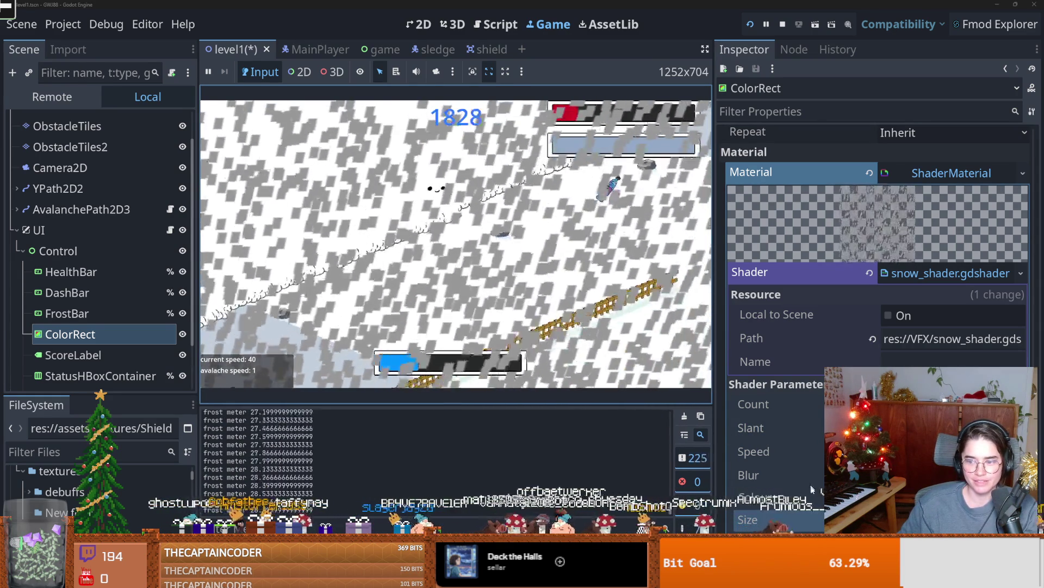
pyautogui.hotkey('ctrl', 'z')
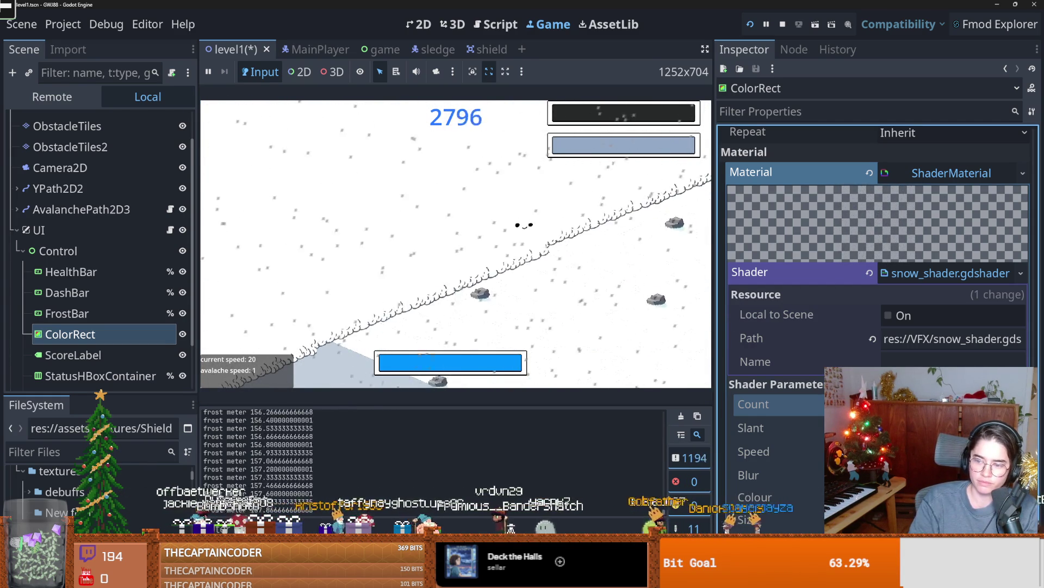
# - Tweak the Slant and Speed shader values while keeping the game running
pyautogui.click(613, 354)
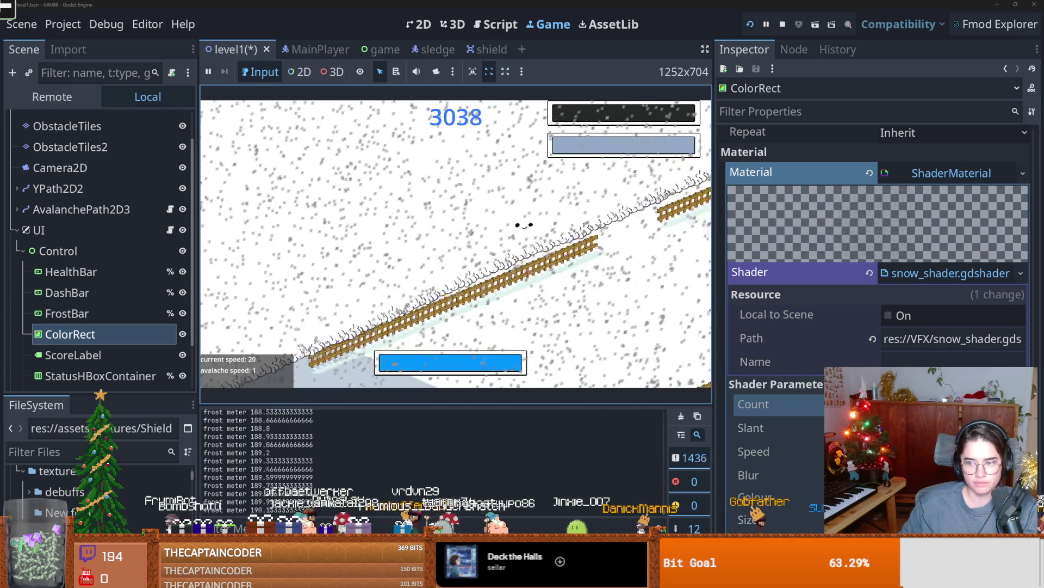
pyautogui.click(761, 428)
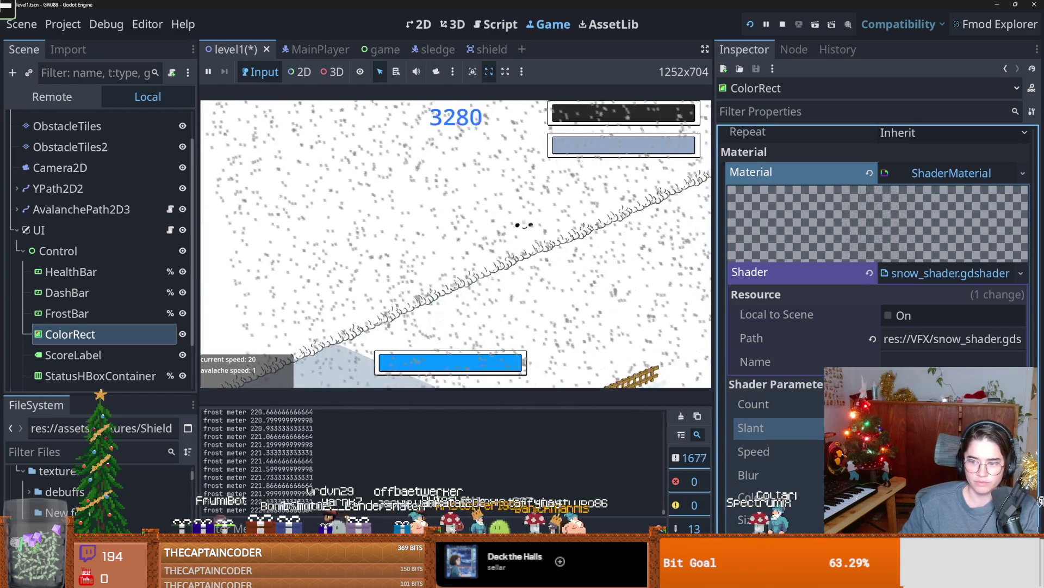
pyautogui.click(753, 451)
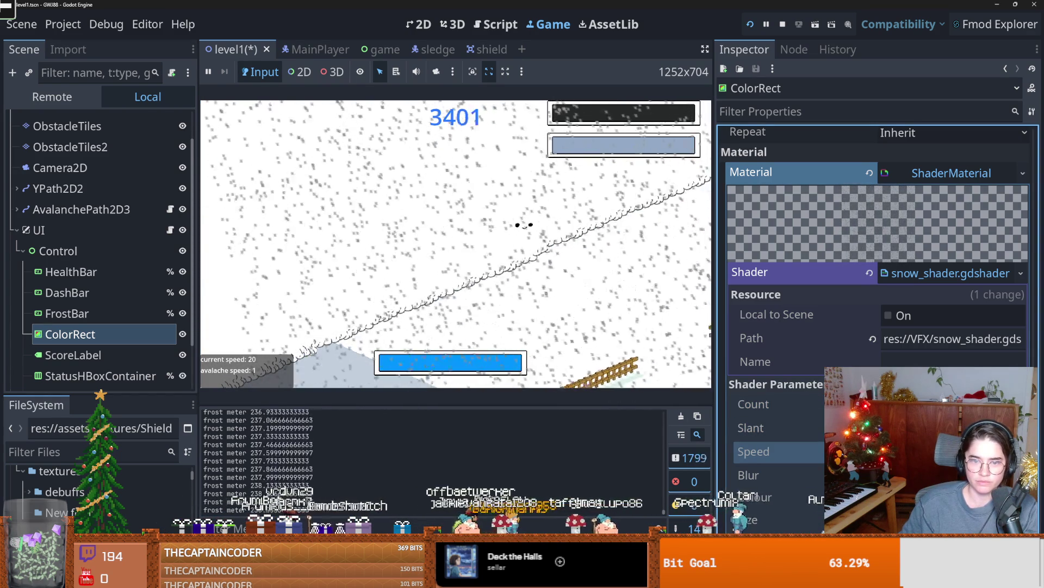
pyautogui.click(378, 307)
pyautogui.click(762, 428)
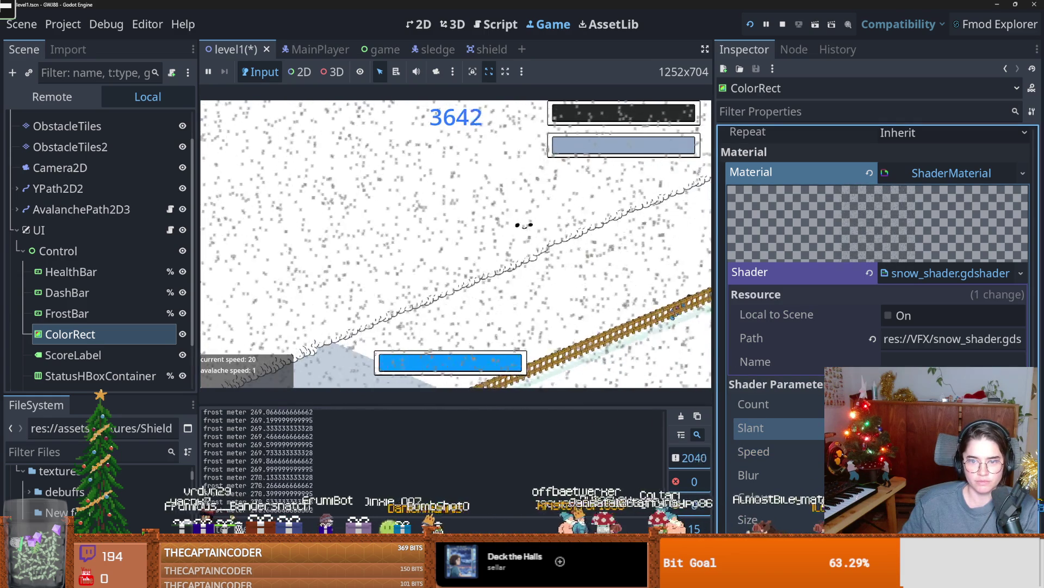
pyautogui.click(378, 307)
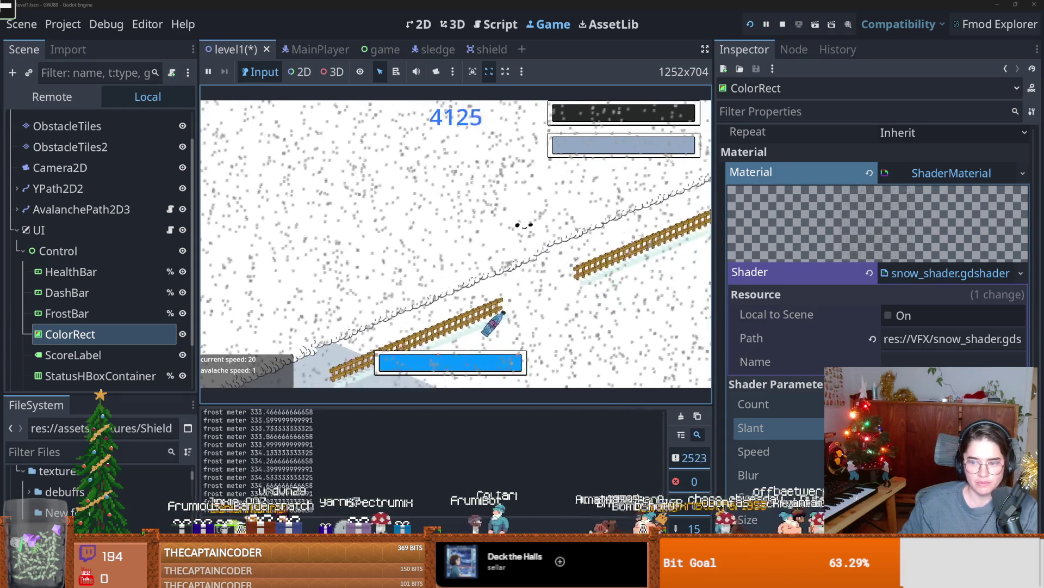
pyautogui.click(761, 451)
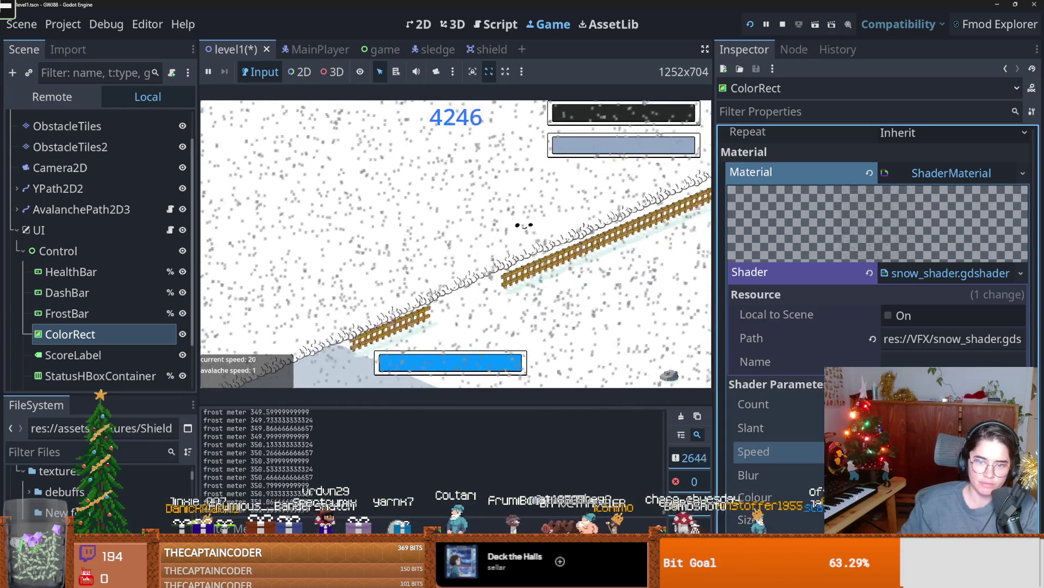
pyautogui.click(639, 249)
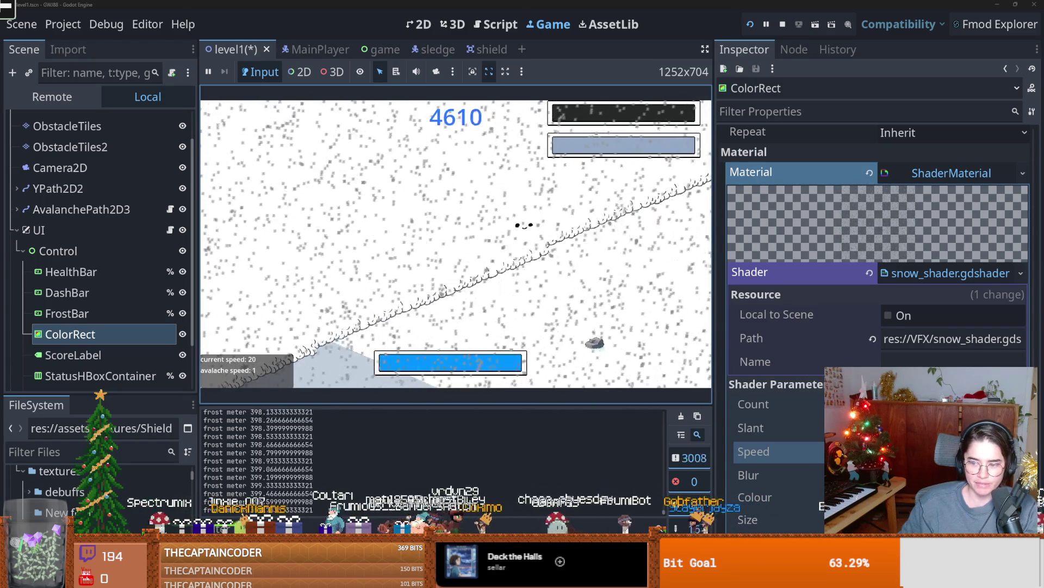
# - Lighten the snow colour to a light grey, then tint it bluish and brighten it
pyautogui.click(958, 497)
pyautogui.moveTo(1021, 178); pyautogui.dragTo(1021, 161)
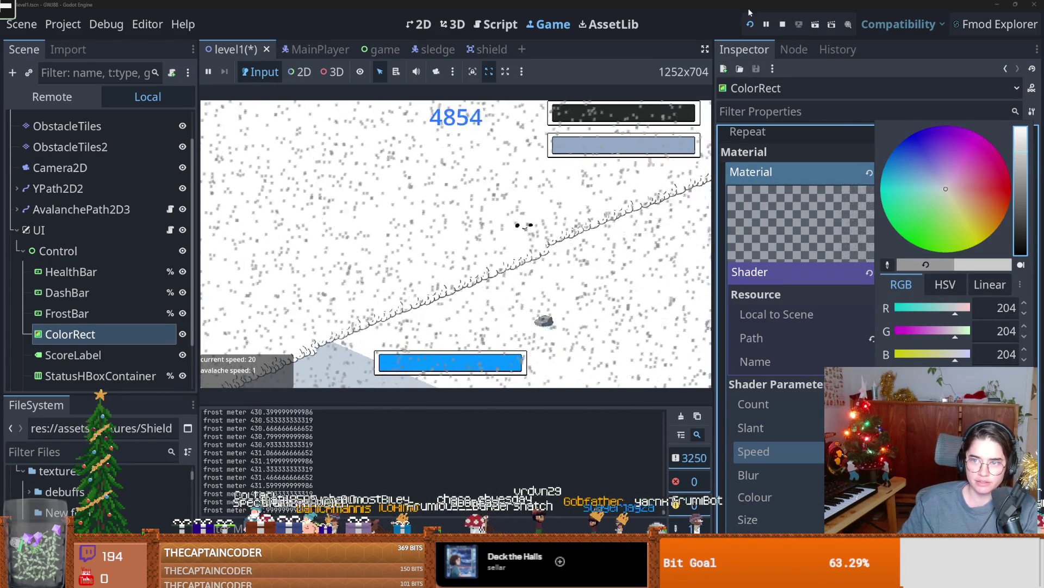
pyautogui.click(751, 26)
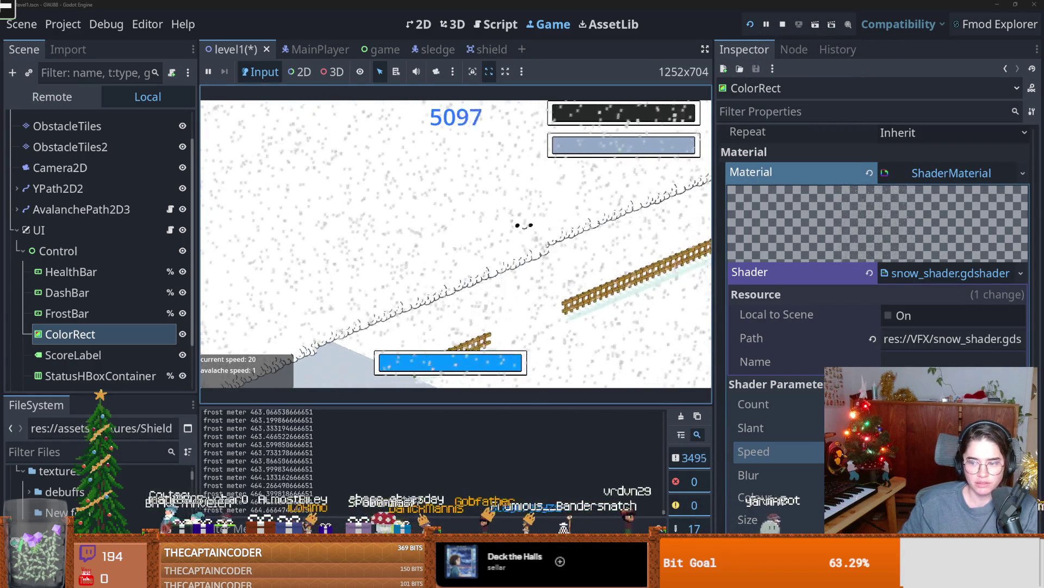
pyautogui.click(925, 497)
pyautogui.moveTo(961, 185); pyautogui.dragTo(938, 179)
pyautogui.moveTo(1021, 151); pyautogui.dragTo(1021, 140)
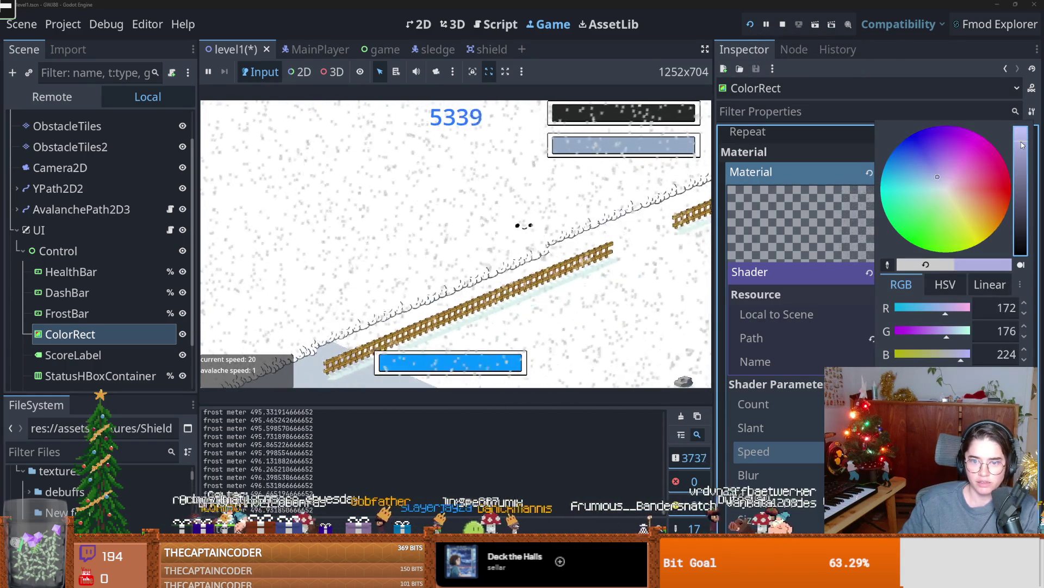
pyautogui.click(828, 242)
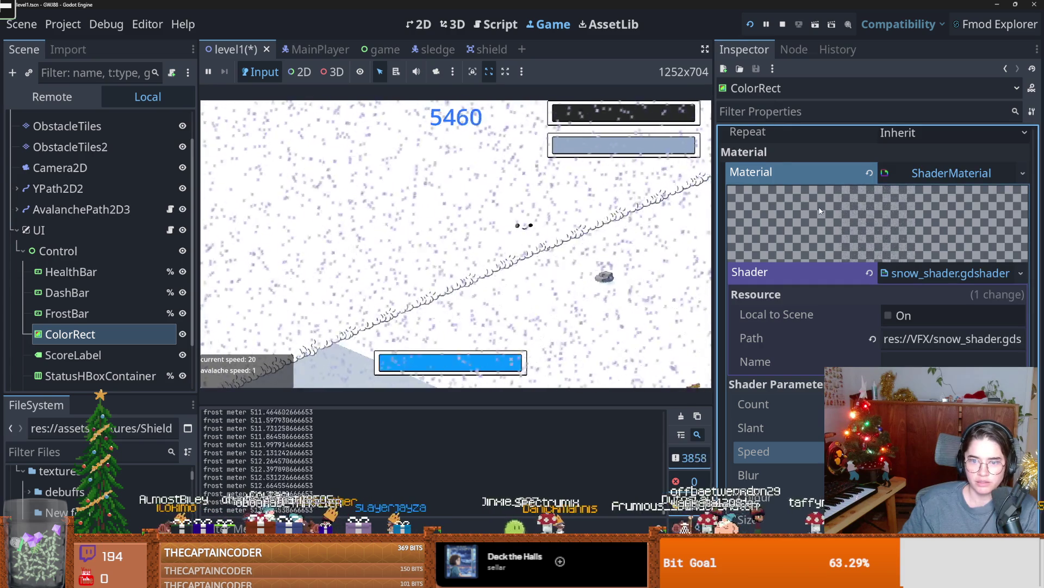
# - Settle the snow colour on a pale bluish grey, RGB 204, 206, 214
pyautogui.click(925, 497)
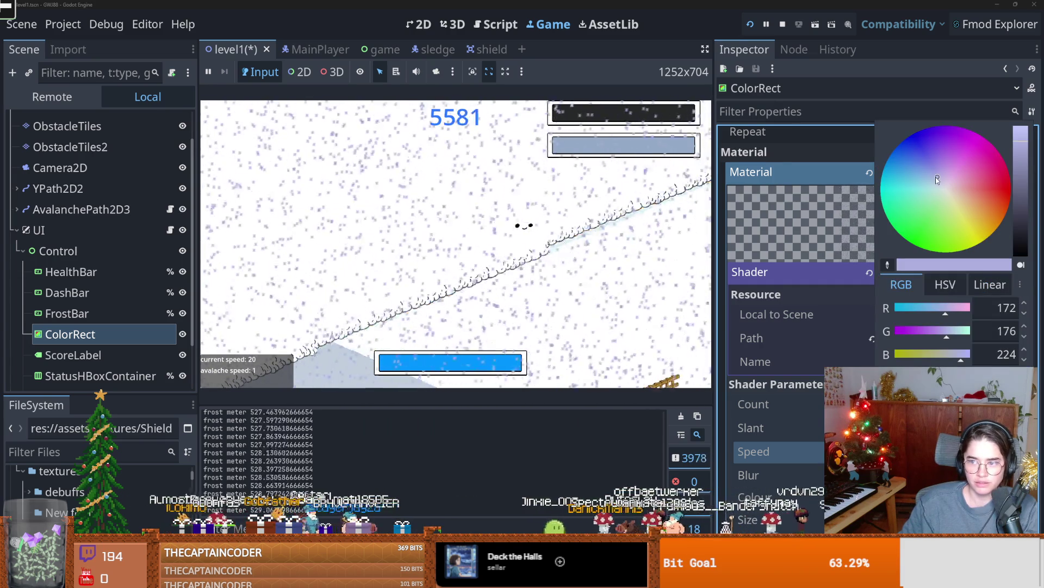
pyautogui.moveTo(1006, 148); pyautogui.dragTo(1007, 131)
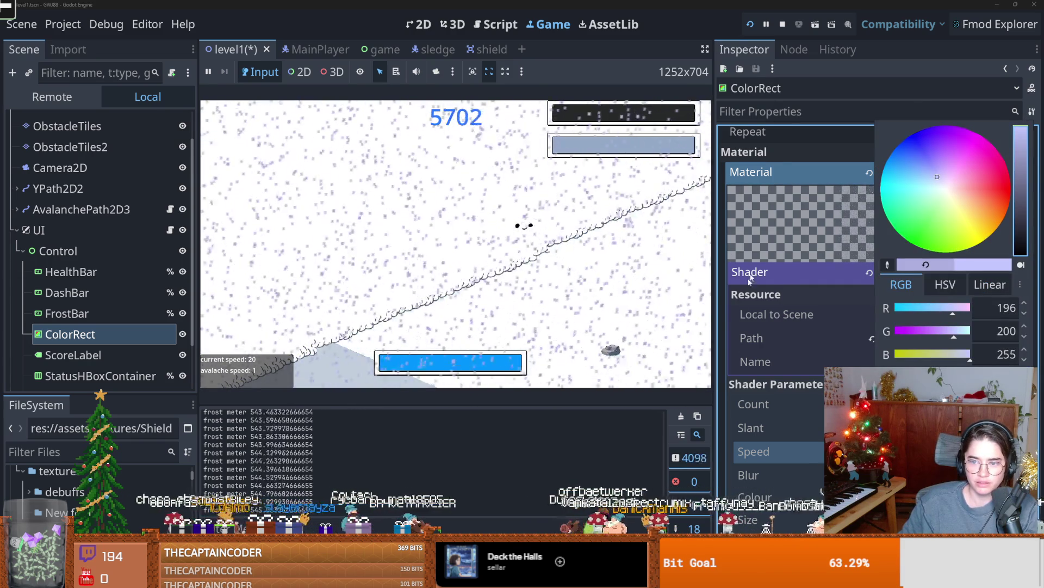
pyautogui.click(783, 276)
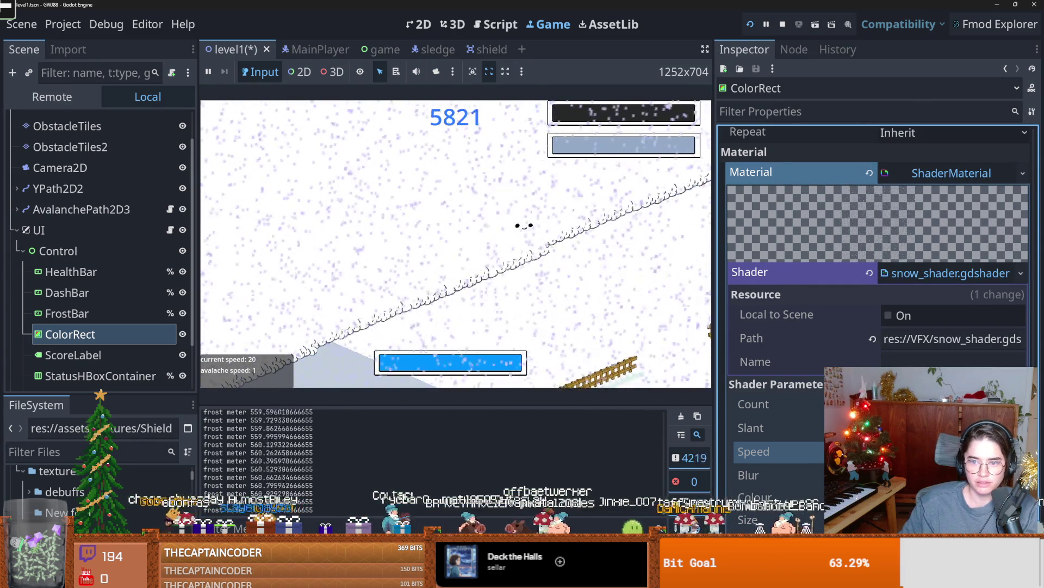
pyautogui.click(925, 497)
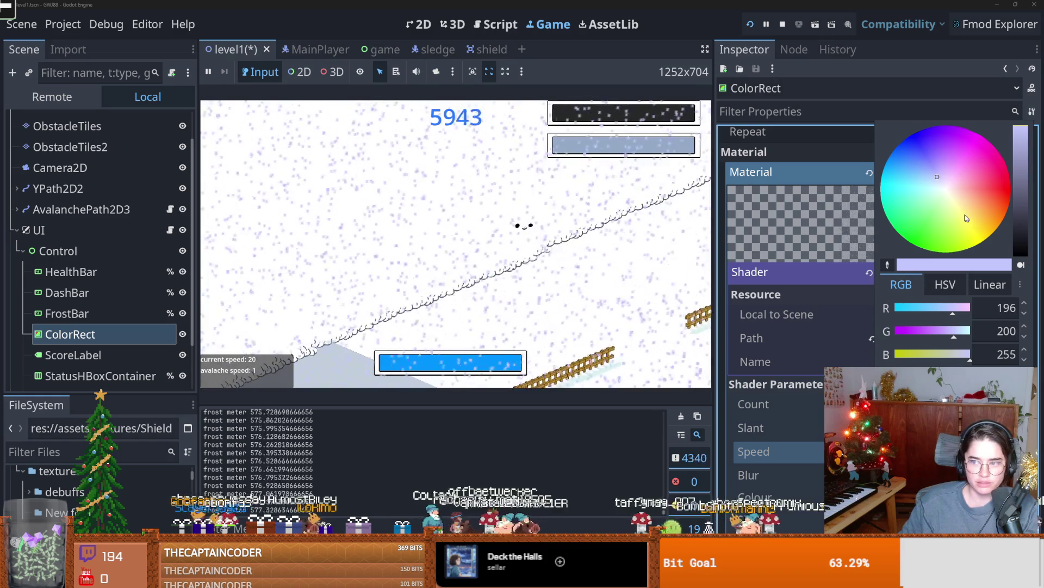
pyautogui.click(942, 182)
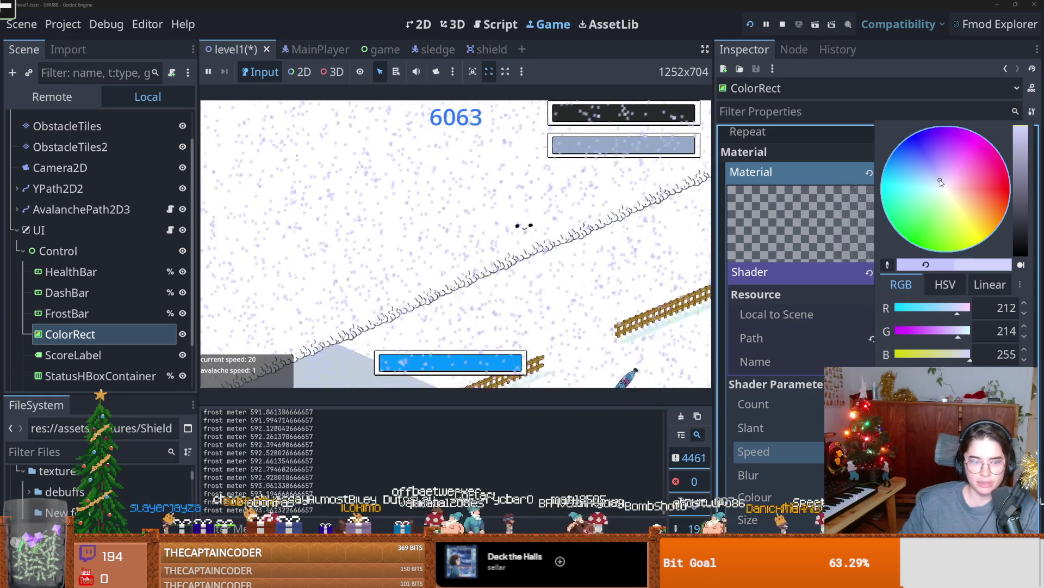
pyautogui.moveTo(942, 183); pyautogui.dragTo(941, 182)
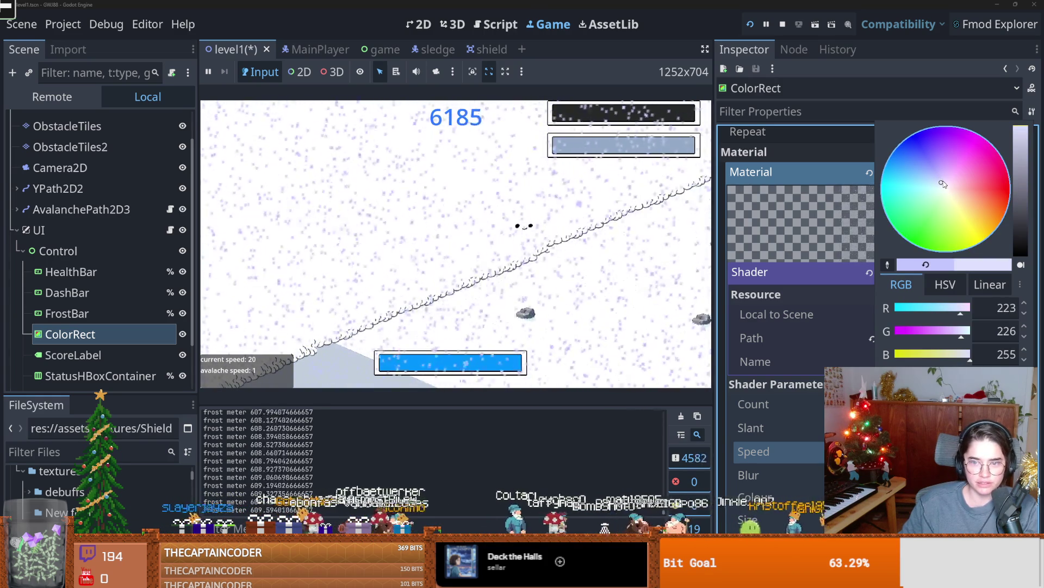
pyautogui.moveTo(1021, 168); pyautogui.dragTo(1021, 142)
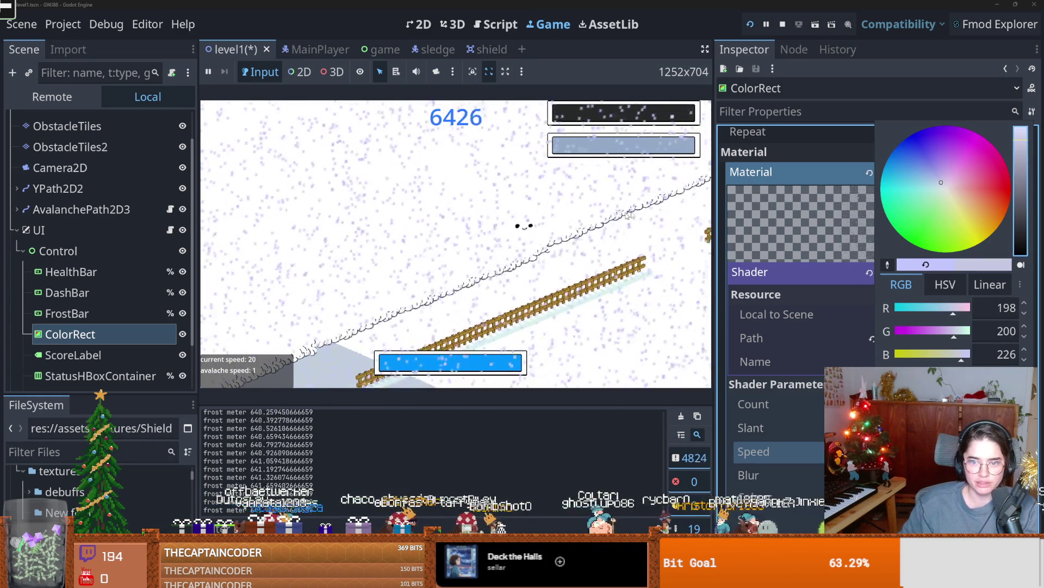
pyautogui.moveTo(1021, 152); pyautogui.dragTo(1025, 150)
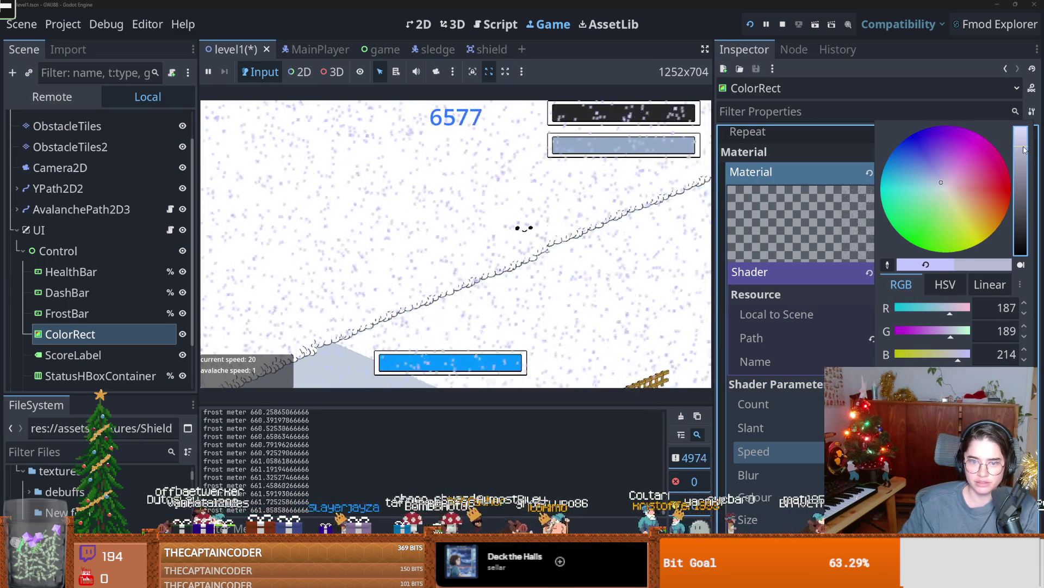
pyautogui.click(945, 188)
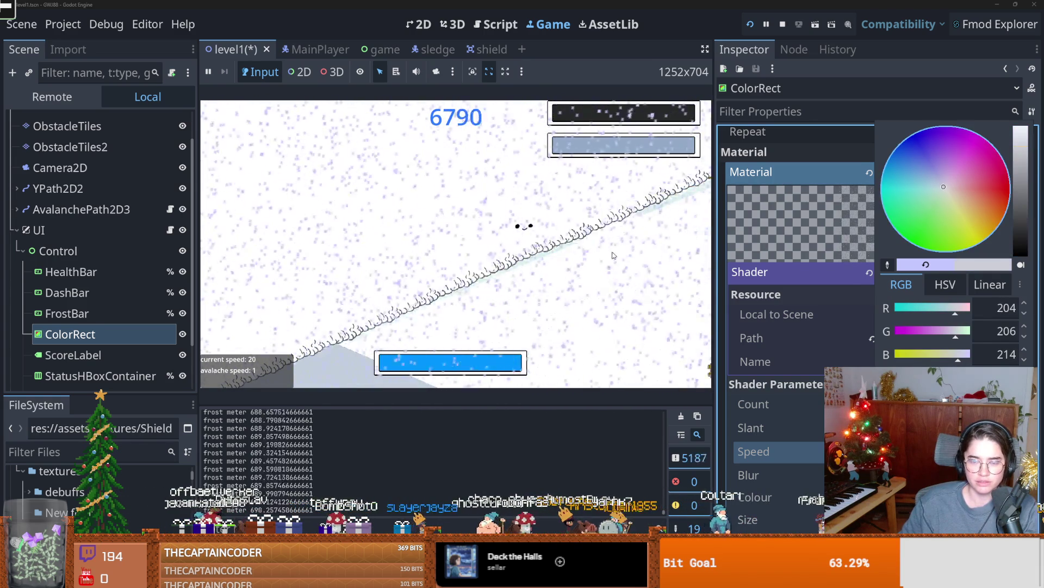
pyautogui.click(750, 220)
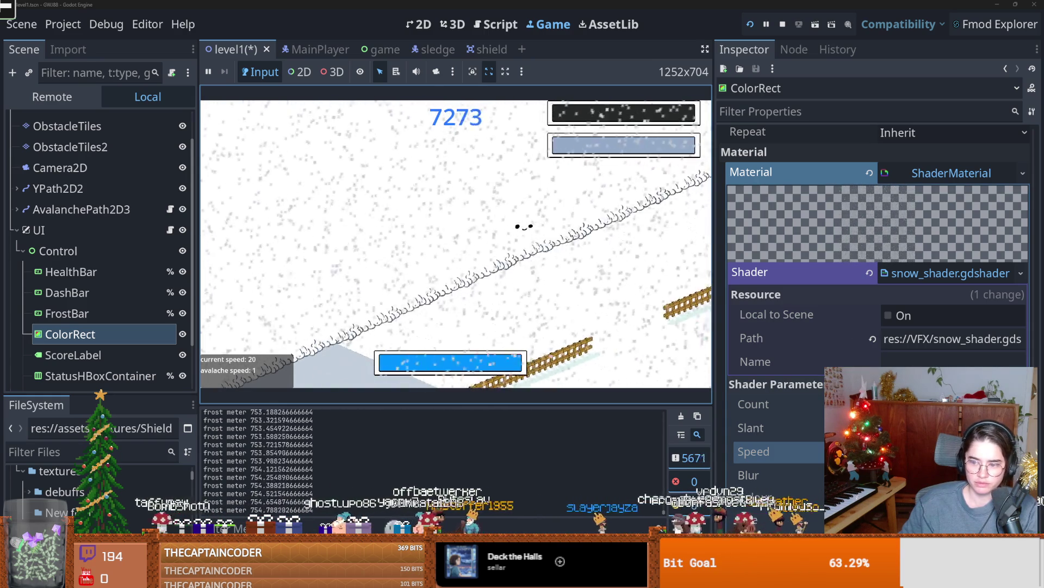
# - Try a stronger snow Blur value and inspect the Count, Slant and Speed parameters
pyautogui.click(761, 475)
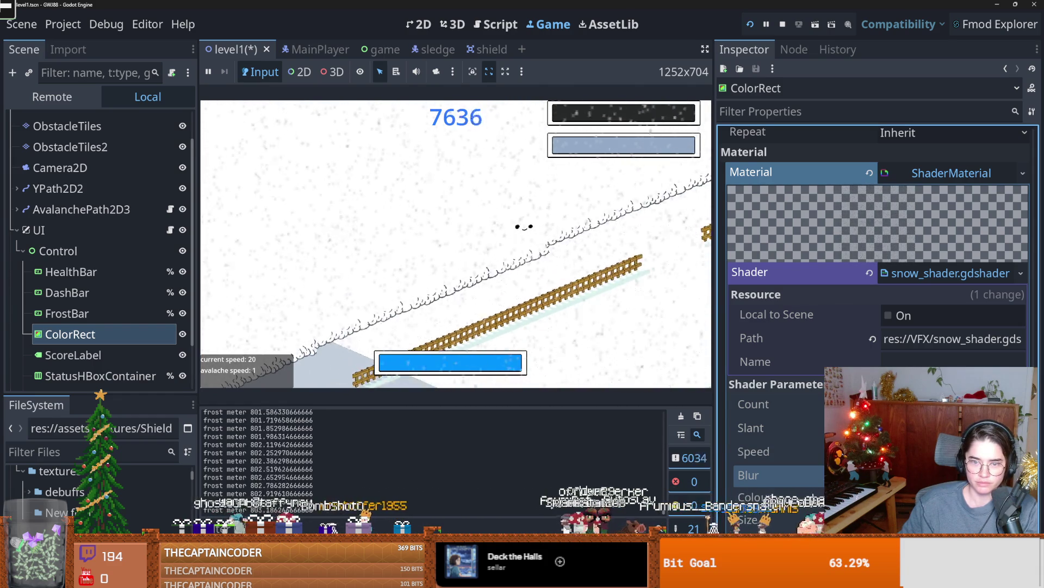
pyautogui.click(647, 385)
pyautogui.click(925, 475)
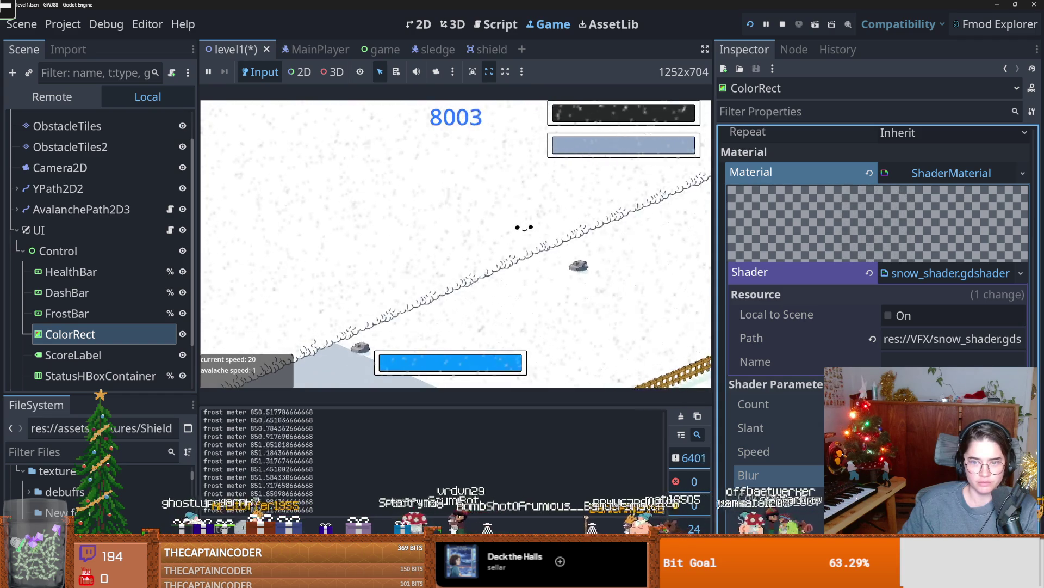
pyautogui.click(591, 368)
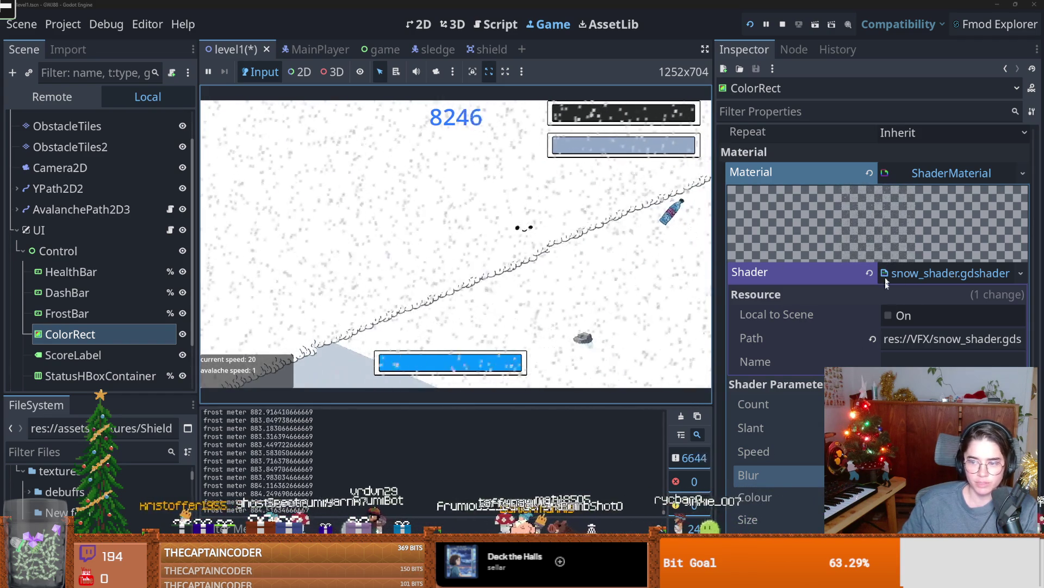
pyautogui.click(772, 404)
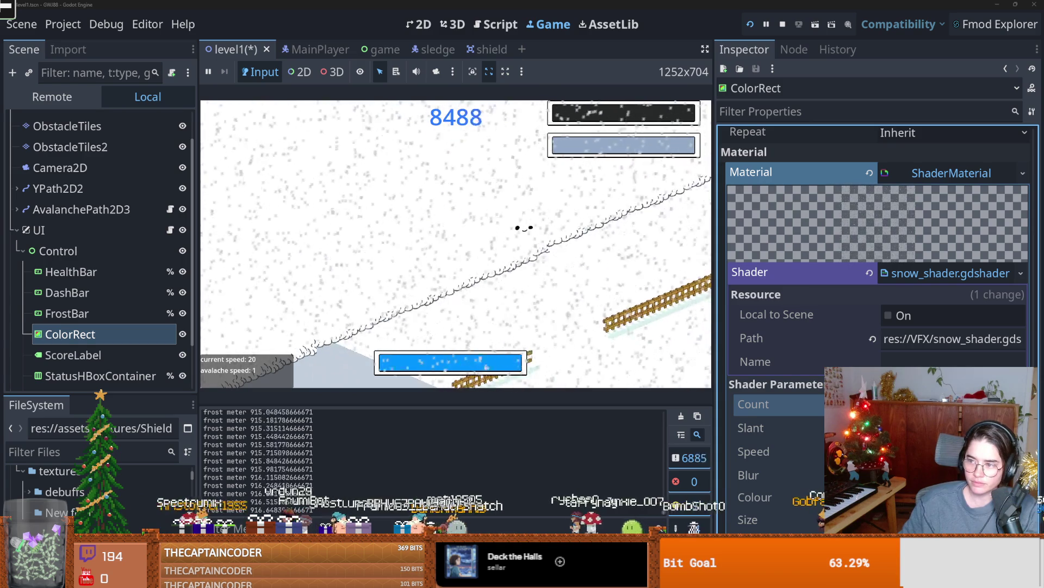
pyautogui.click(773, 427)
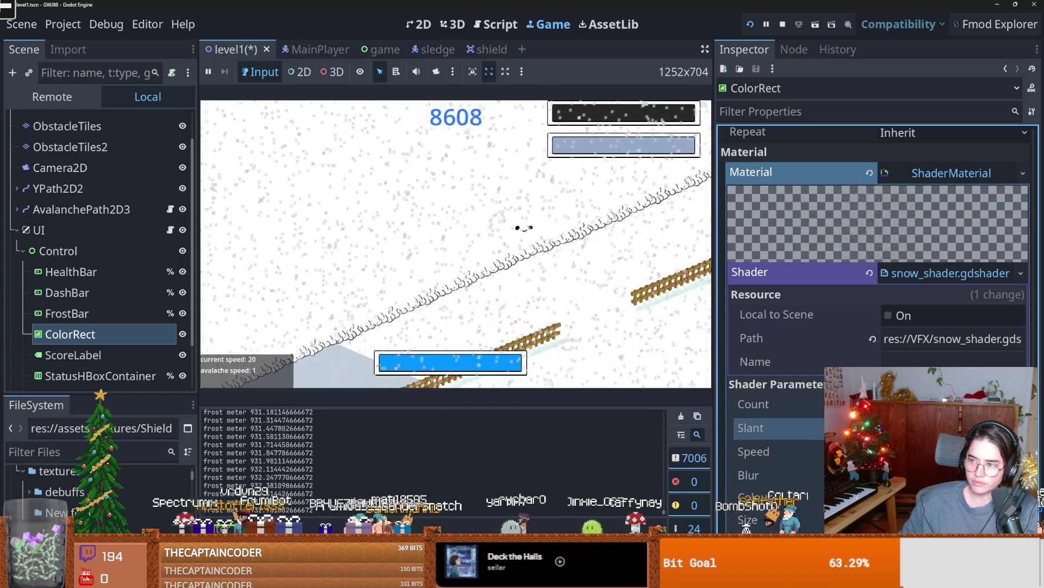
pyautogui.click(773, 451)
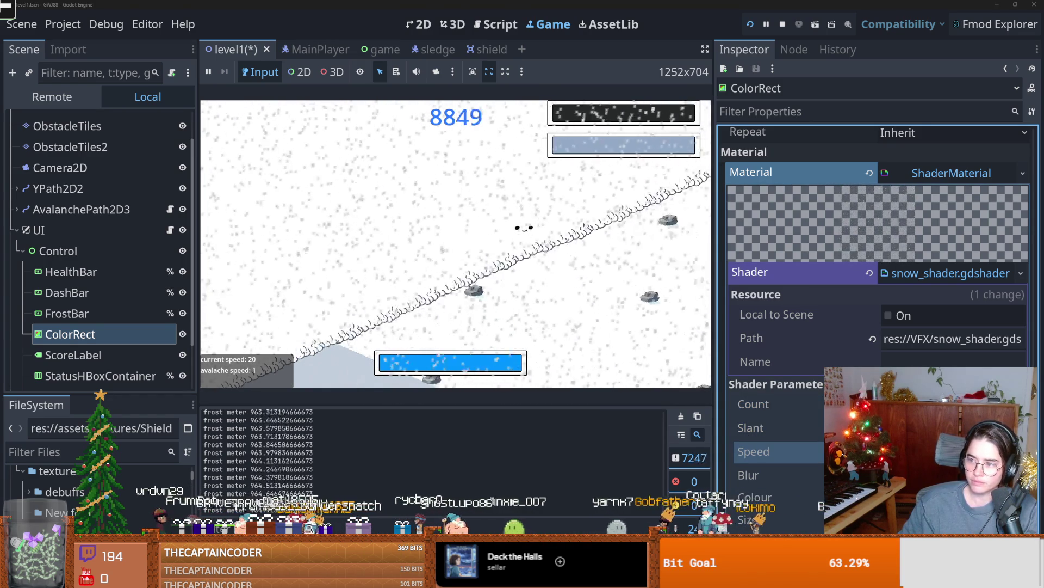
pyautogui.click(773, 475)
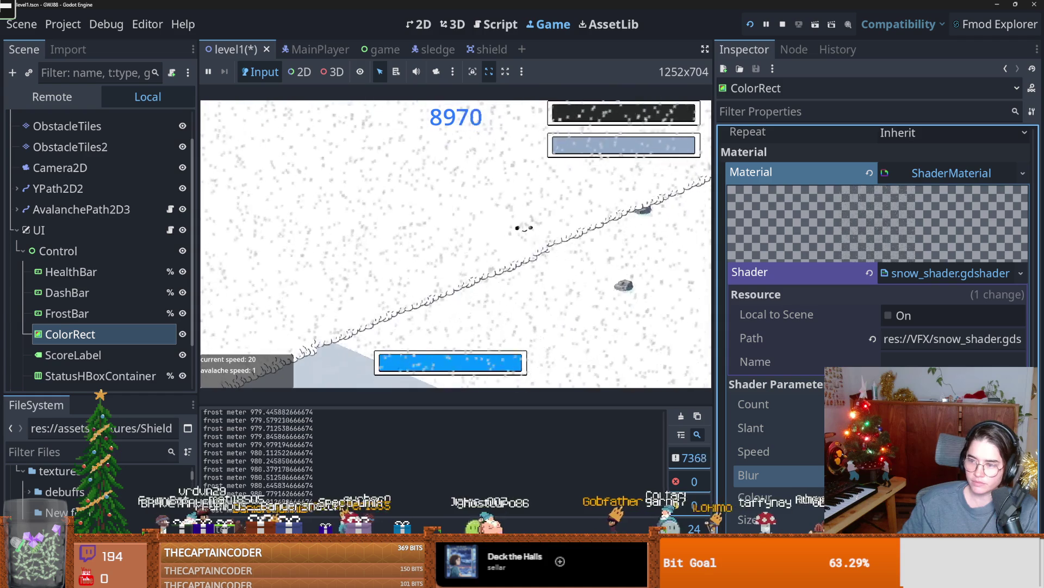
pyautogui.click(805, 434)
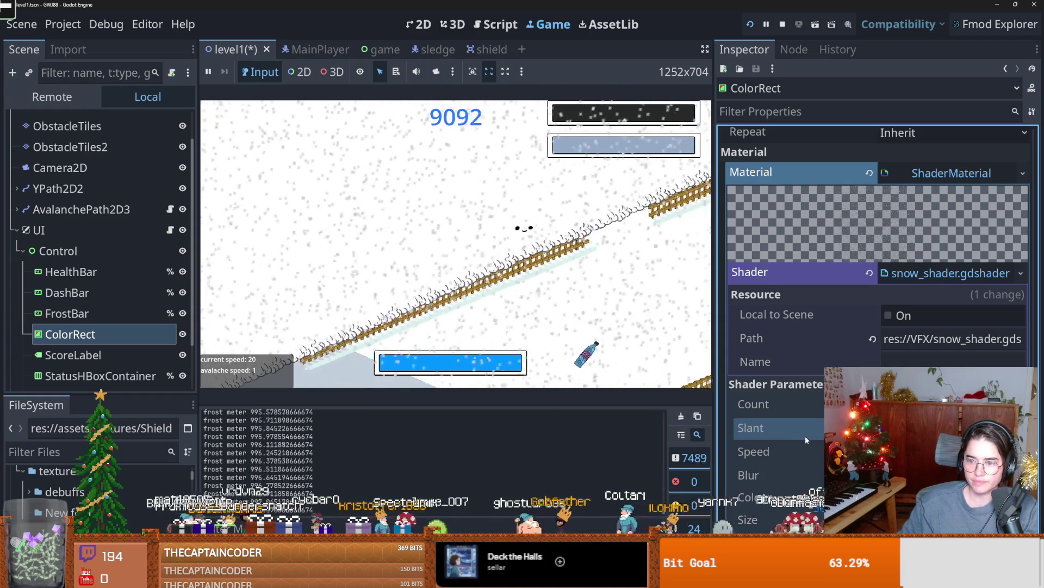
# - Undo the speed and count changes for sparser snow, then stop the running game
pyautogui.hotkey('ctrl', 'z')
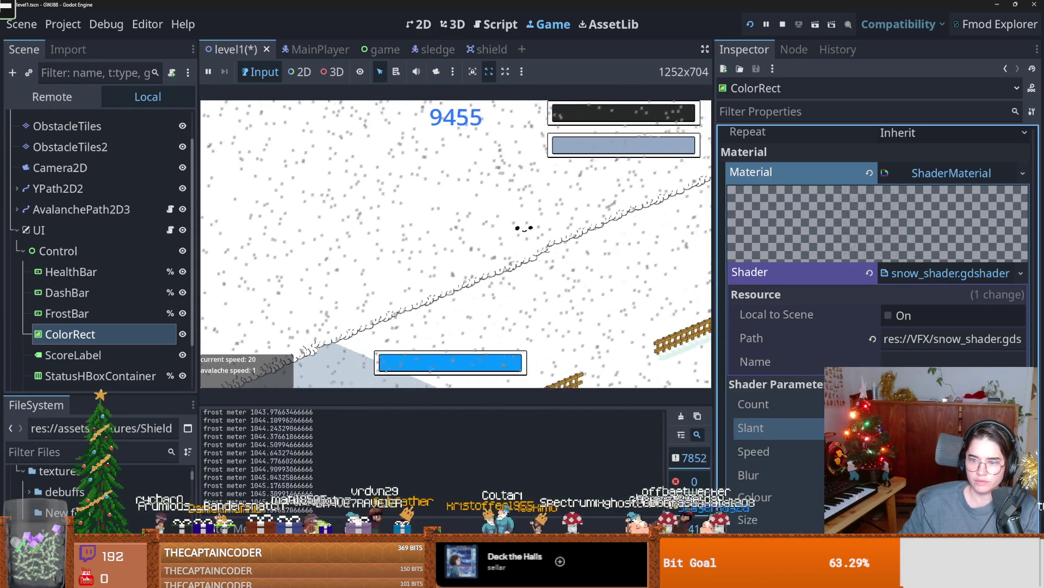
pyautogui.hotkey('ctrl', 'z')
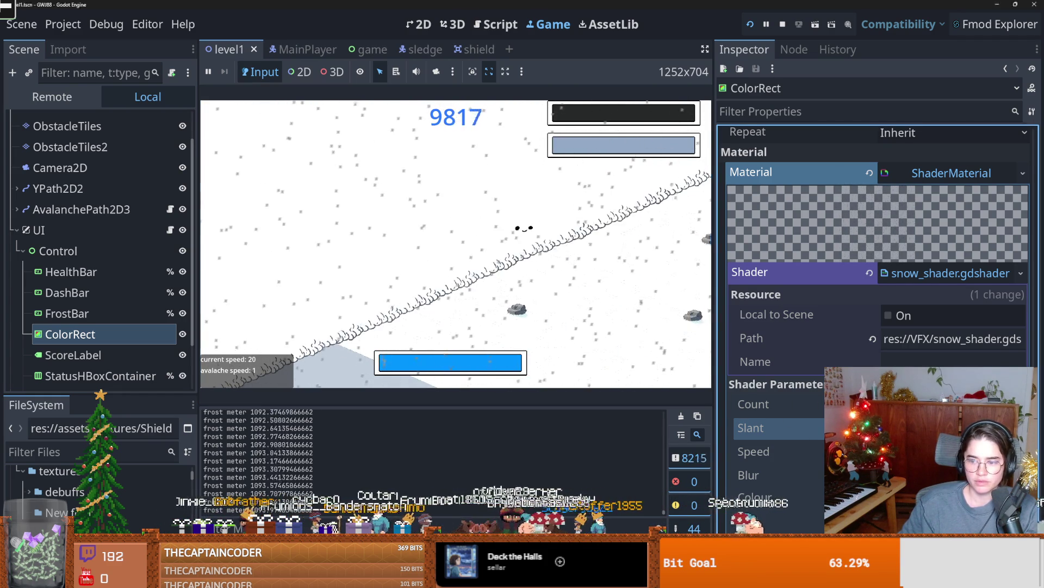
pyautogui.click(925, 498)
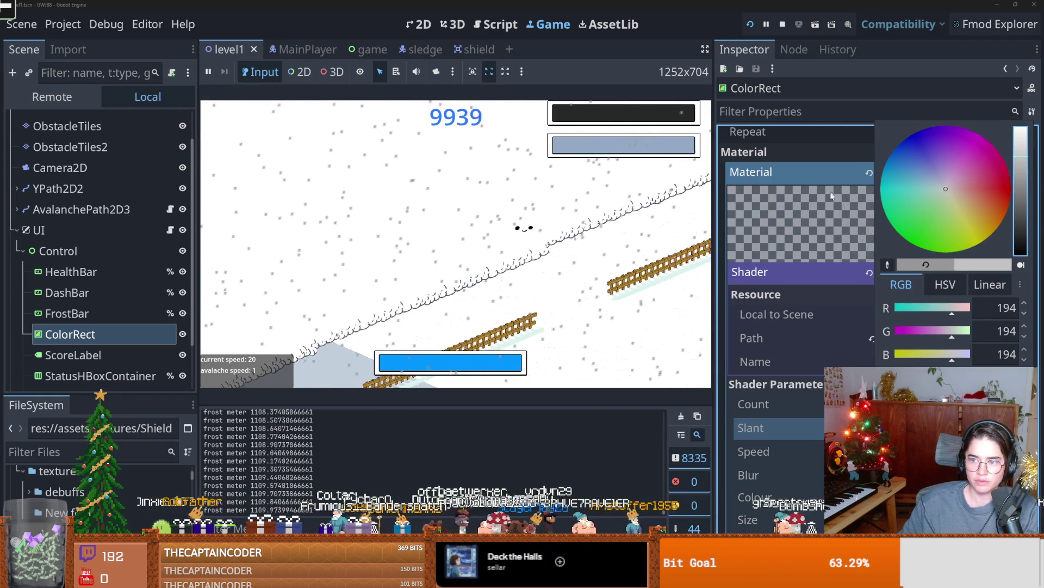
pyautogui.click(831, 196)
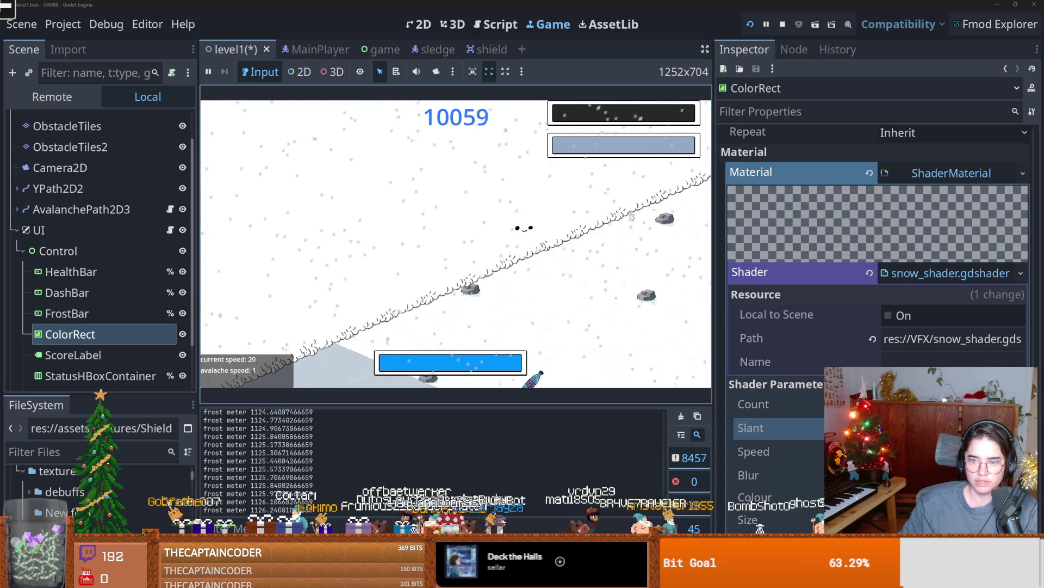
pyautogui.click(783, 25)
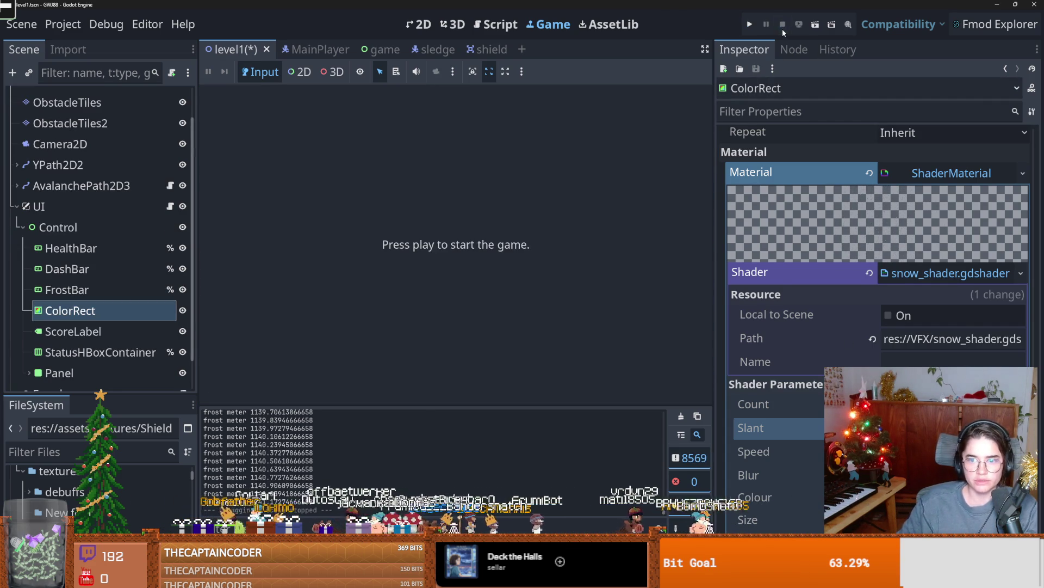
# - Rename the UI's ColorRect node to SnowShader and mark it Access as Unique Name
pyautogui.click(89, 311)
pyautogui.write('SnowShader')
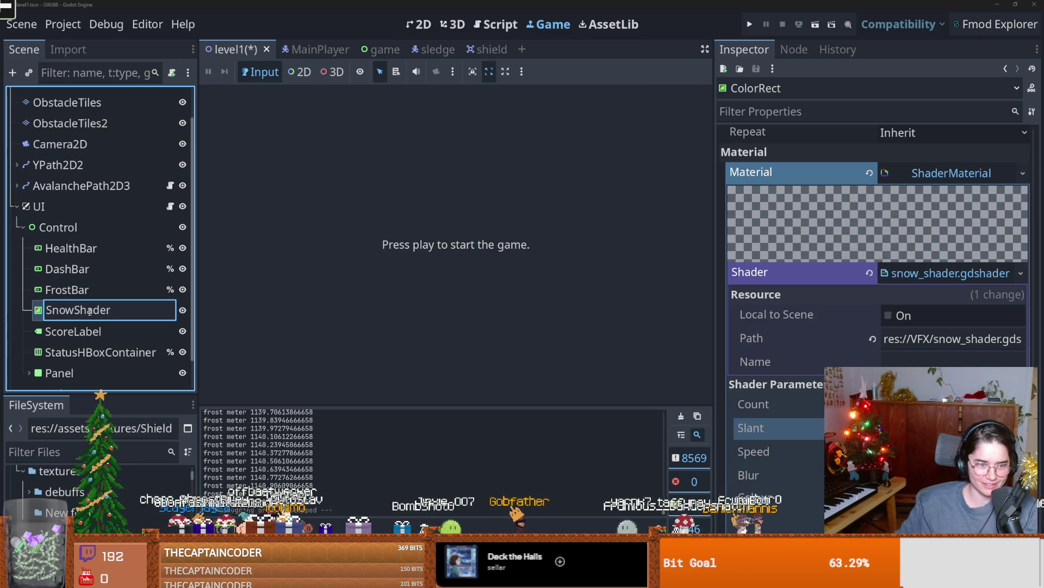
pyautogui.press('Return')
pyautogui.rightClick(89, 312)
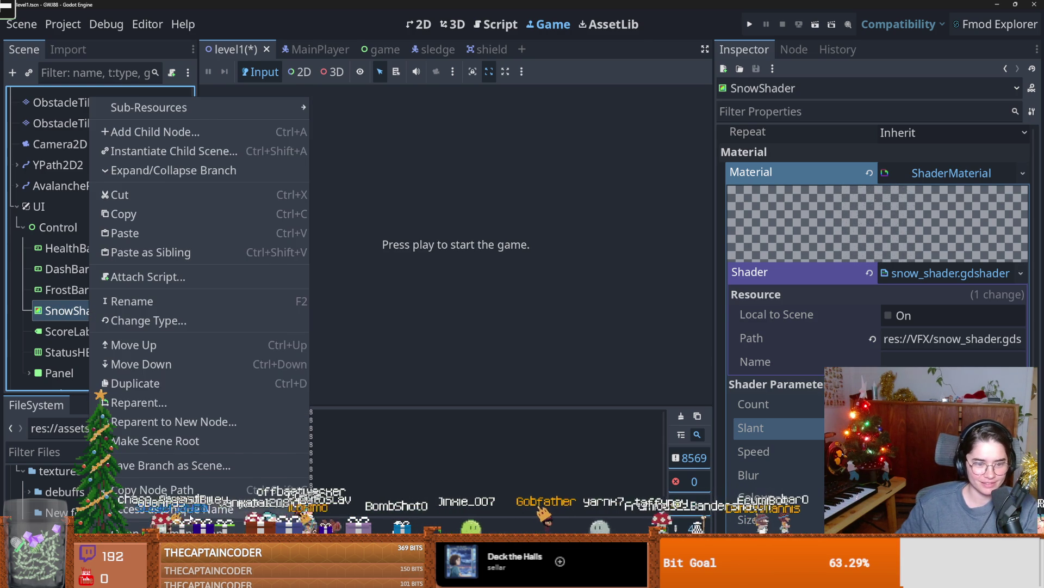
pyautogui.press('Escape')
pyautogui.click(171, 186)
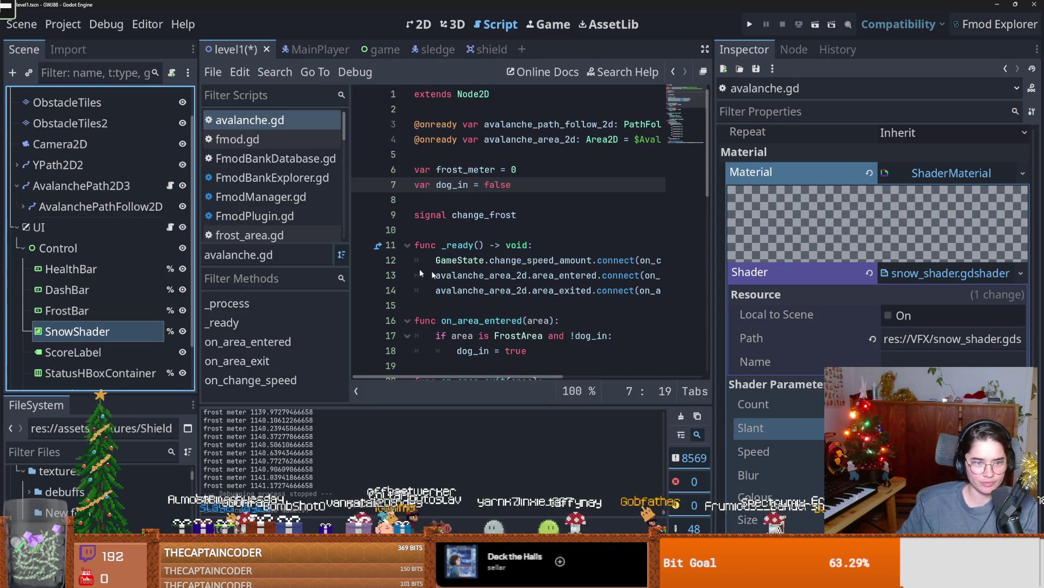
# - Add an empty func super_snowy(): pass to avalanche.gd and save
pyautogui.scroll(-3, 497, 234)
pyautogui.click(499, 215)
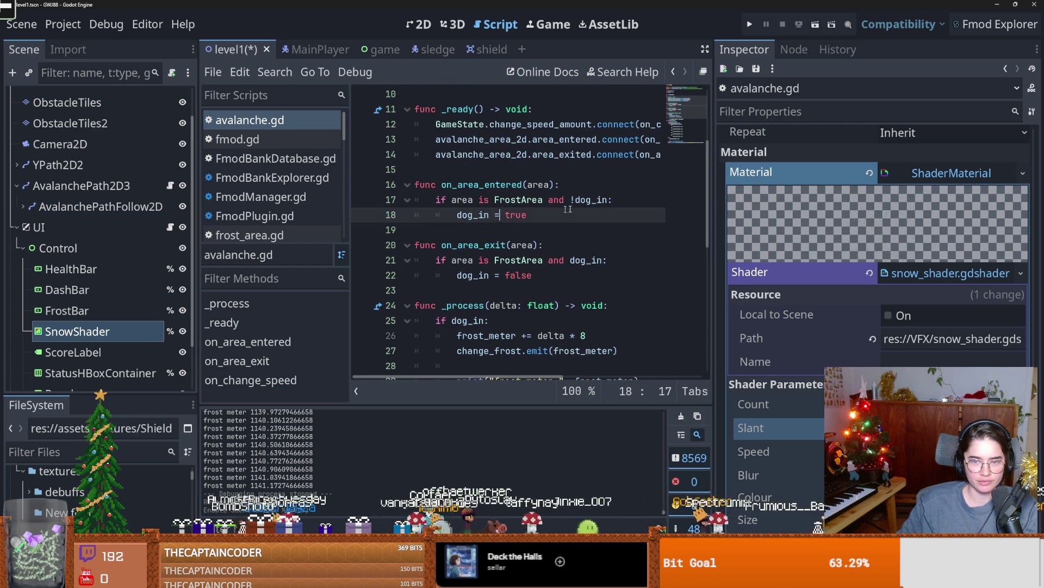
pyautogui.click(622, 200)
pyautogui.press('Return')
pyautogui.click(427, 245)
pyautogui.press('Return')
pyautogui.press('Return')
pyautogui.click(425, 265)
pyautogui.write('snowy(')
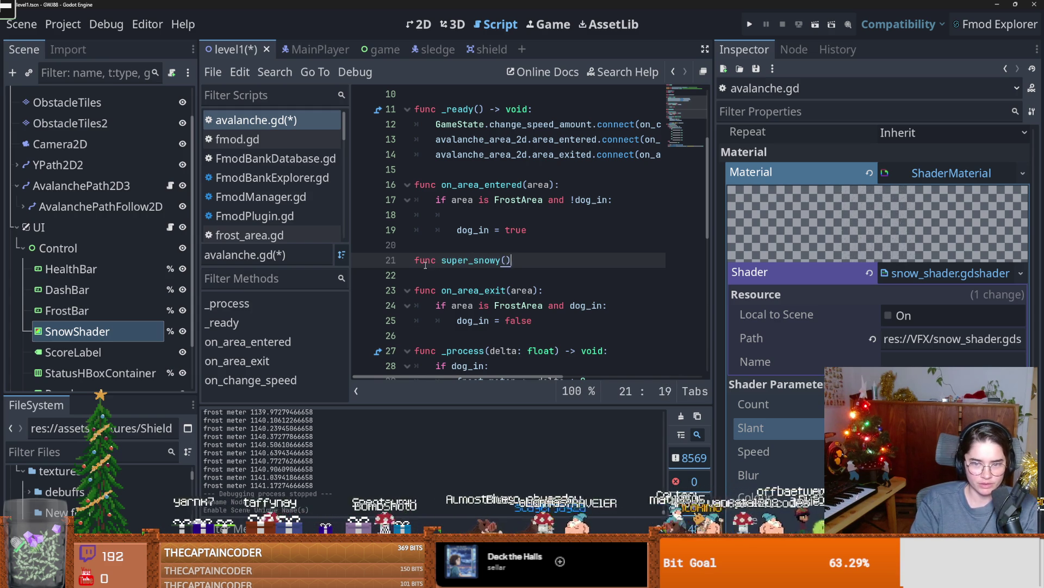
pyautogui.write(':')
pyautogui.press('Return')
pyautogui.write('pass')
pyautogui.hotkey('ctrl', 's')
# - Duplicate super_snowy as a less_snowy function and save the script
pyautogui.moveTo(458, 275); pyautogui.dragTo(406, 270)
pyautogui.hotkey('ctrl', 'c')
pyautogui.click(463, 278)
pyautogui.press('Return')
pyautogui.press('BackSpace')
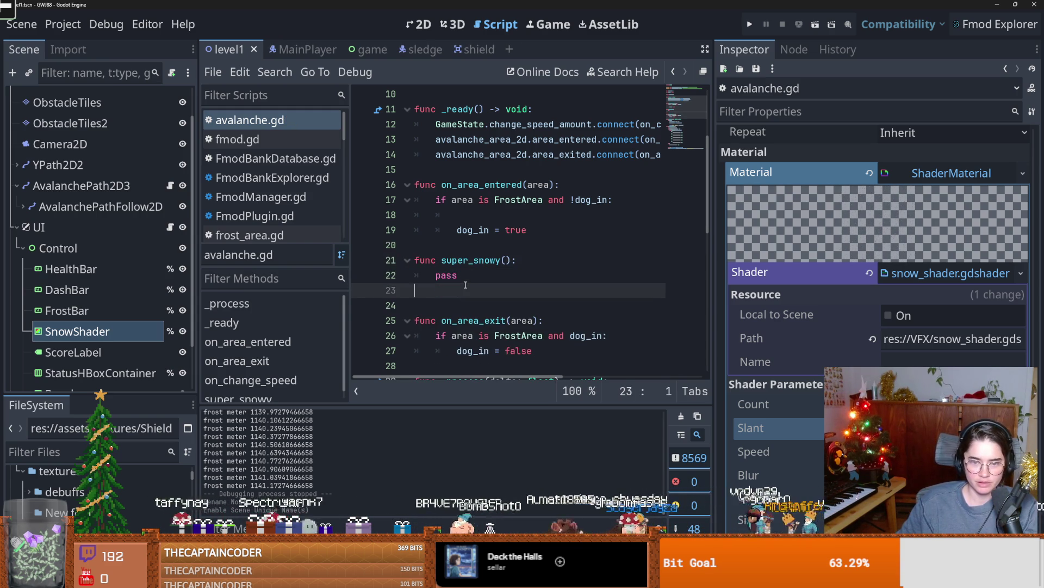
pyautogui.press('Return')
pyautogui.hotkey('ctrl', 'v')
pyautogui.moveTo(469, 305); pyautogui.dragTo(441, 305)
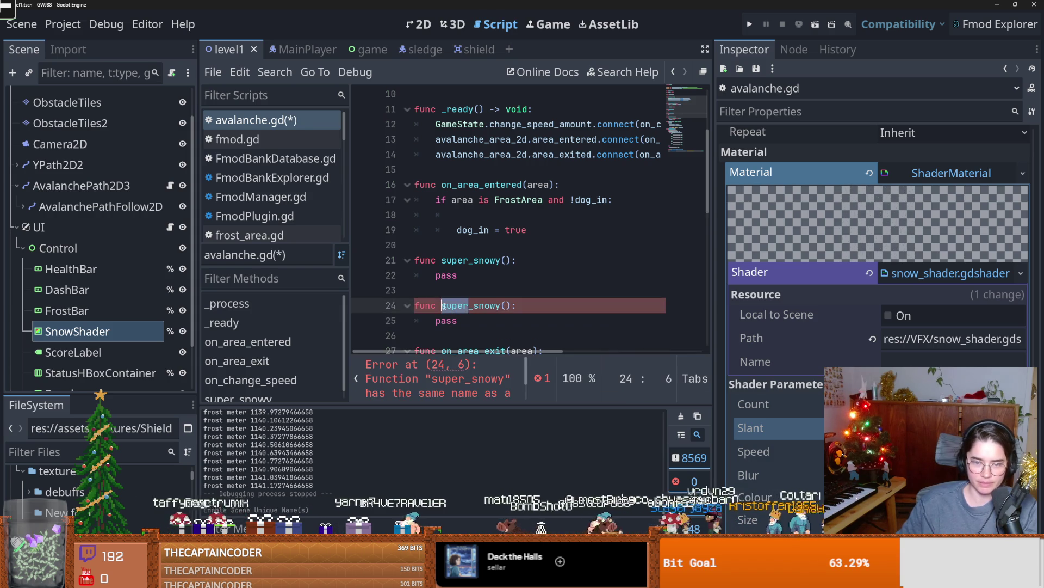
pyautogui.write('less')
pyautogui.hotkey('ctrl', 's')
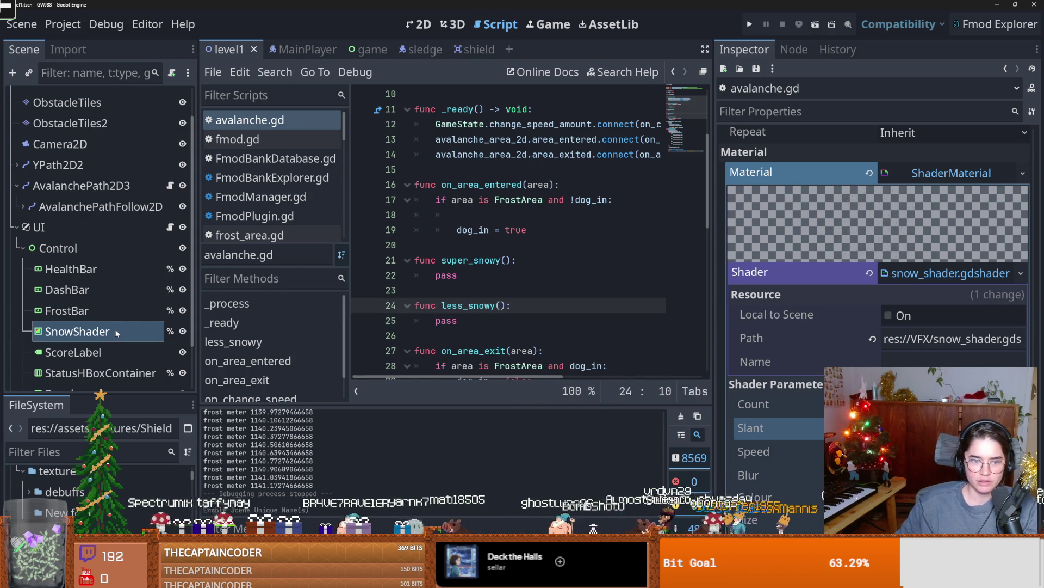
# - Begin super_snowy with %SnowShader.material.set_shader_parameter("count", ), leaving the value blank
pyautogui.doubleClick(446, 276)
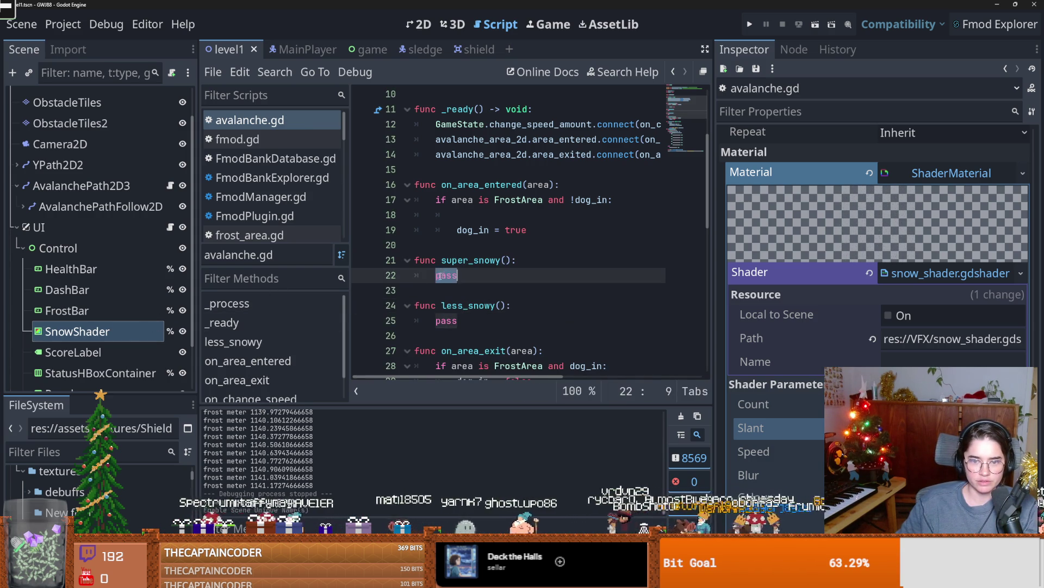
pyautogui.moveTo(77, 331)
pyautogui.mouseDown()
pyautogui.moveTo(436, 284)
pyautogui.moveTo(520, 284)
pyautogui.mouseUp()
pyautogui.hotkey('ctrl', 'z')
pyautogui.moveTo(87, 331); pyautogui.dragTo(499, 289)
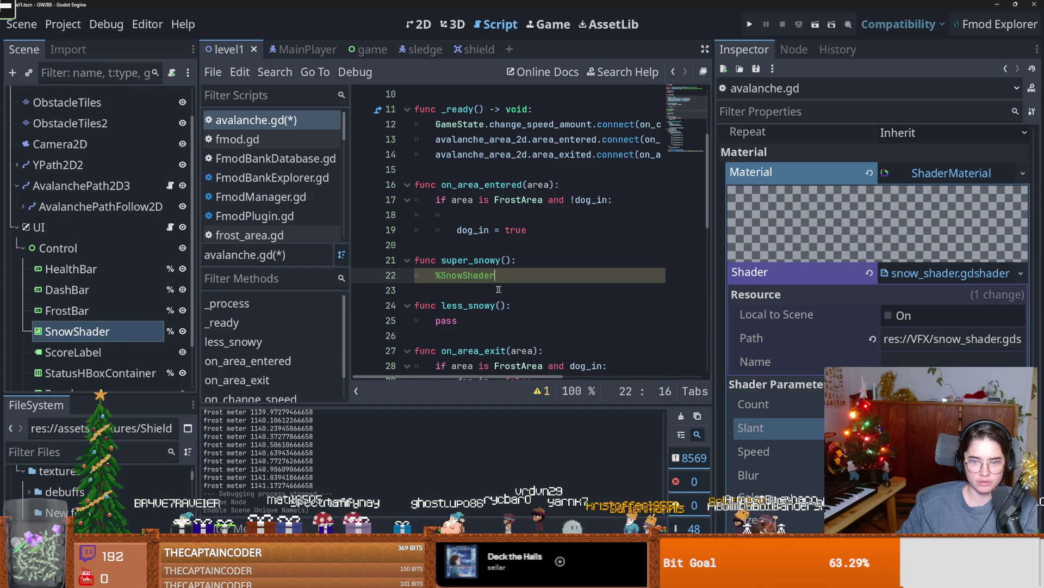
pyautogui.write('.mater')
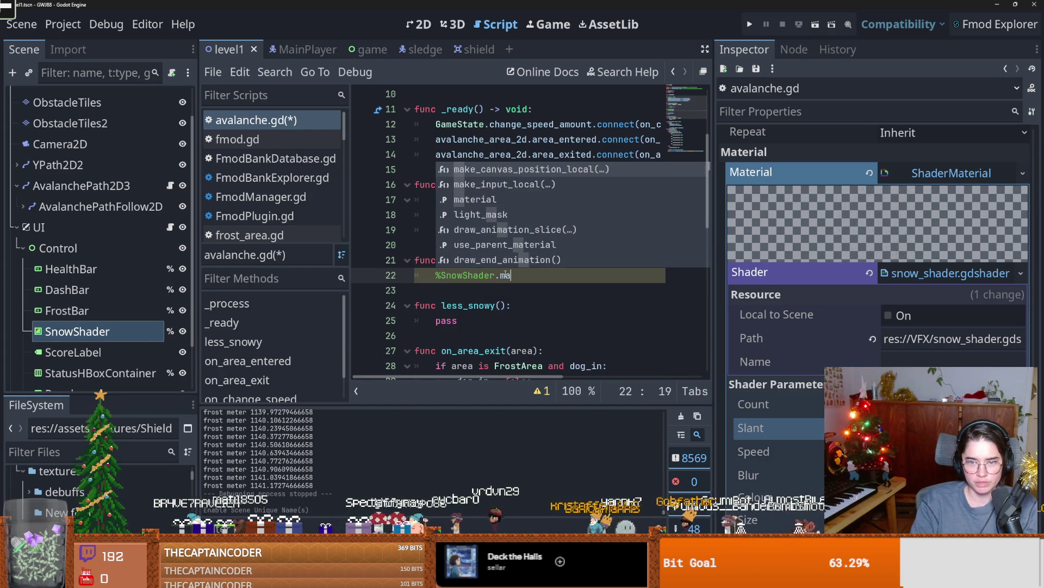
pyautogui.press('Return')
pyautogui.write('.set_shader_param(')
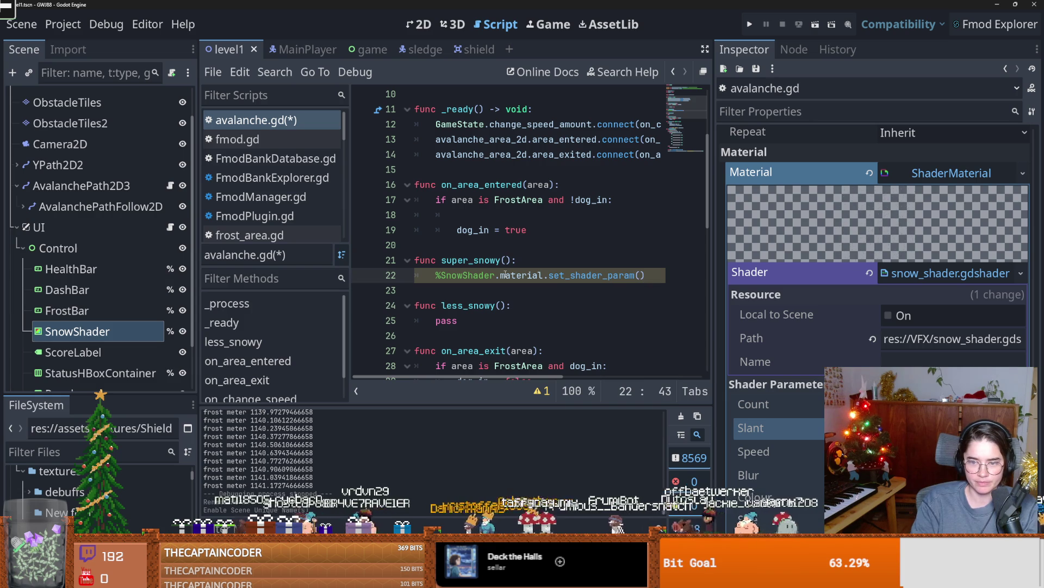
pyautogui.write('eter("count')
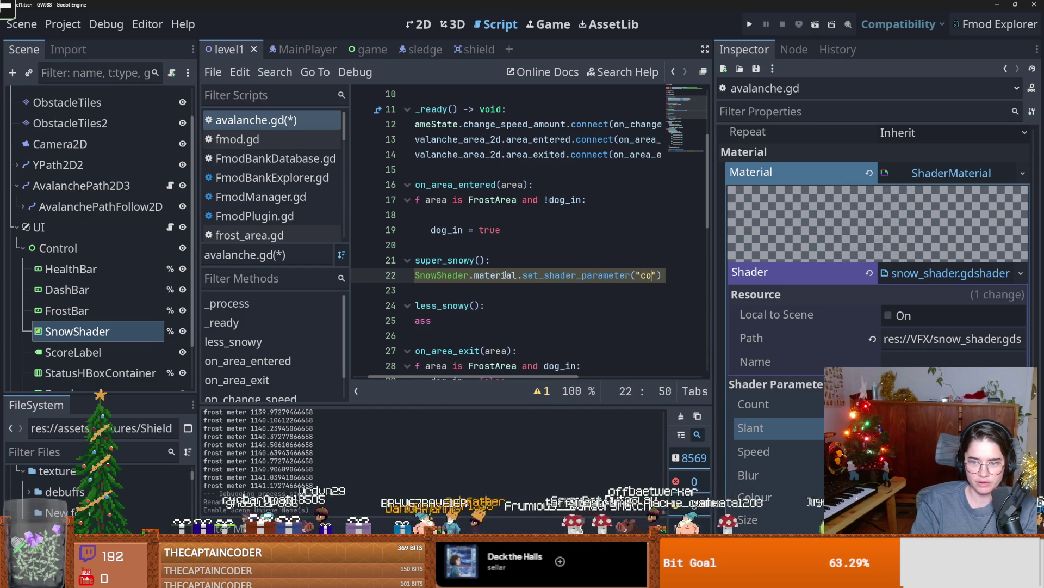
pyautogui.write(' =')
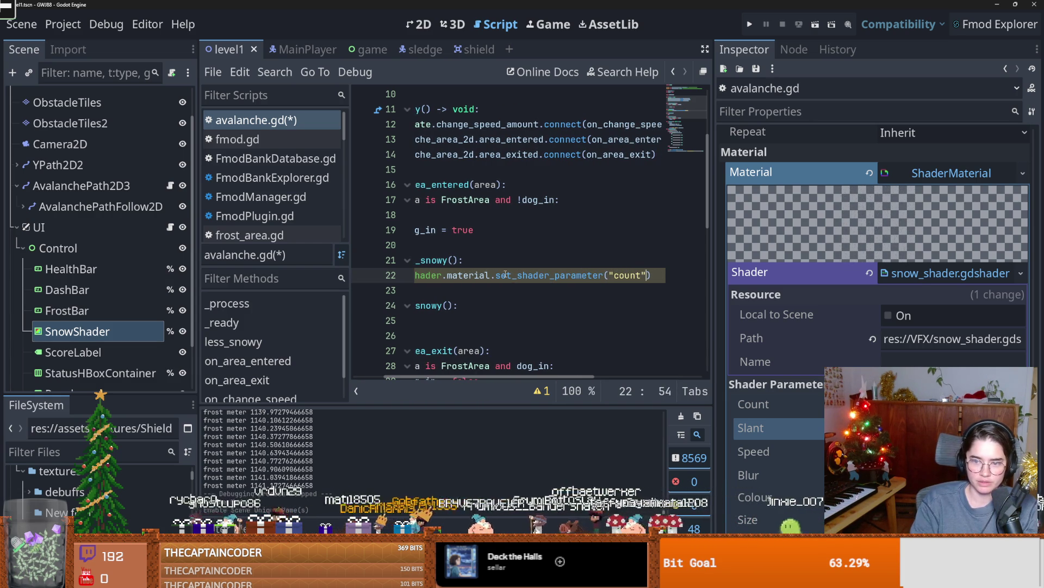
pyautogui.write(',')
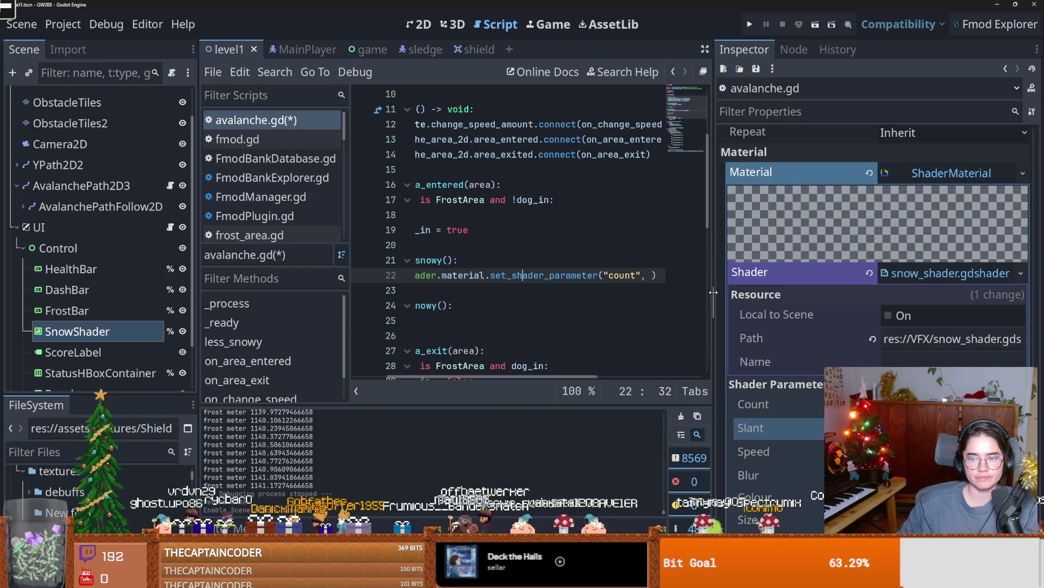
pyautogui.moveTo(713, 292); pyautogui.dragTo(907, 292)
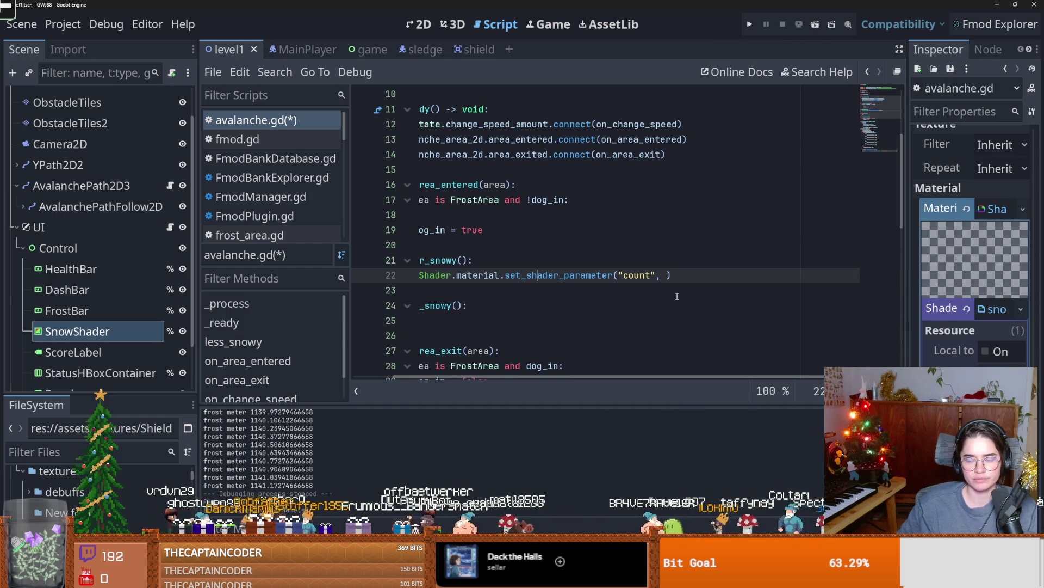
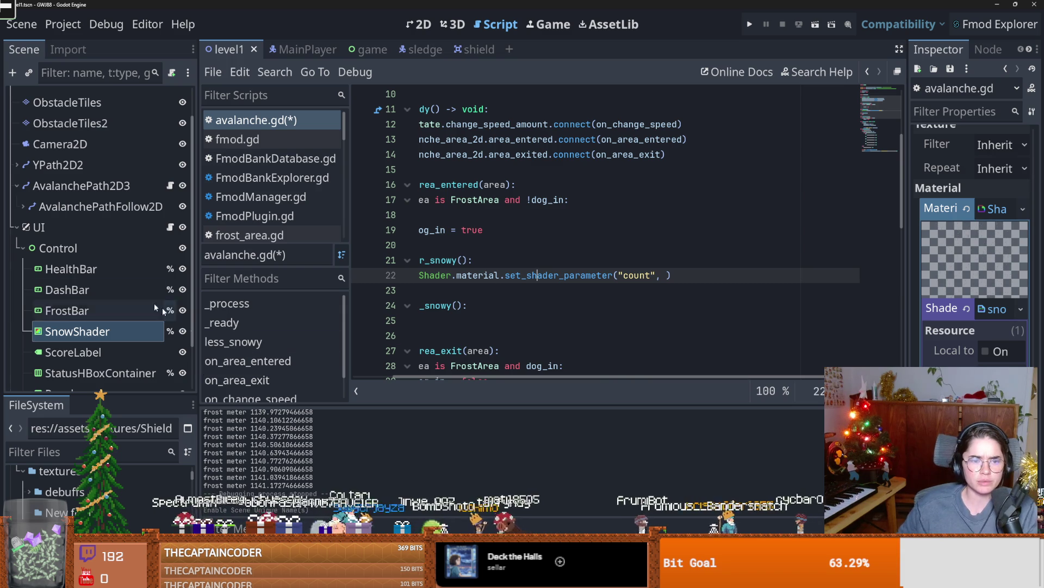
# - Widen the scene tree panel slightly and save the avalanche.gd edits
pyautogui.moveTo(198, 278)
pyautogui.mouseDown()
pyautogui.moveTo(240, 277)
pyautogui.moveTo(190, 277)
pyautogui.mouseUp()
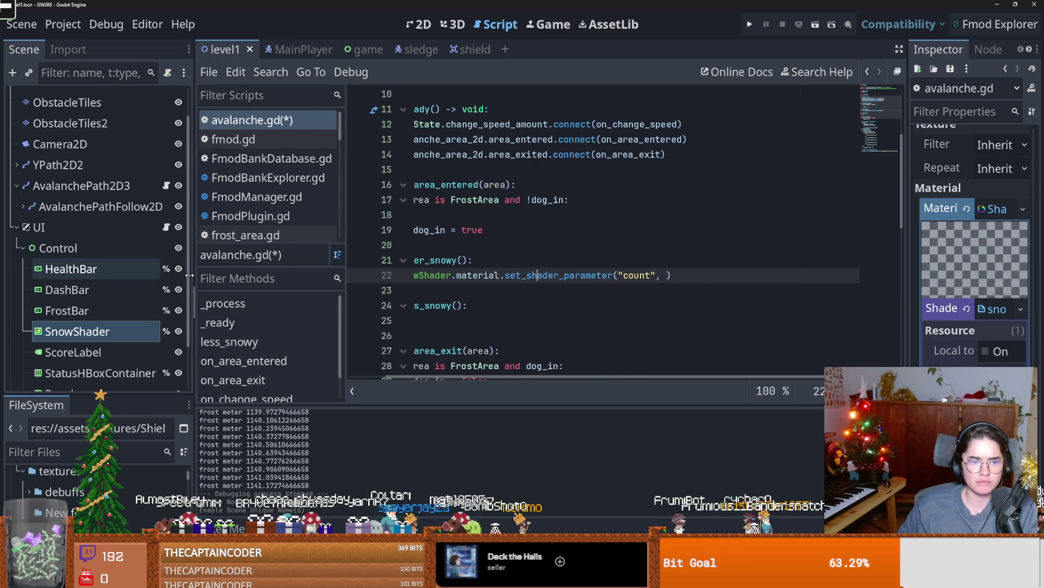
pyautogui.hotkey('ctrl', 's')
pyautogui.scroll(-1, 488, 335)
pyautogui.scroll(3, 488, 336)
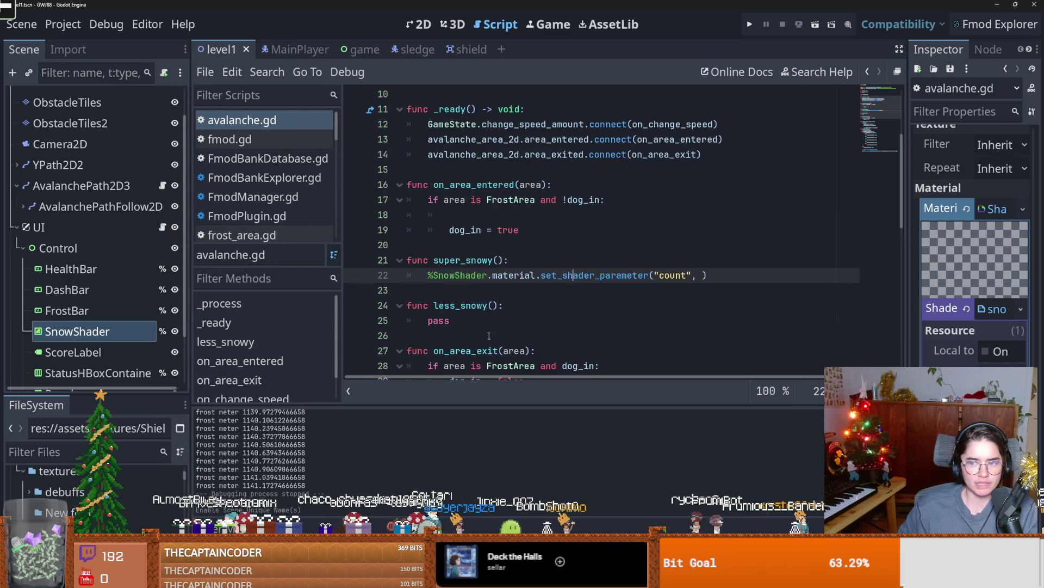
pyautogui.scroll(3, 488, 336)
pyautogui.scroll(-6, 488, 336)
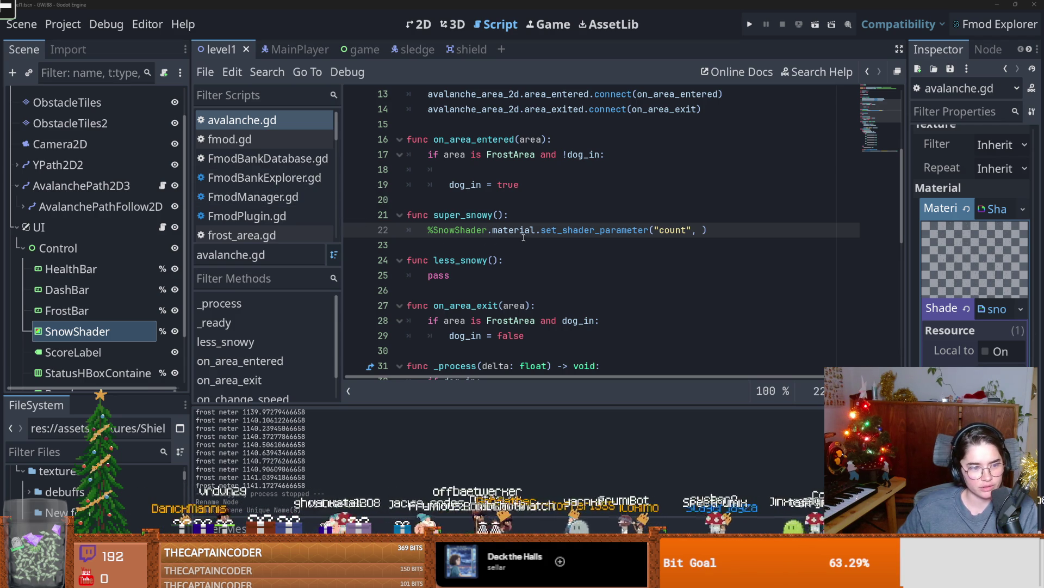
# - Place the caret on empty line 20, then switch to the ui.gd script
pyautogui.moveTo(517, 235)
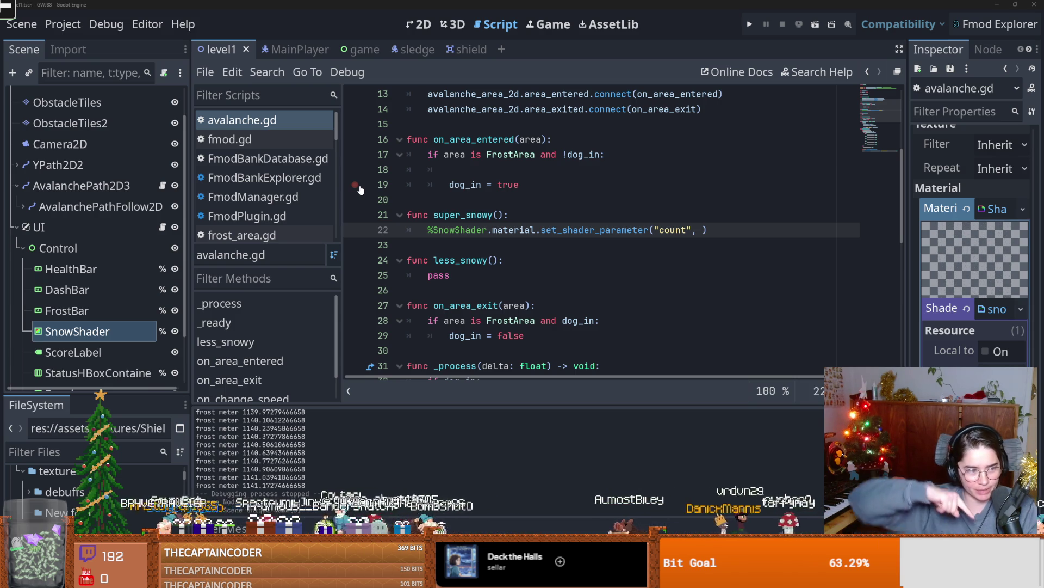
pyautogui.click(538, 200)
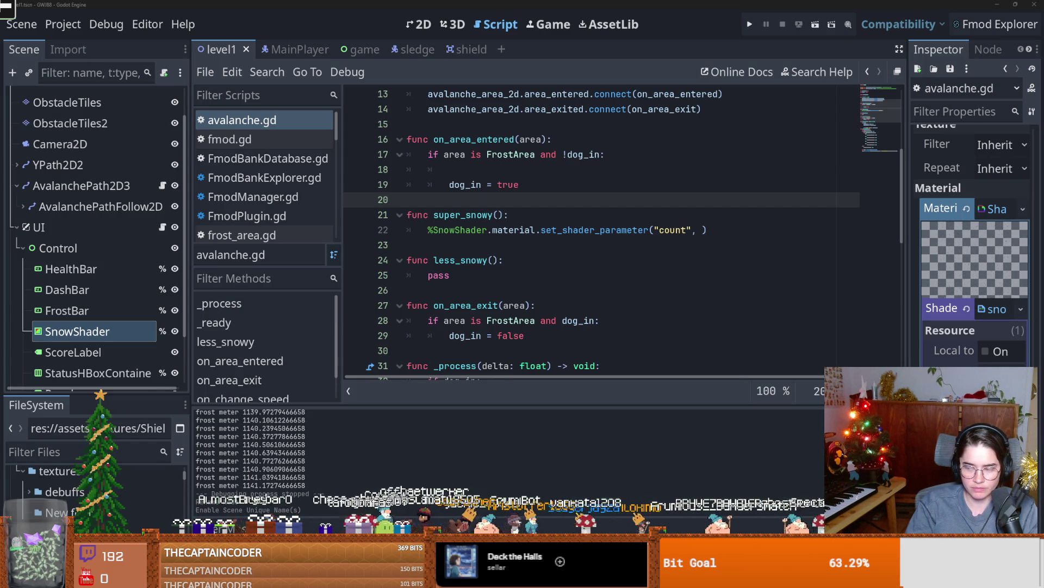
pyautogui.click(162, 227)
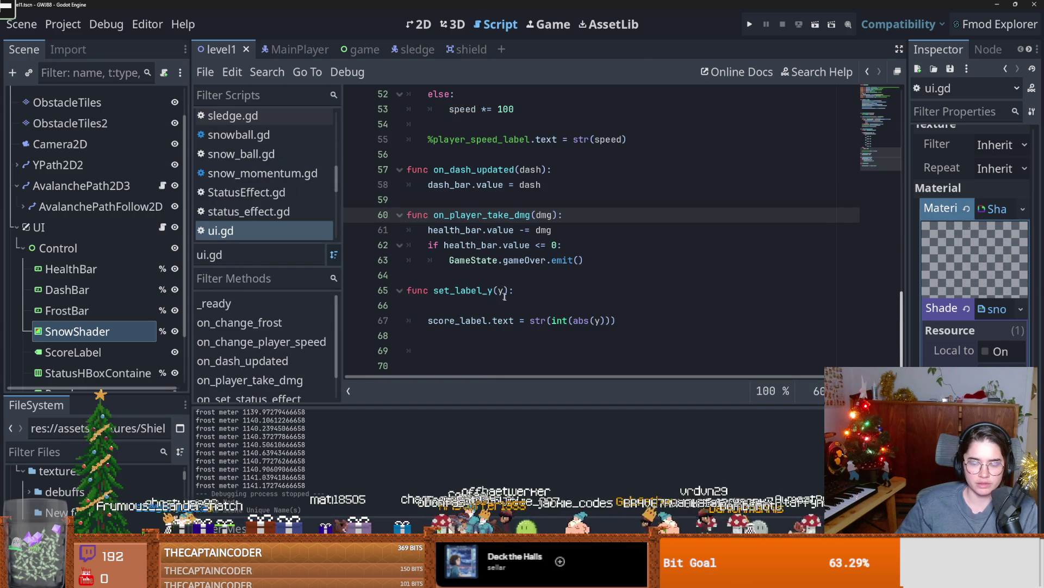
# - In avalanche.gd, make super_snowy set the snow shader "Count" parameter to 2000 and save
pyautogui.scroll(2, 151, 199)
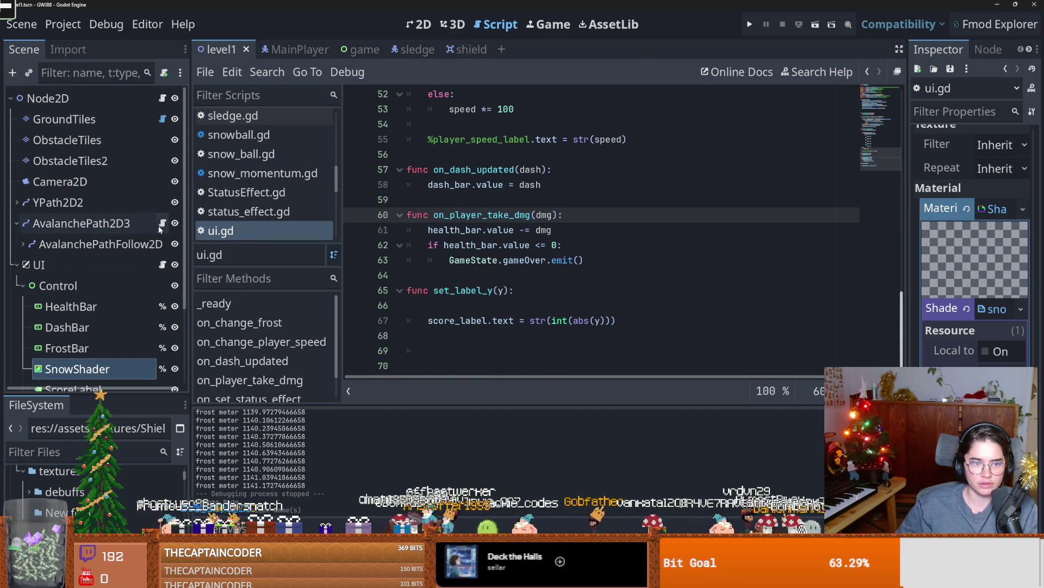
pyautogui.click(162, 223)
pyautogui.hotkey('ctrl', 'Return')
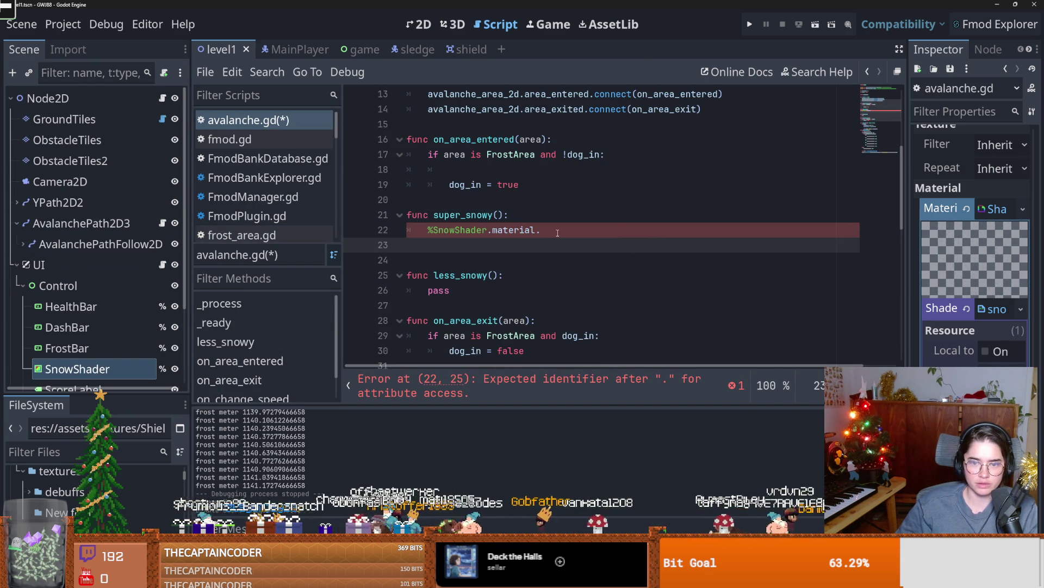
pyautogui.click(557, 233)
pyautogui.write('set_')
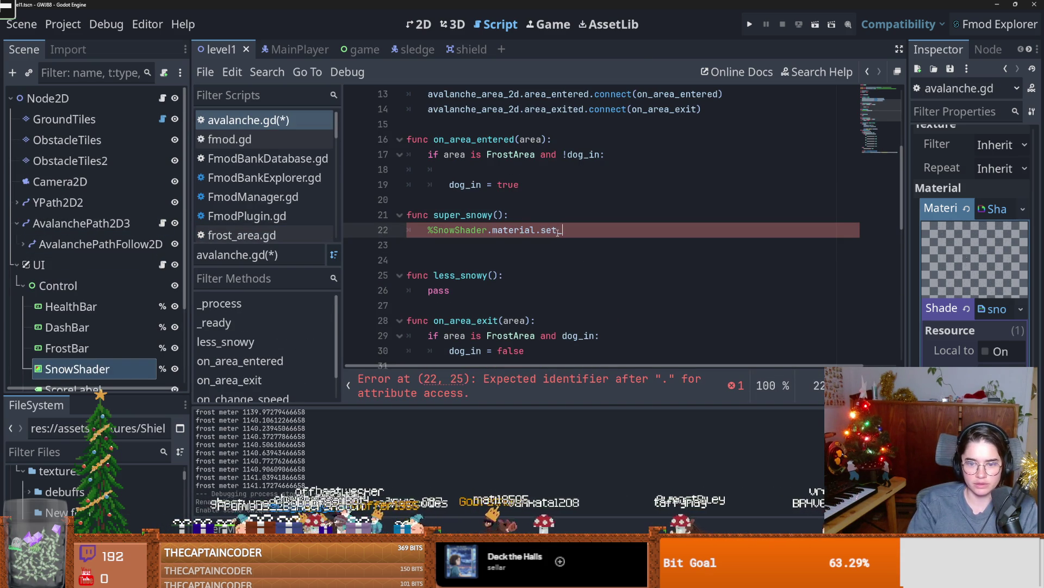
pyautogui.press('BackSpace')
pyautogui.press('Return')
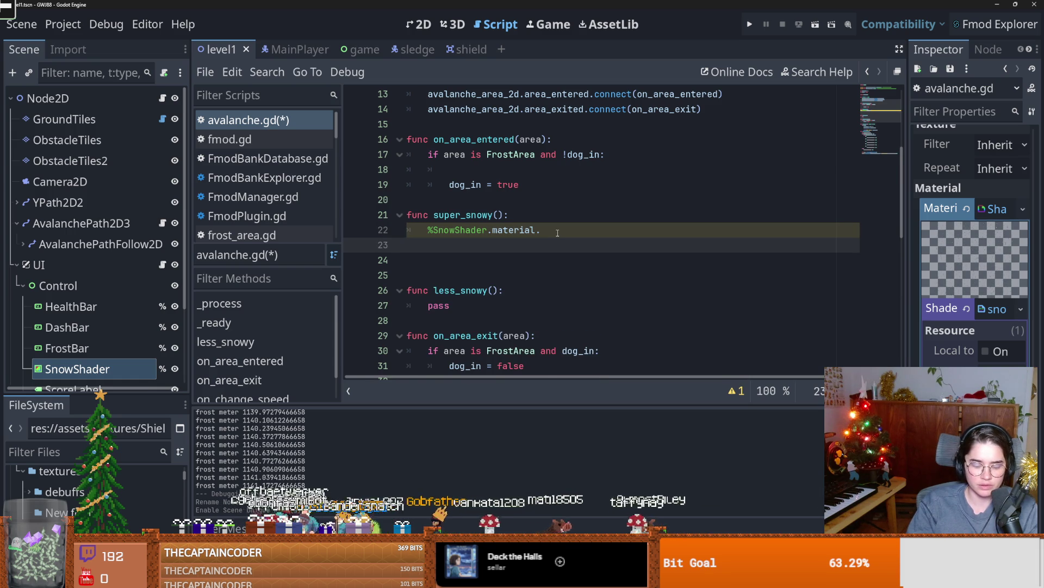
pyautogui.press('BackSpace')
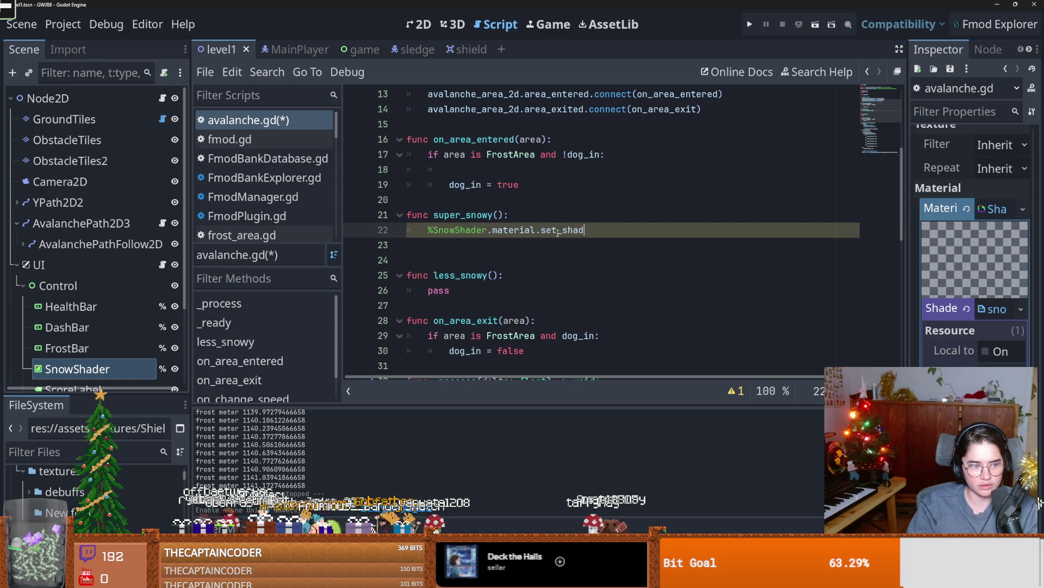
pyautogui.write('set_shader_')
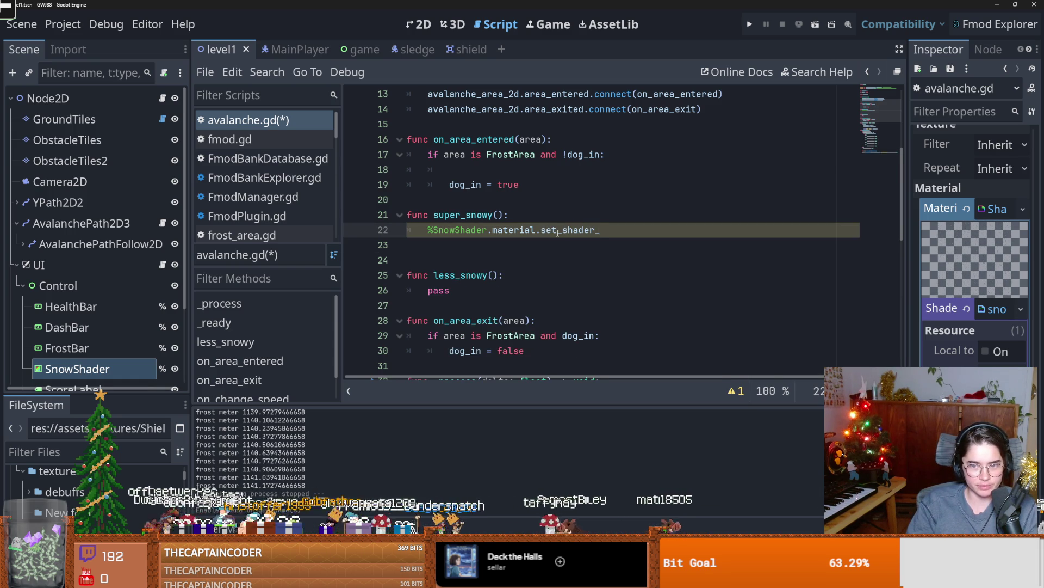
pyautogui.write('parameter("')
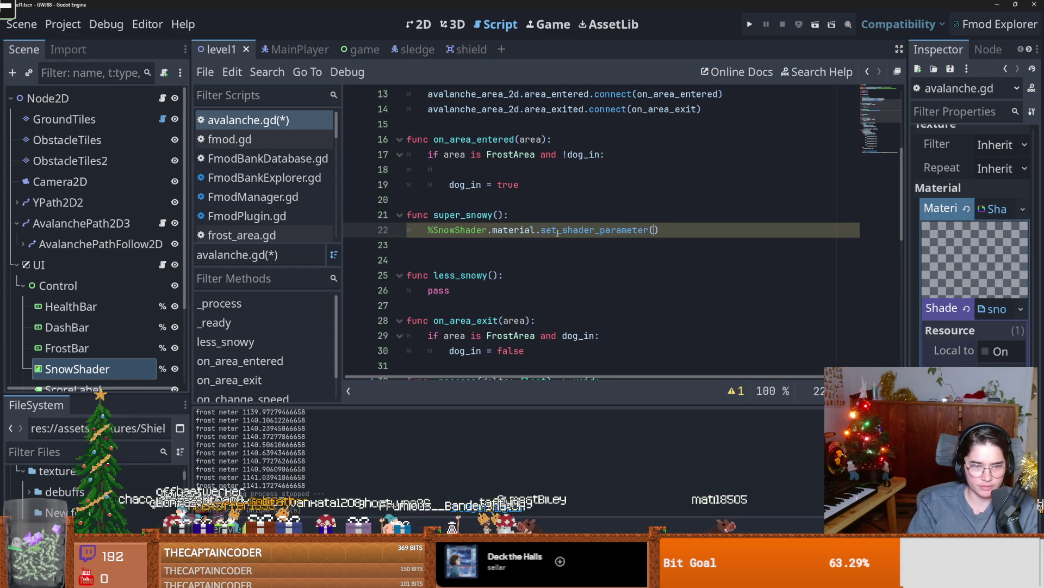
pyautogui.write('Count", 2000')
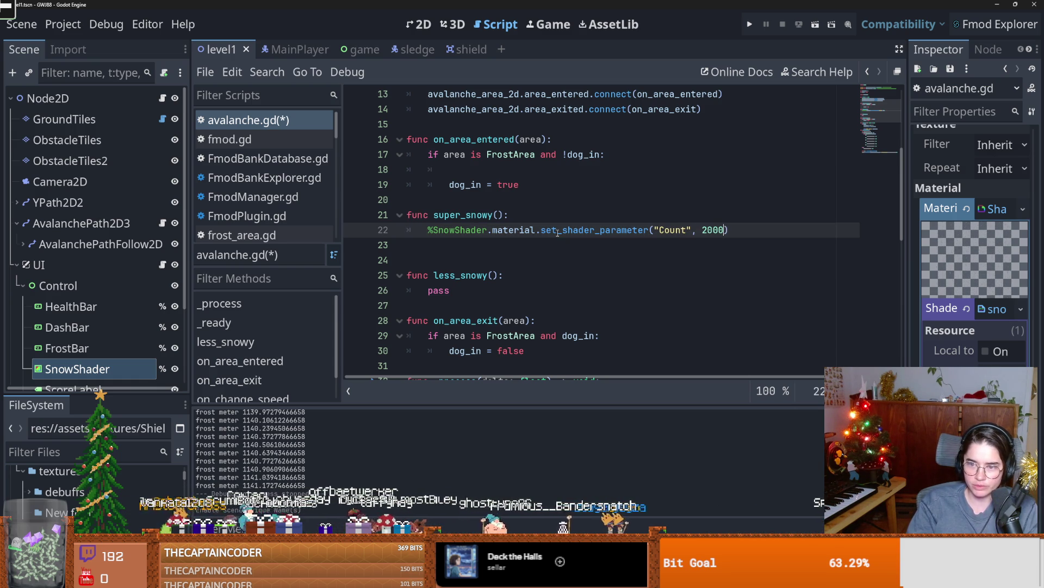
pyautogui.hotkey('ctrl', 's')
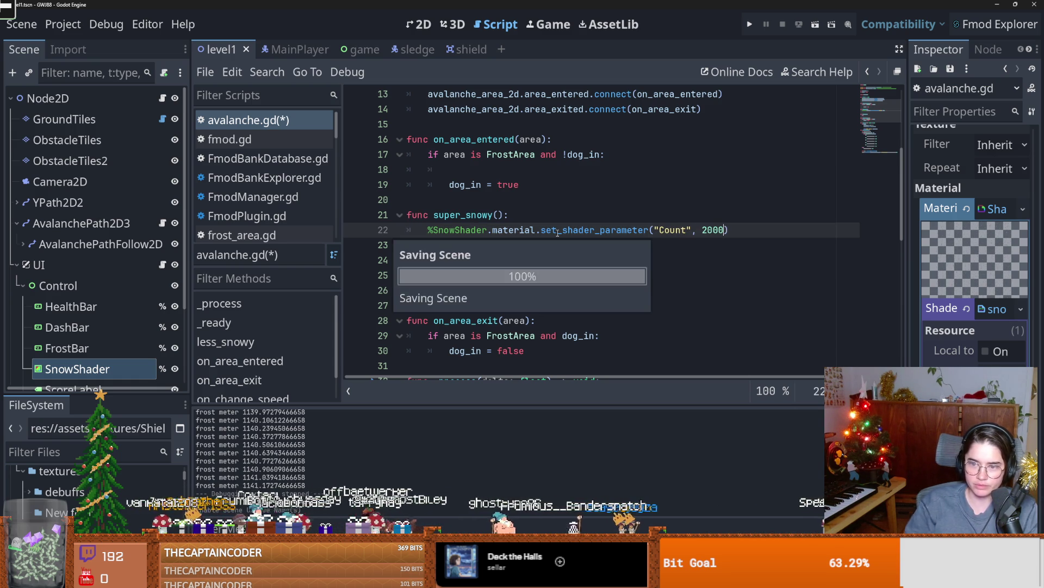
# - Replace less_snowy's pass with the same shader call using Count 300, and save
pyautogui.moveTo(729, 229); pyautogui.dragTo(430, 229)
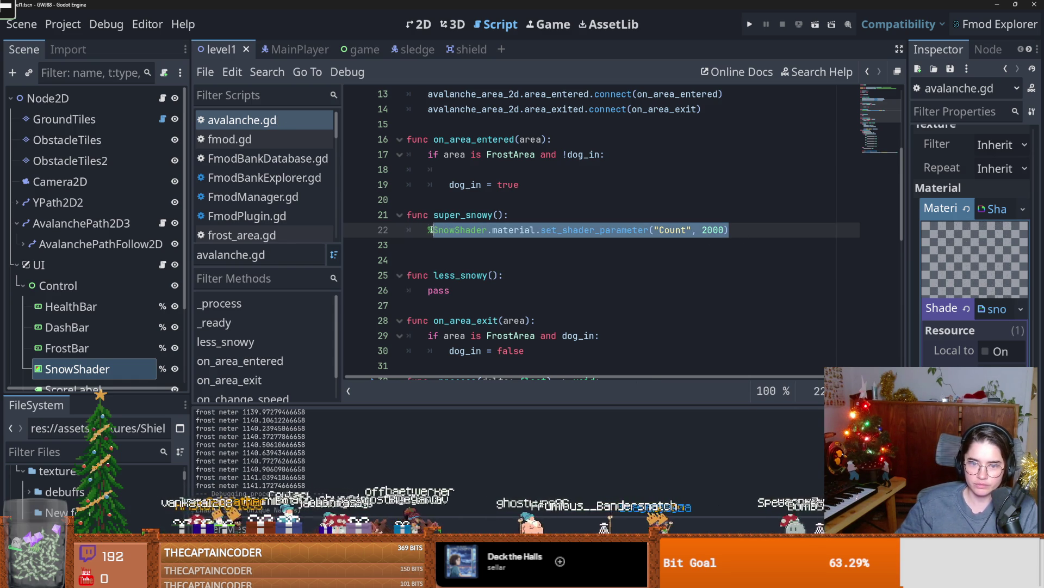
pyautogui.hotkey('ctrl', 'c')
pyautogui.doubleClick(439, 290)
pyautogui.hotkey('ctrl', 'v')
pyautogui.doubleClick(712, 291)
pyautogui.write('300')
pyautogui.hotkey('ctrl', 's')
# - Call super_snowy() in the frost-area enter branch of on_area_entered
pyautogui.moveTo(433, 214); pyautogui.dragTo(504, 215)
pyautogui.scroll(1, 509, 219)
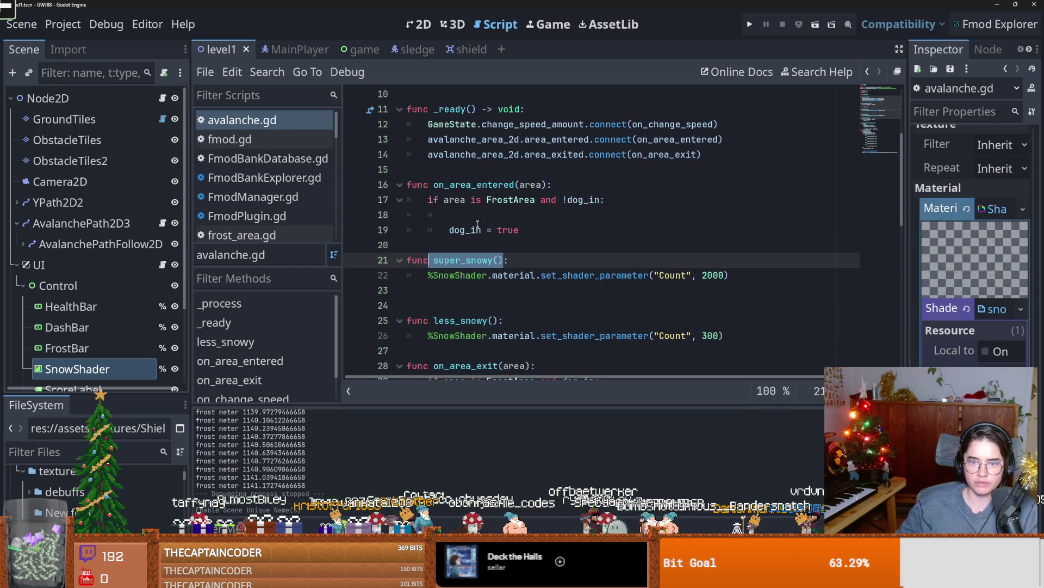
pyautogui.scroll(-3, 477, 224)
pyautogui.scroll(1, 523, 133)
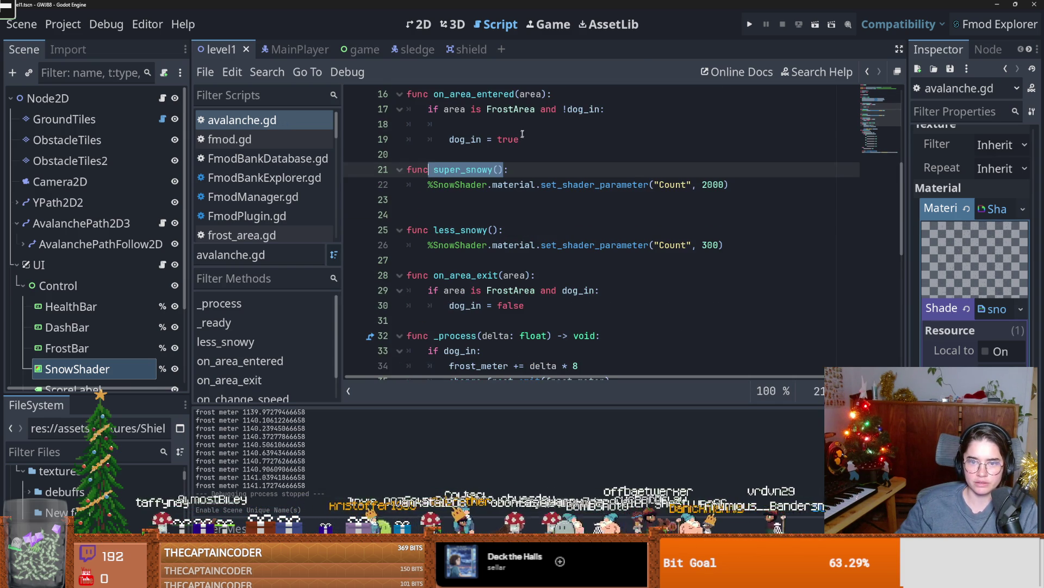
pyautogui.click(512, 125)
pyautogui.hotkey('ctrl', 'v')
pyautogui.click(450, 124)
pyautogui.press('BackSpace')
# - Call less_snowy() in the frost-area exit branch and run the project
pyautogui.moveTo(499, 230)
pyautogui.mouseDown()
pyautogui.moveTo(422, 230)
pyautogui.moveTo(431, 230)
pyautogui.mouseUp()
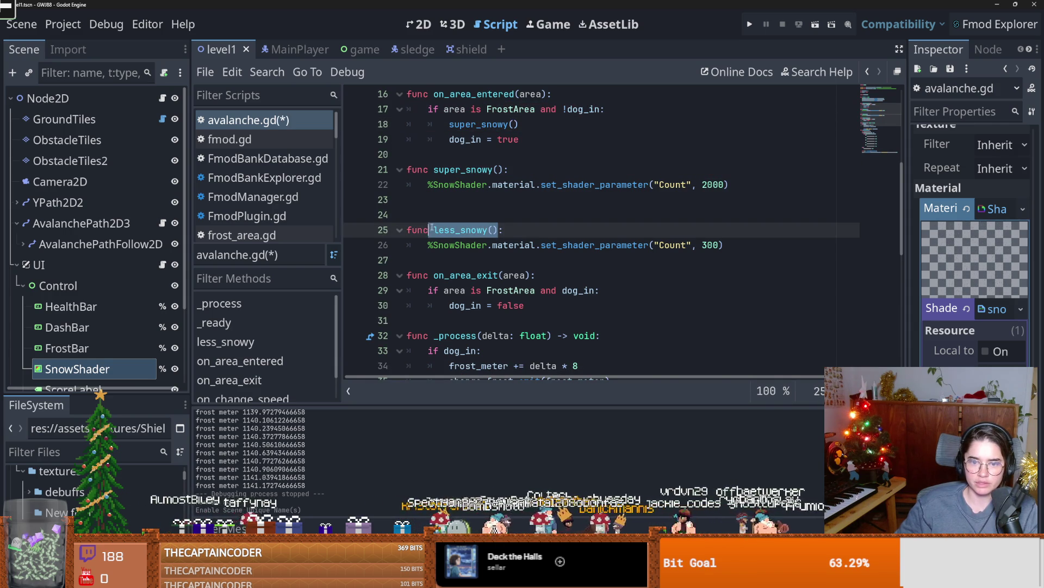
pyautogui.click(610, 290)
pyautogui.press('Return')
pyautogui.hotkey('ctrl', 'v')
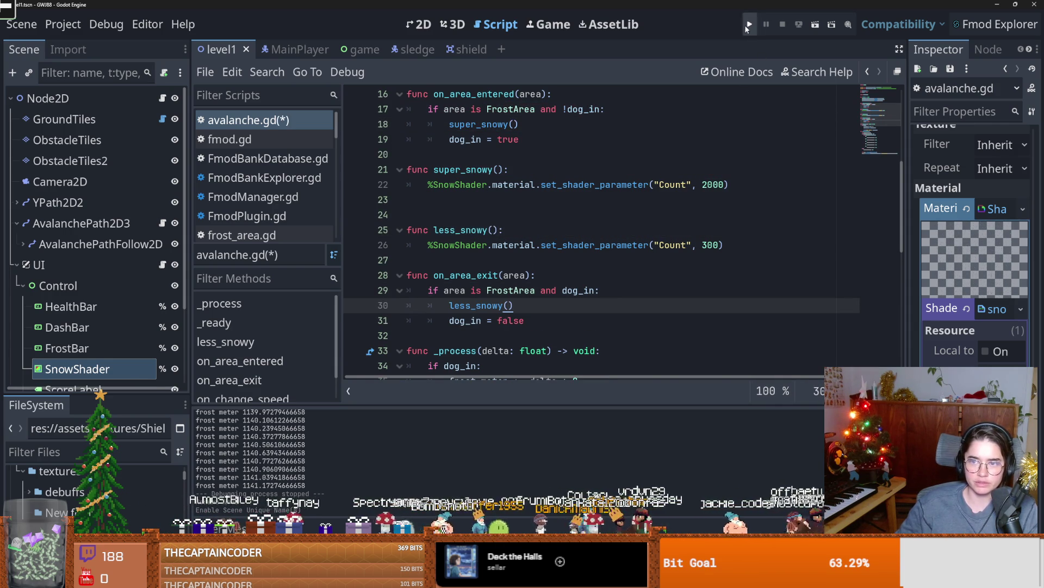
pyautogui.click(746, 24)
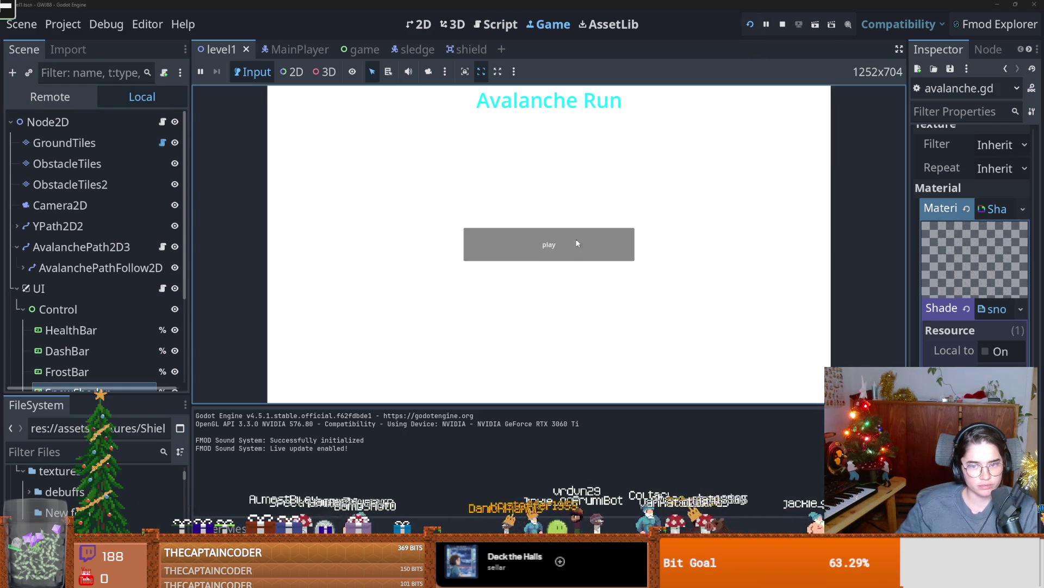
# - Play a sled run from the title menu, then stop the game with F8 and return to the less_snowy call
pyautogui.click(577, 243)
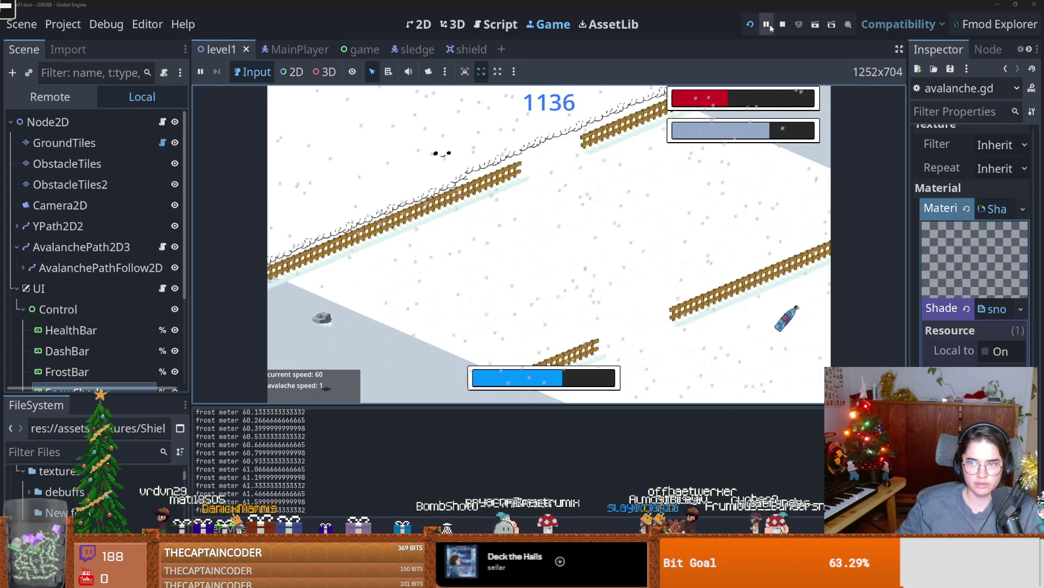
pyautogui.press('F8')
pyautogui.doubleClick(483, 306)
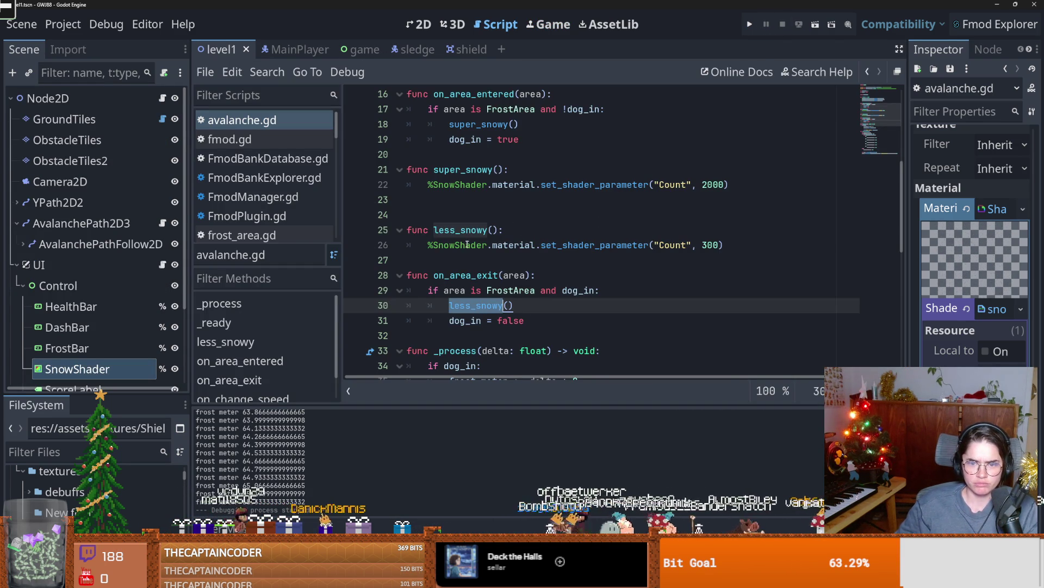
# - Try moving super_snowy() into the frost-area exit branch, undo it, and save avalanche.gd
pyautogui.scroll(-2, 477, 302)
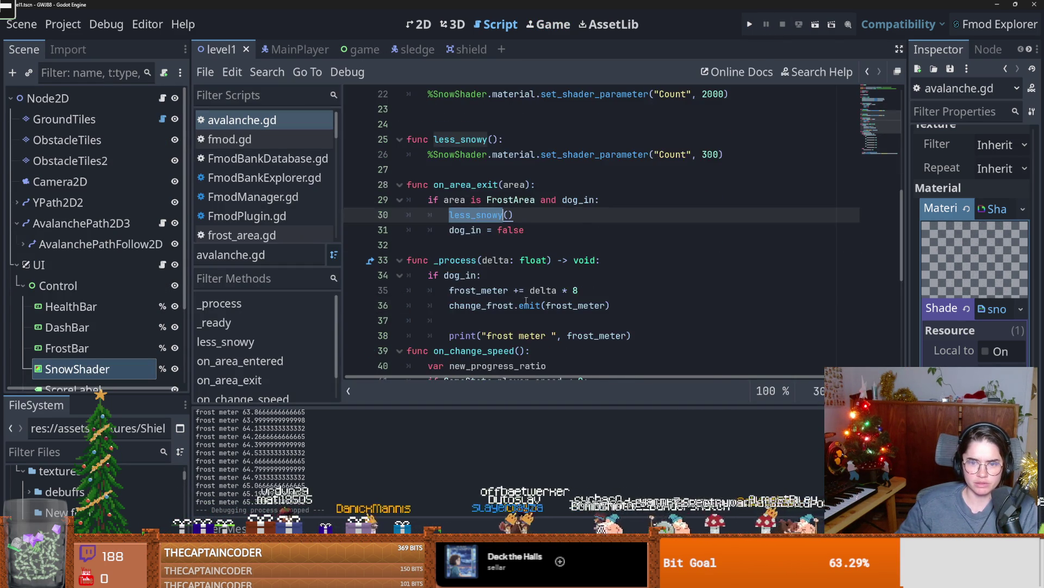
pyautogui.scroll(3, 526, 300)
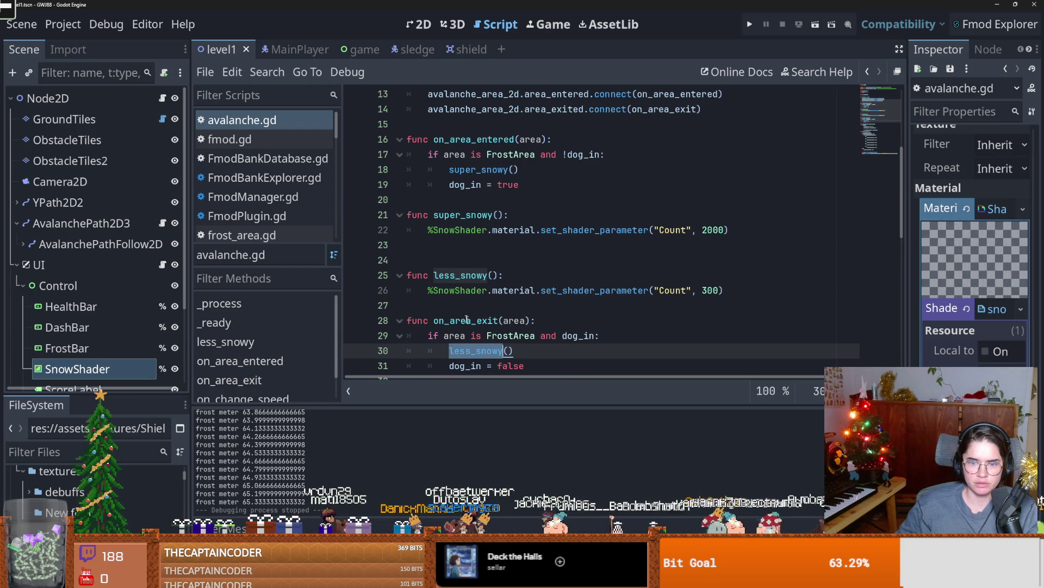
pyautogui.doubleClick(467, 320)
pyautogui.moveTo(521, 166); pyautogui.dragTo(450, 169)
pyautogui.press('BackSpace')
pyautogui.click(612, 334)
pyautogui.press('Return')
pyautogui.hotkey('ctrl', 'v')
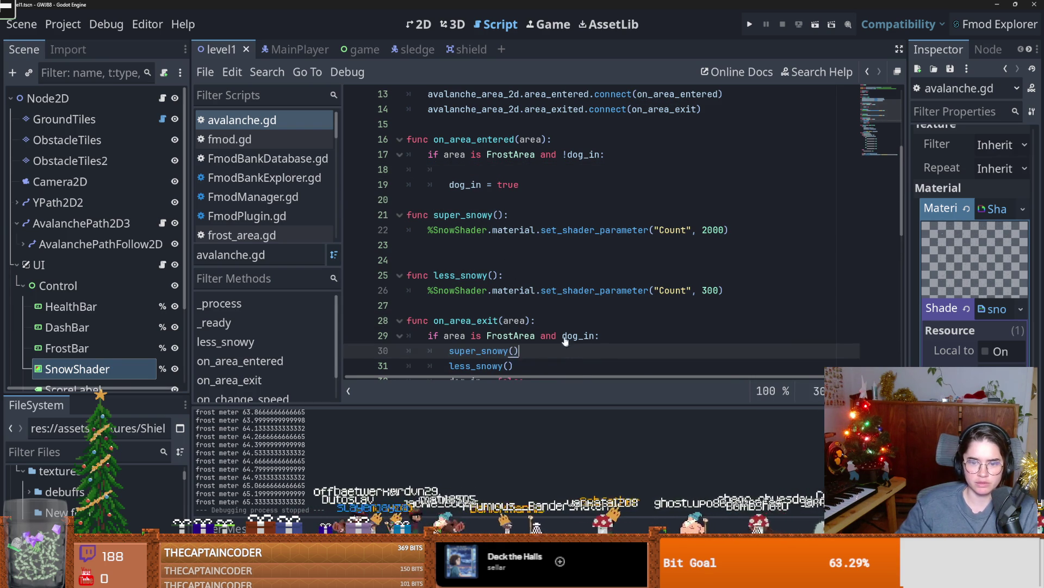
pyautogui.scroll(-2, 544, 305)
pyautogui.moveTo(514, 275); pyautogui.dragTo(443, 270)
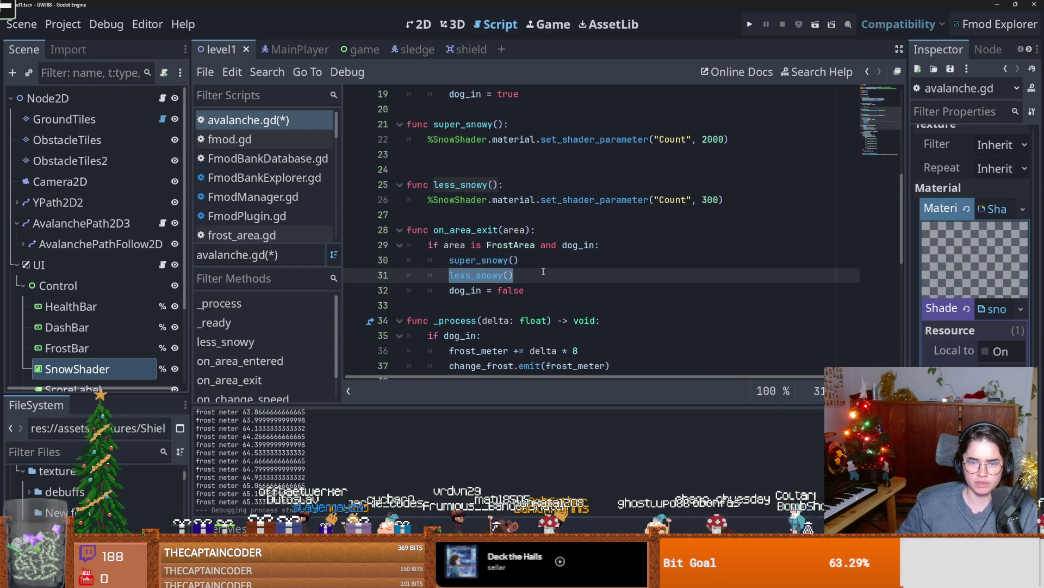
pyautogui.hotkey('ctrl', 'z')
pyautogui.hotkey('ctrl', 'z')
pyautogui.hotkey('ctrl', 'z')
pyautogui.hotkey('ctrl', 's')
# - Save the scene and widen the Inspector to show the SnowShader material settings
pyautogui.click(463, 216)
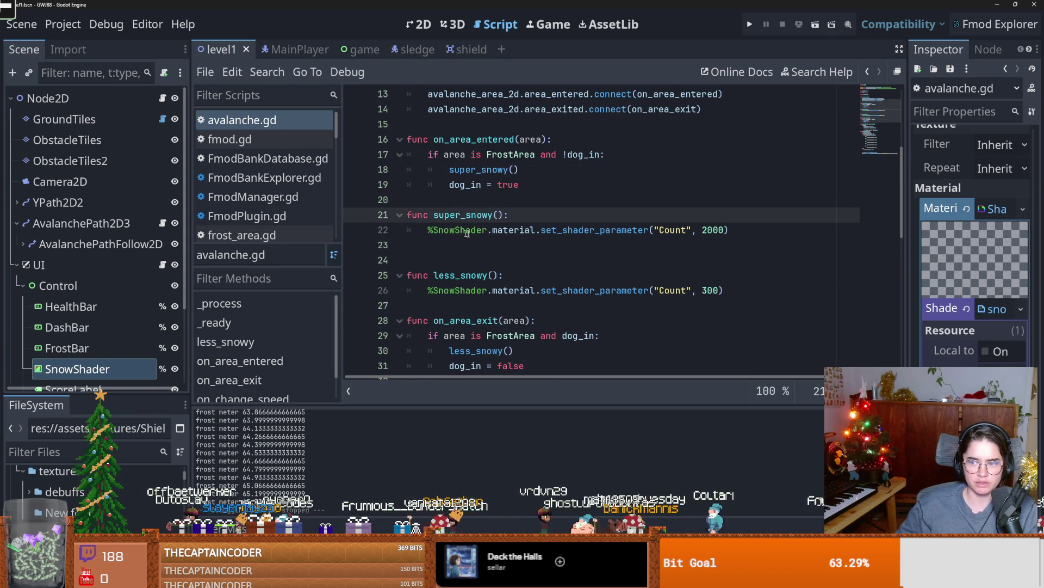
pyautogui.moveTo(905, 317)
pyautogui.mouseDown()
pyautogui.moveTo(732, 317)
pyautogui.moveTo(788, 317)
pyautogui.mouseUp()
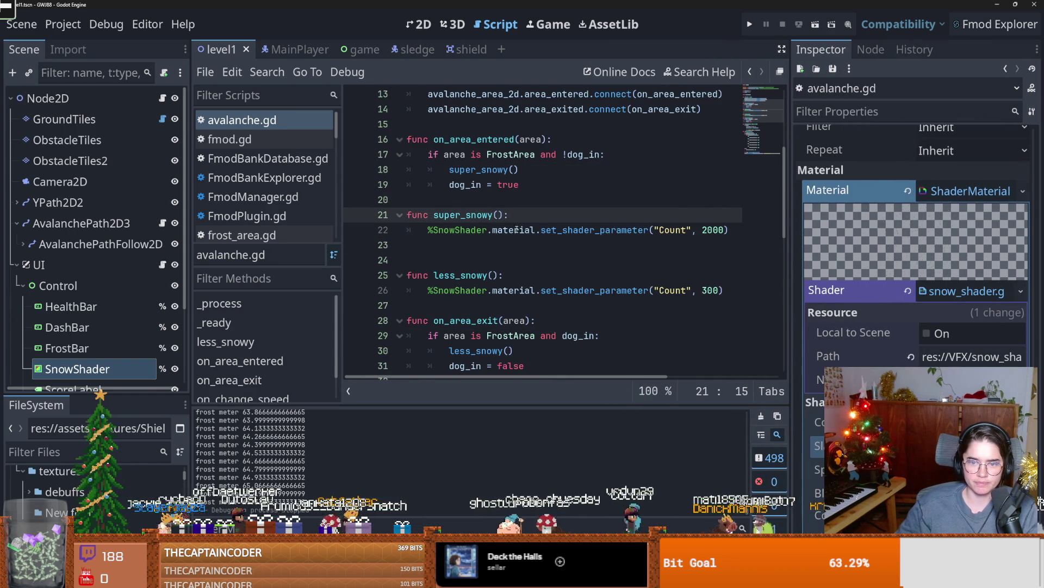
pyautogui.keyDown('ctrl'); pyautogui.click(496, 231); pyautogui.keyUp('ctrl')
# - Read ShaderMaterial's set_shader_parameter docs and open snow_shader to check its uniform names
pyautogui.scroll(5, 561, 273)
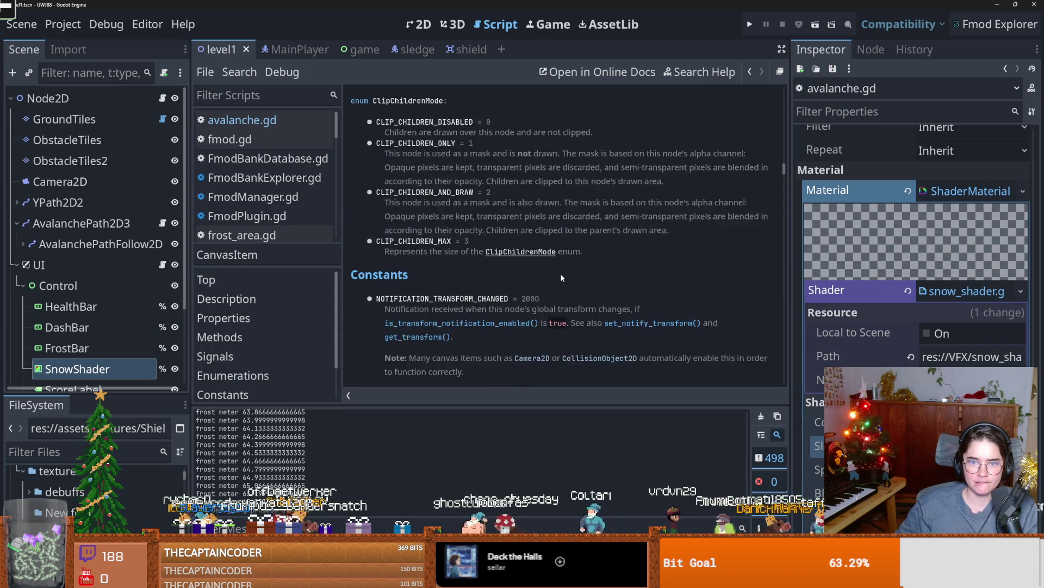
pyautogui.moveTo(784, 162); pyautogui.dragTo(775, 231)
pyautogui.click(162, 223)
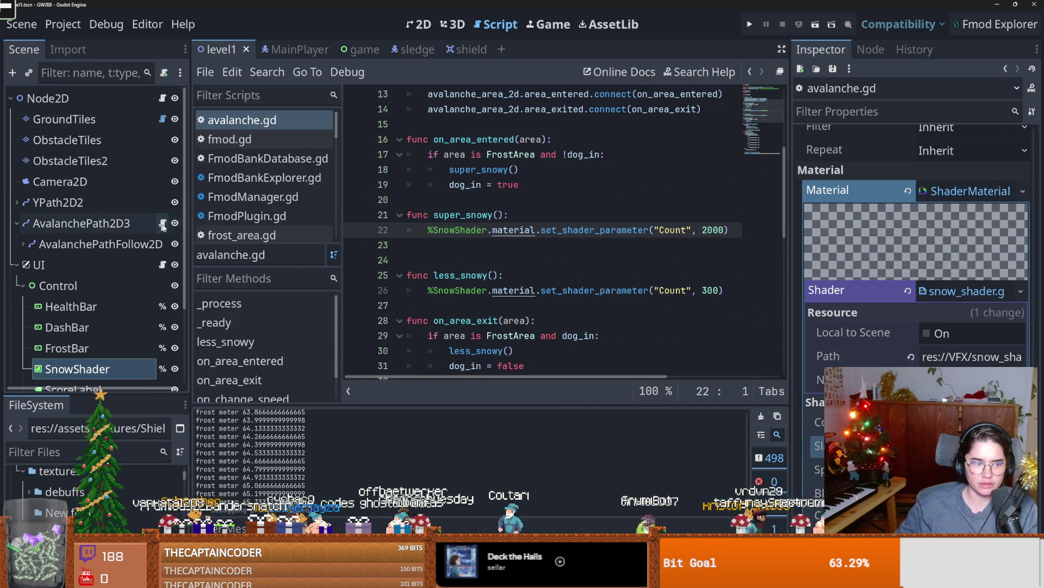
pyautogui.keyDown('ctrl'); pyautogui.click(508, 235); pyautogui.keyUp('ctrl')
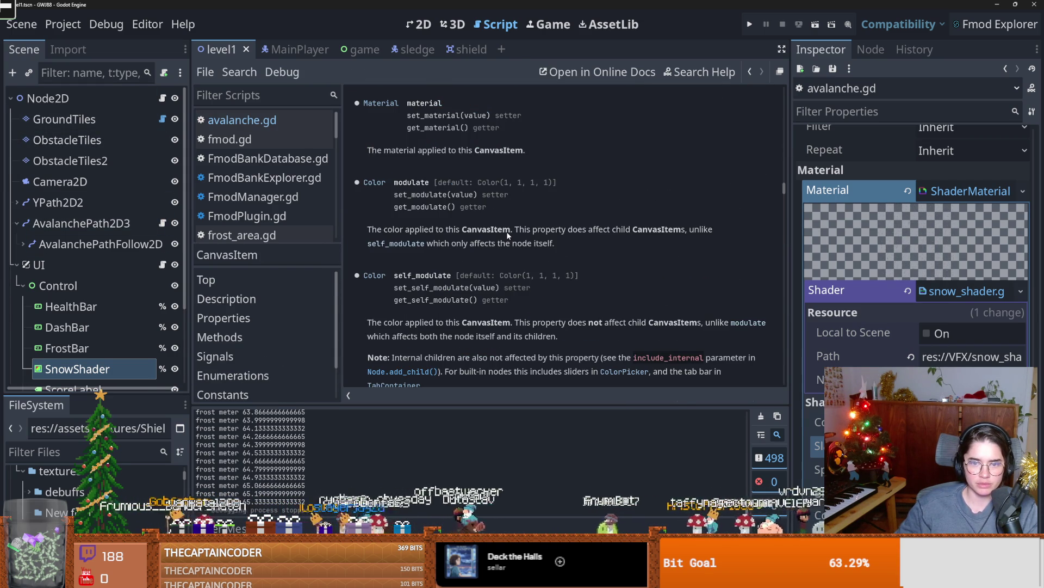
pyautogui.click(381, 106)
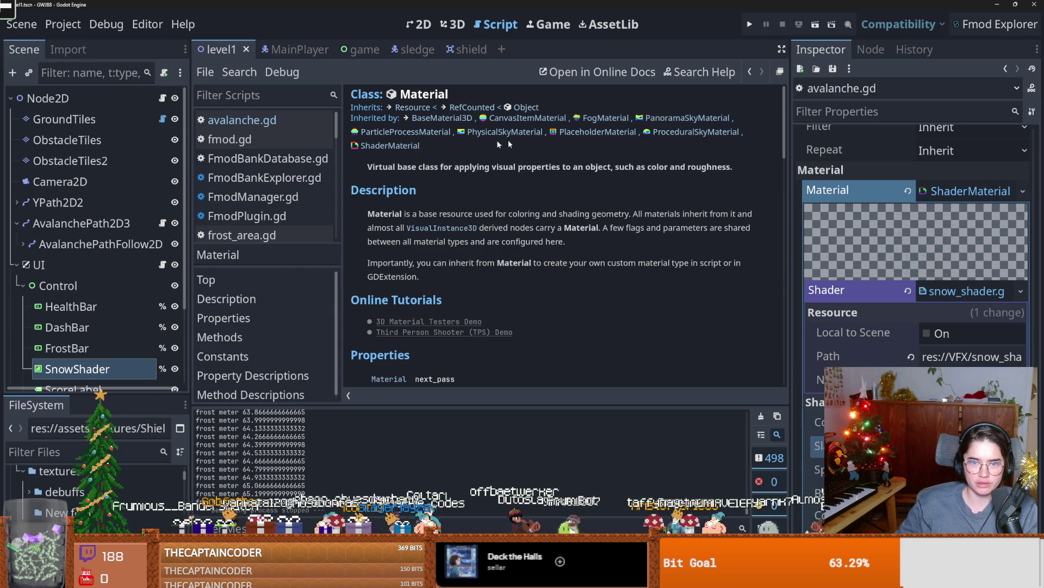
pyautogui.click(390, 145)
pyautogui.scroll(-5, 490, 286)
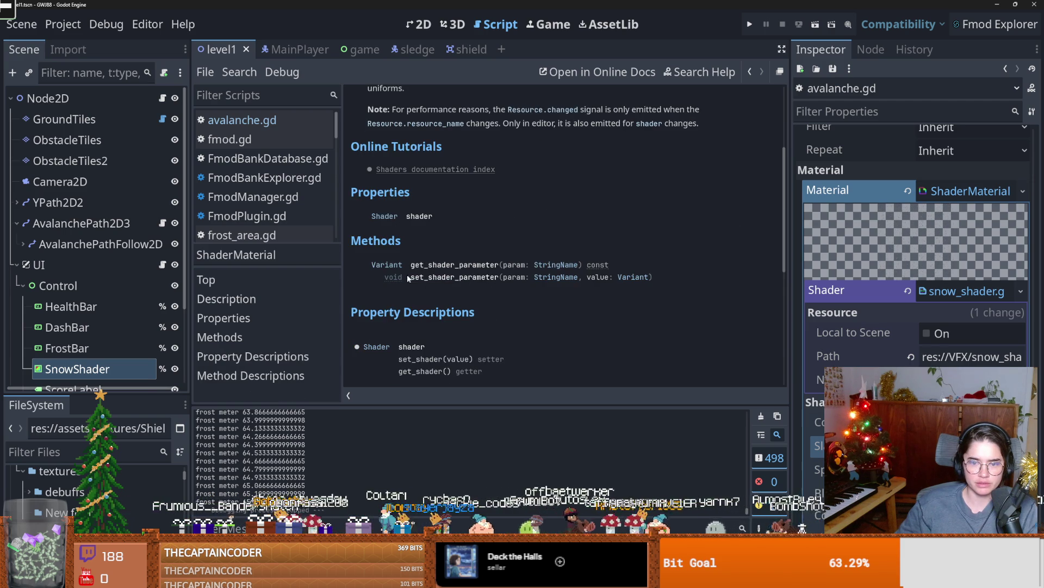
pyautogui.moveTo(406, 279)
pyautogui.mouseDown()
pyautogui.moveTo(527, 278)
pyautogui.moveTo(502, 278)
pyautogui.mouseUp()
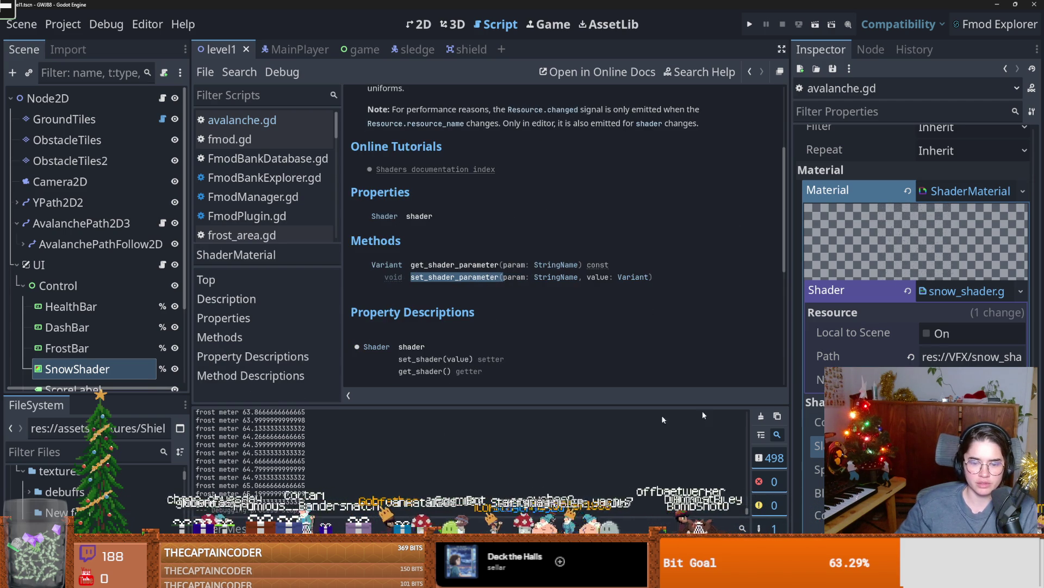
pyautogui.click(961, 295)
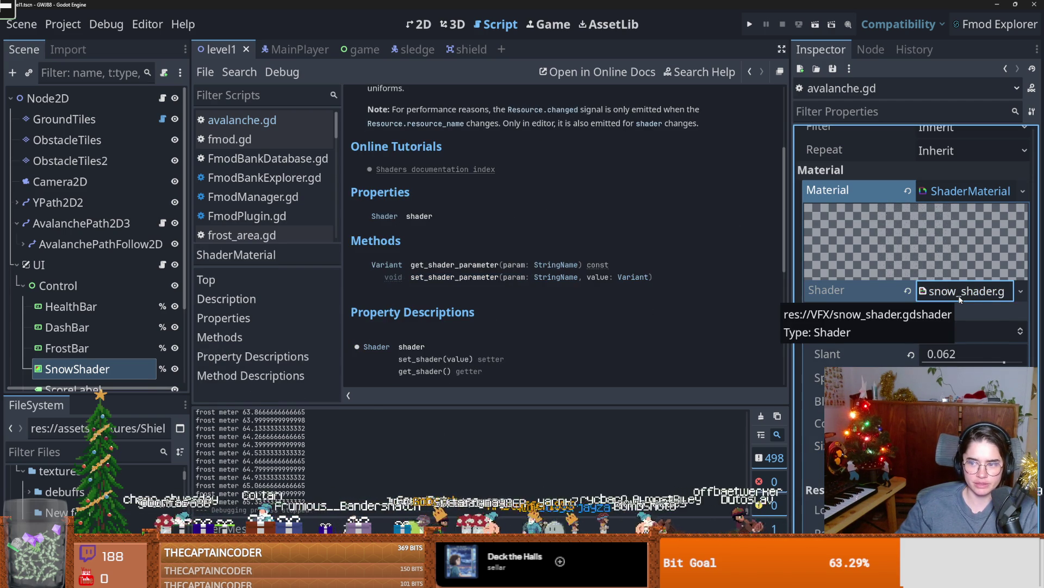
pyautogui.click(961, 298)
pyautogui.scroll(10, 446, 465)
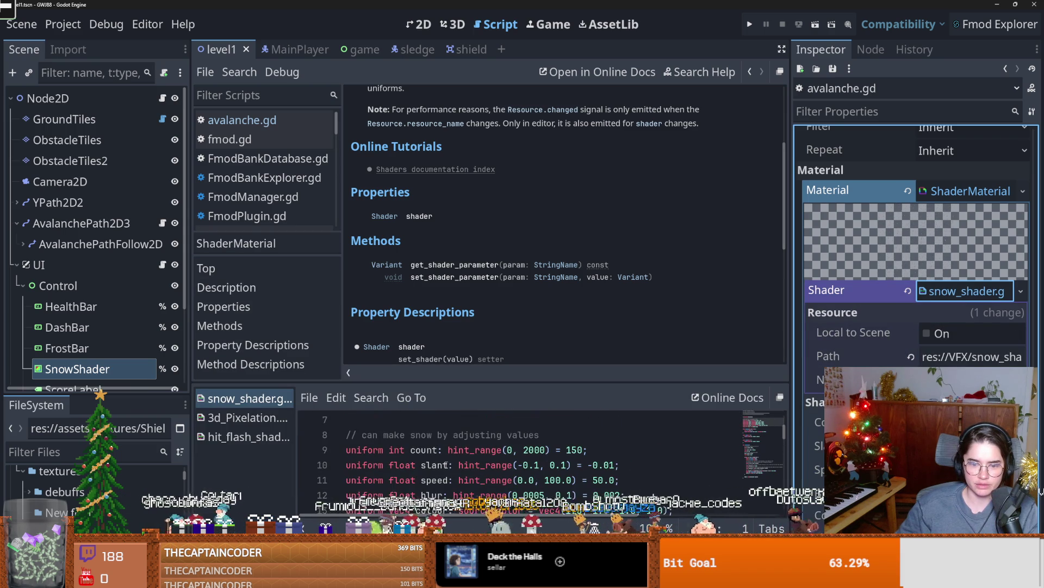
pyautogui.click(163, 229)
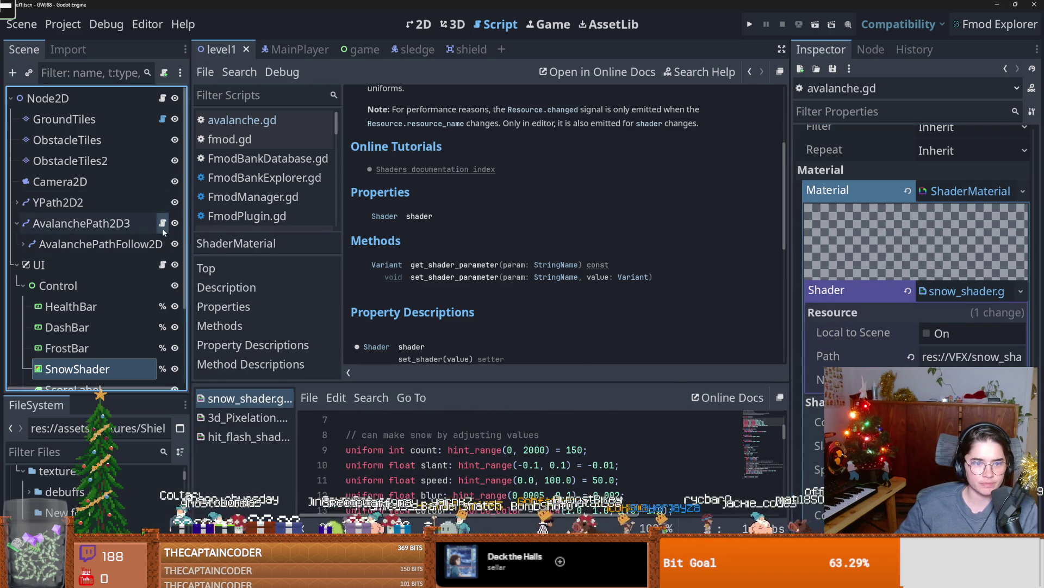
# - Change the "Count" parameter to lowercase "count" in super_snowy and less_snowy, then run the game
pyautogui.doubleClick(551, 230)
pyautogui.press('Return')
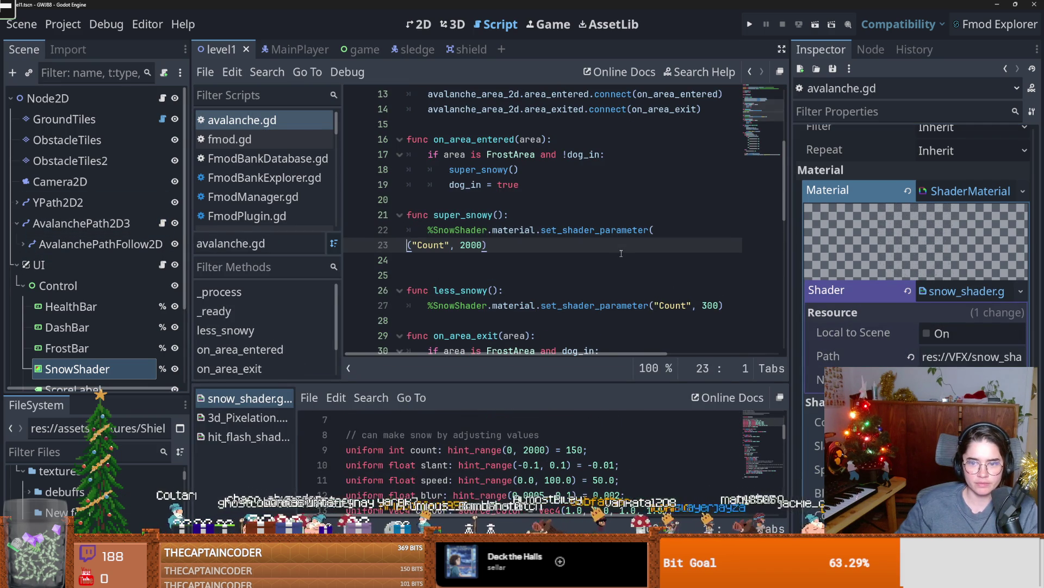
pyautogui.press('BackSpace')
pyautogui.click(668, 230)
pyautogui.press('BackSpace')
pyautogui.write('count", 2000')
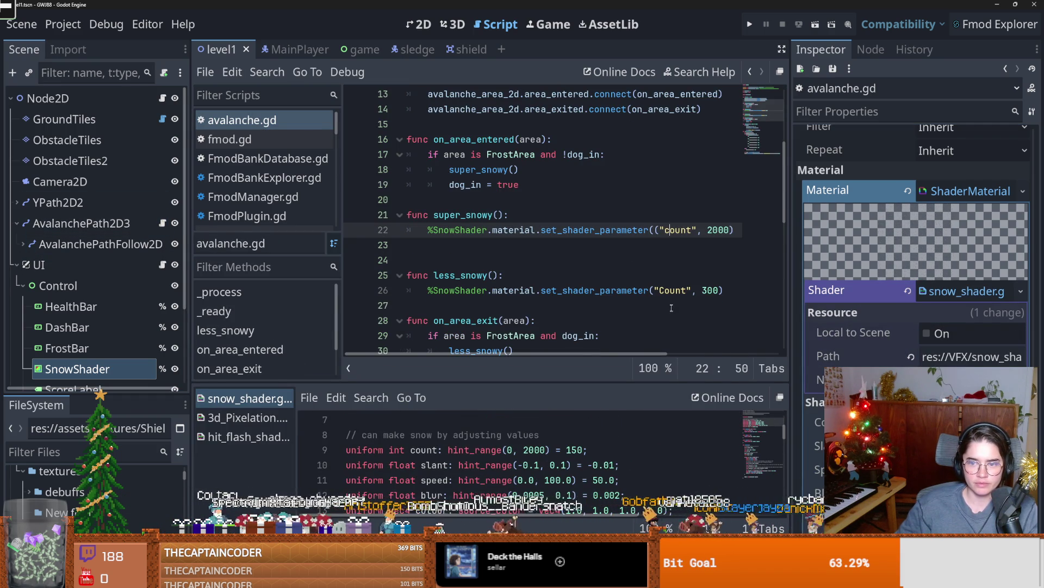
pyautogui.click(668, 292)
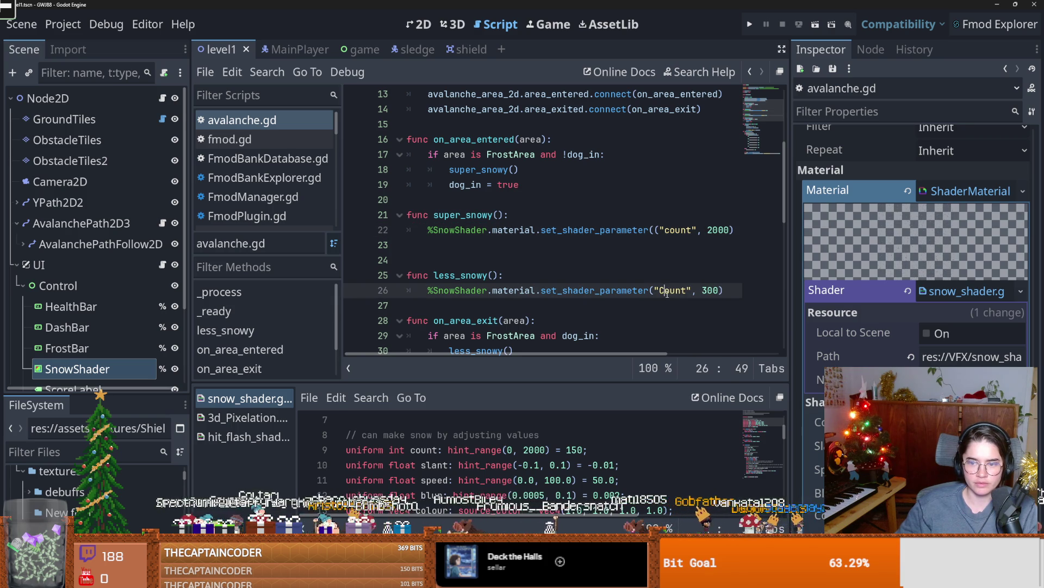
pyautogui.write('c')
pyautogui.click(657, 231)
pyautogui.click(749, 25)
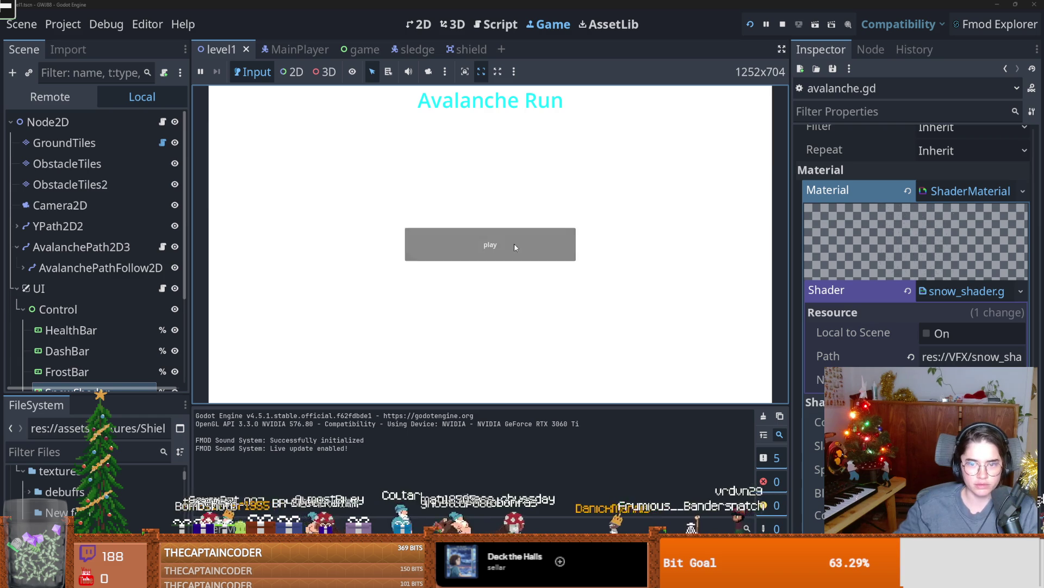
# - Play from the title screen to watch the snow thicken, then stop with F8 and save
pyautogui.click(515, 247)
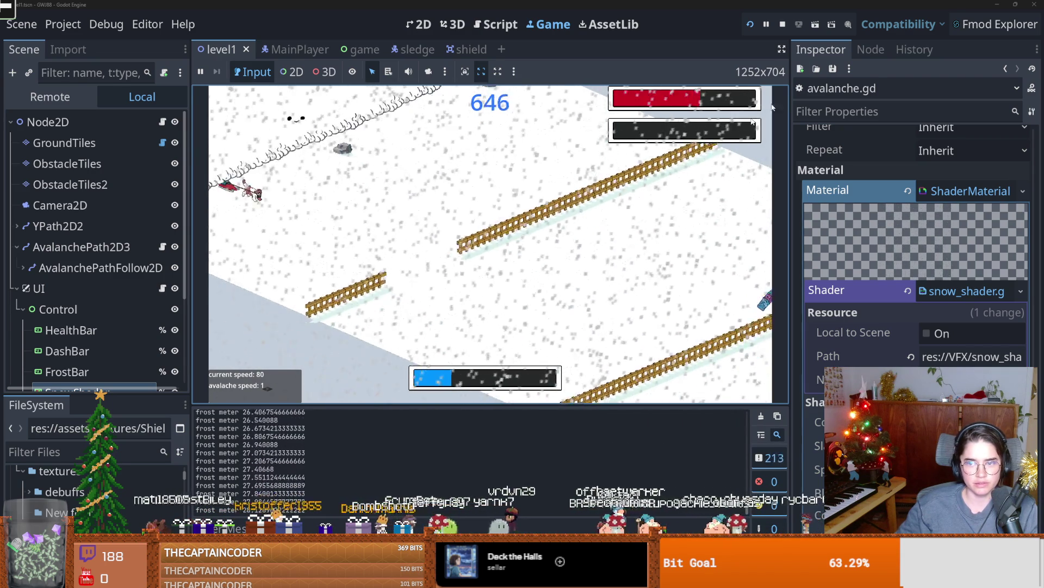
pyautogui.press('F8')
pyautogui.hotkey('ctrl', 's')
pyautogui.click(680, 245)
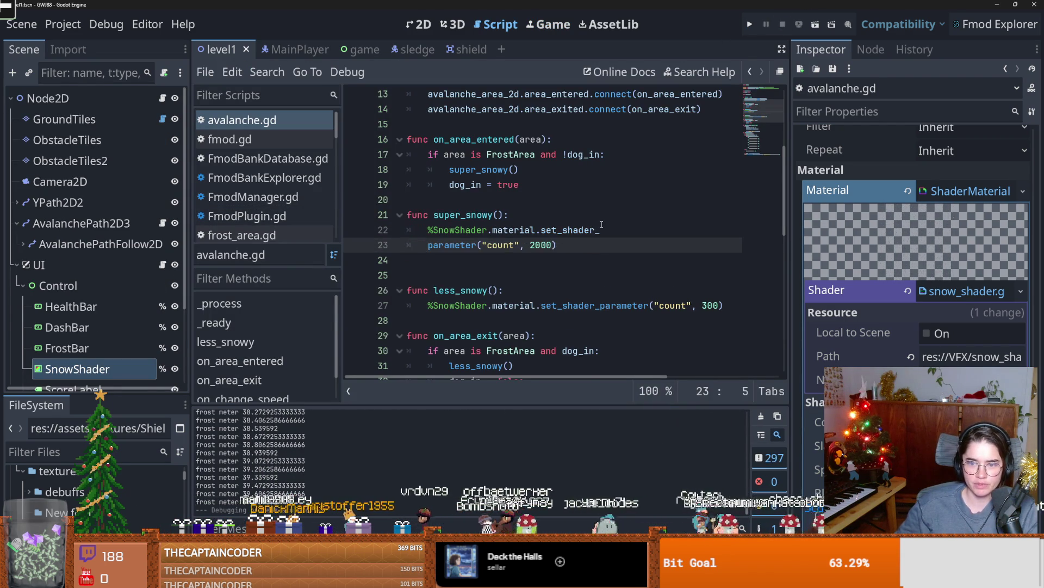
# - Add a 'var tween = get_tree().create_tween()' line in super_snowy, widening the code editor
pyautogui.click(549, 201)
pyautogui.click(548, 216)
pyautogui.press('Return')
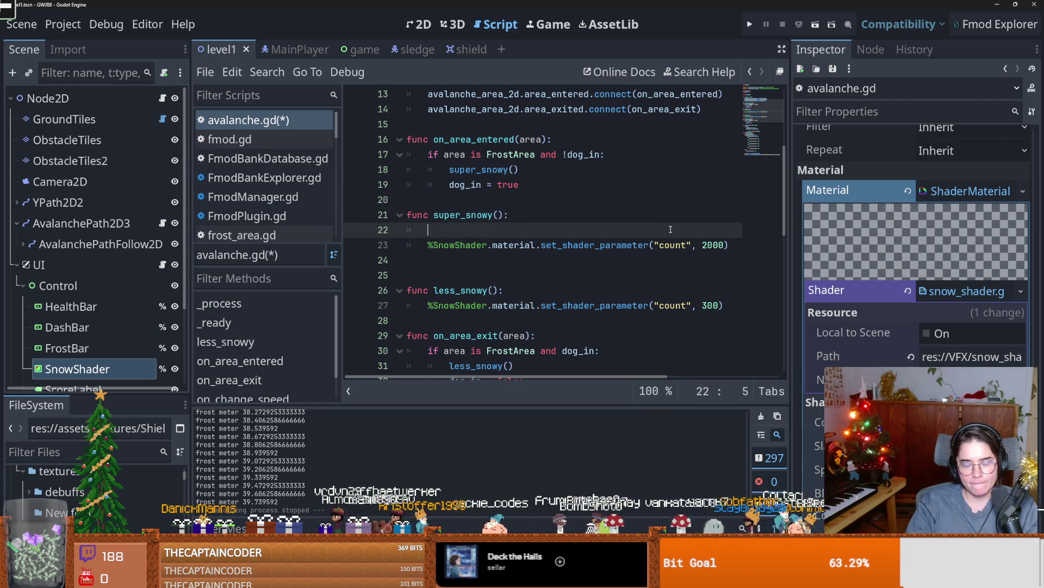
pyautogui.write('var tween =')
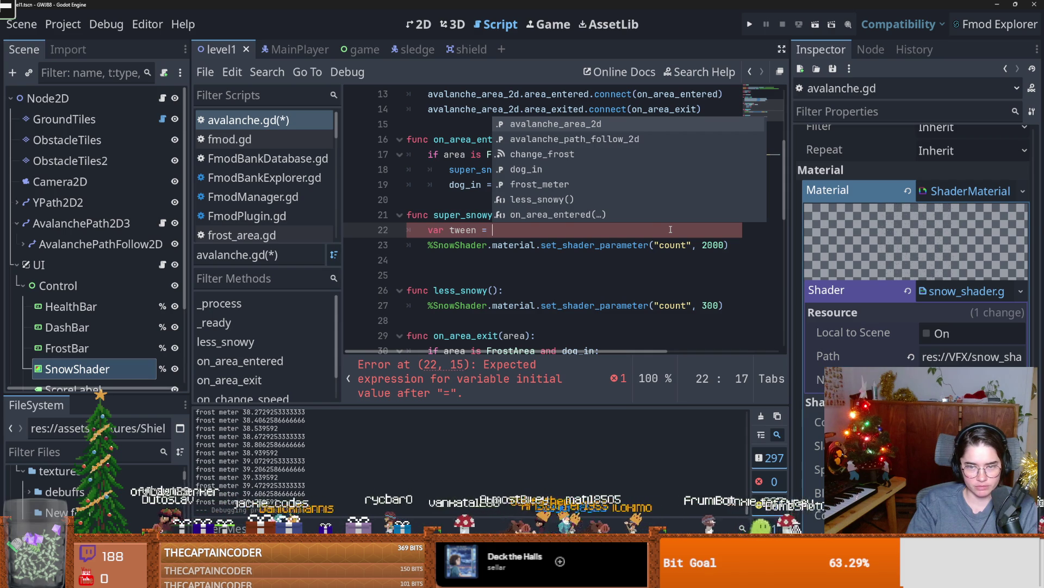
pyautogui.write('get_tree().cre')
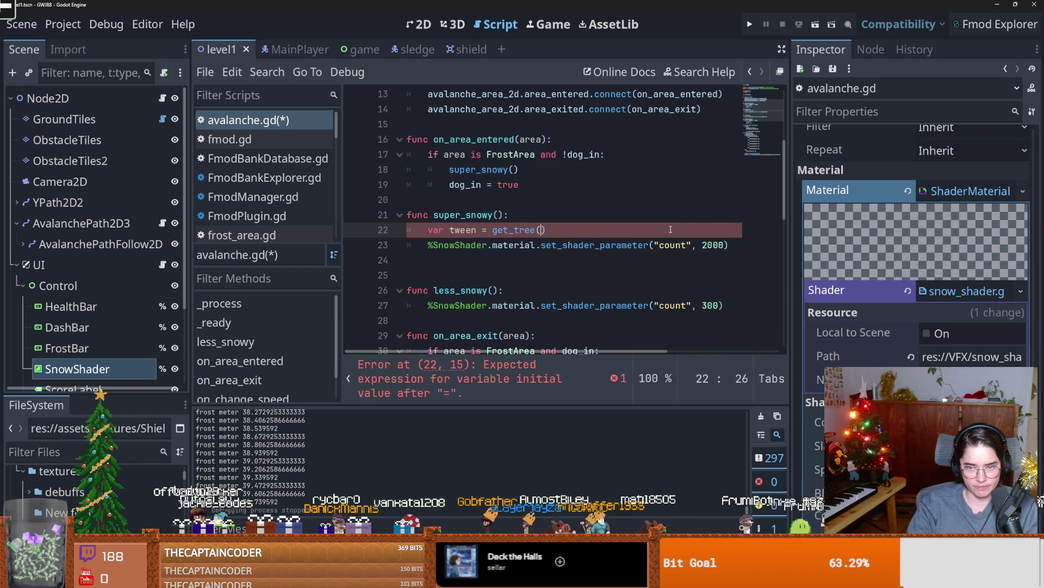
pyautogui.write('ate_')
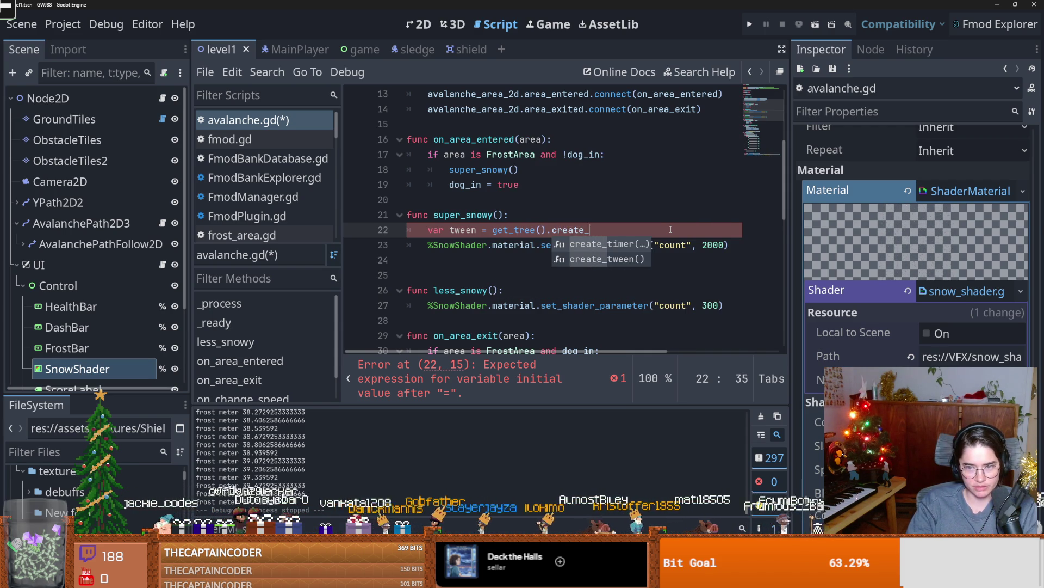
pyautogui.press('Return')
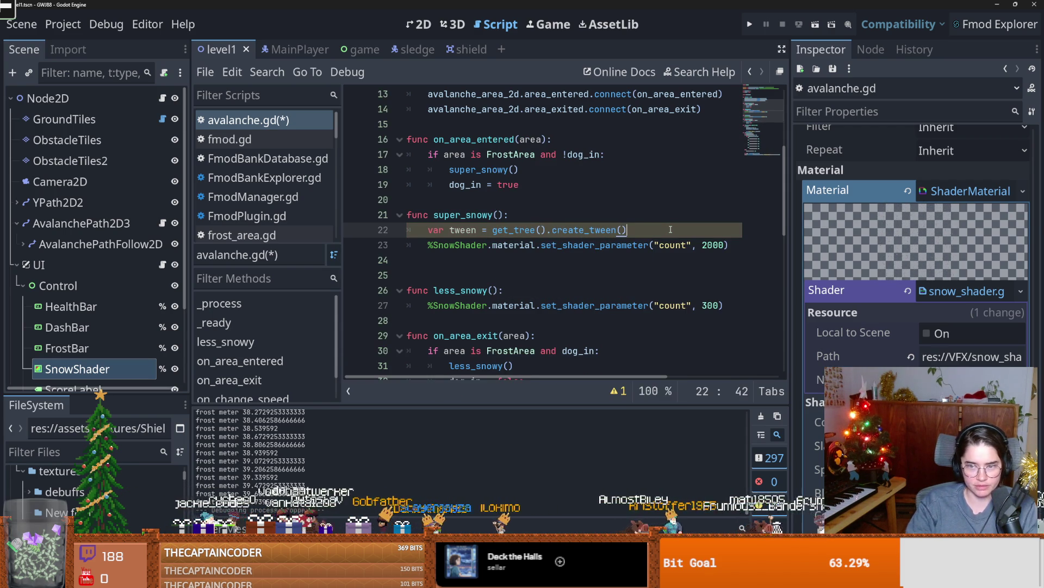
pyautogui.moveTo(791, 259); pyautogui.dragTo(909, 259)
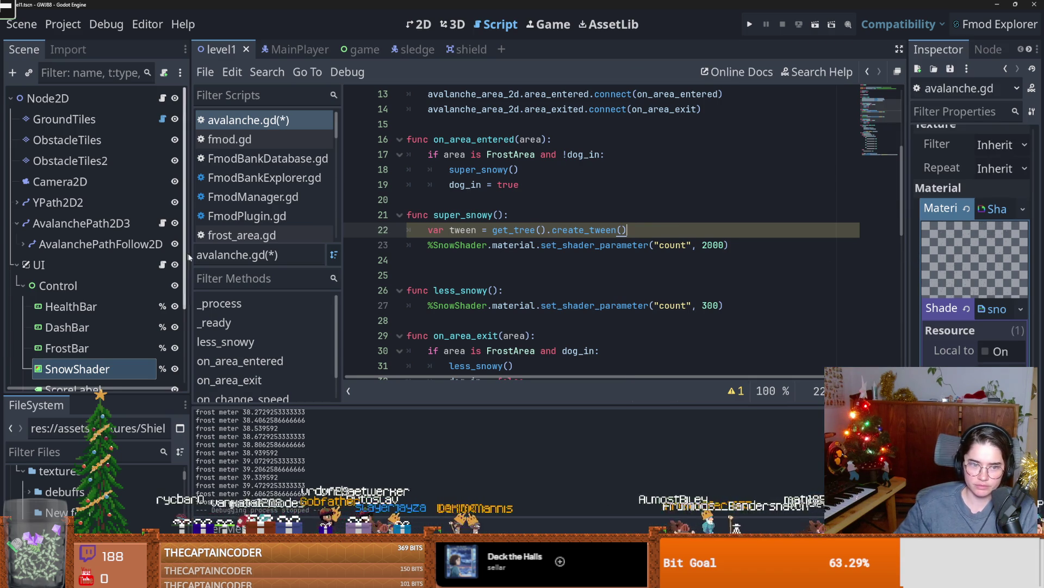
pyautogui.moveTo(188, 255); pyautogui.dragTo(106, 252)
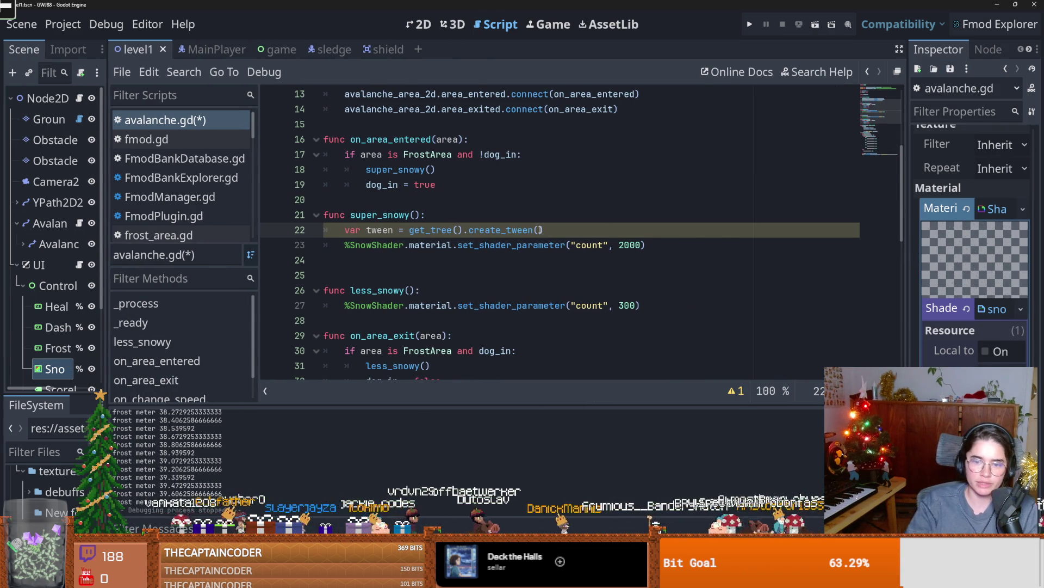
pyautogui.press('BackSpace')
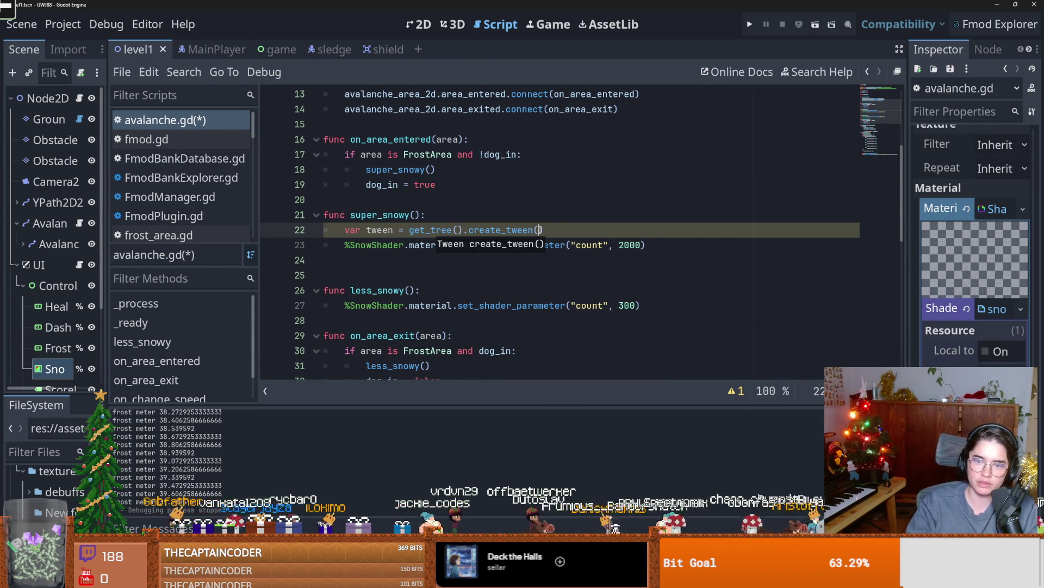
pyautogui.press('Down')
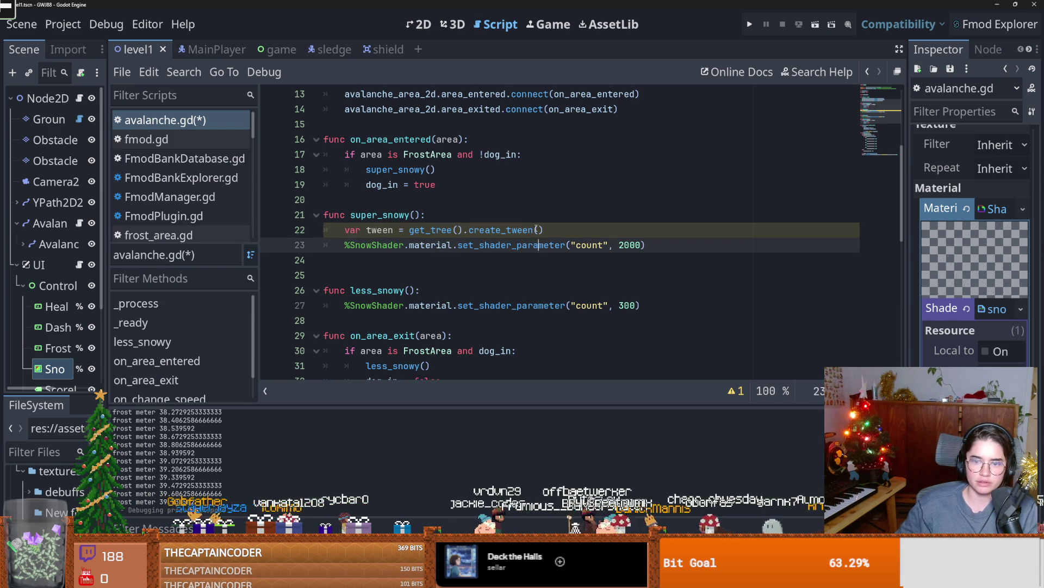
# - Pass %SnowShader and "material:set_shader_param" to the tween call, and save avalanche.gd
pyautogui.moveTo(404, 246); pyautogui.dragTo(346, 245)
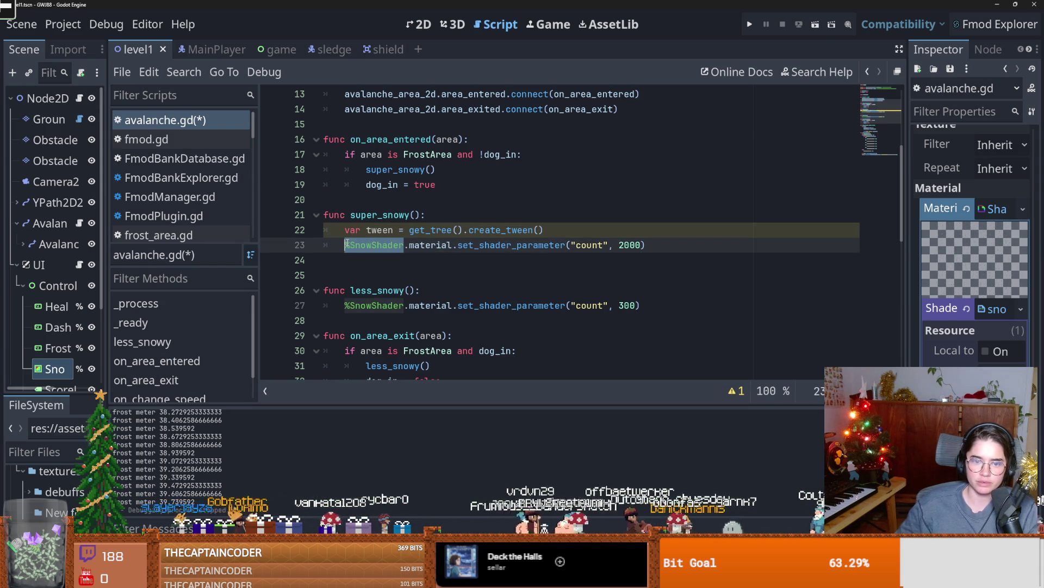
pyautogui.hotkey('ctrl', 'c')
pyautogui.click(538, 230)
pyautogui.hotkey('ctrl', 'v')
pyautogui.write(',')
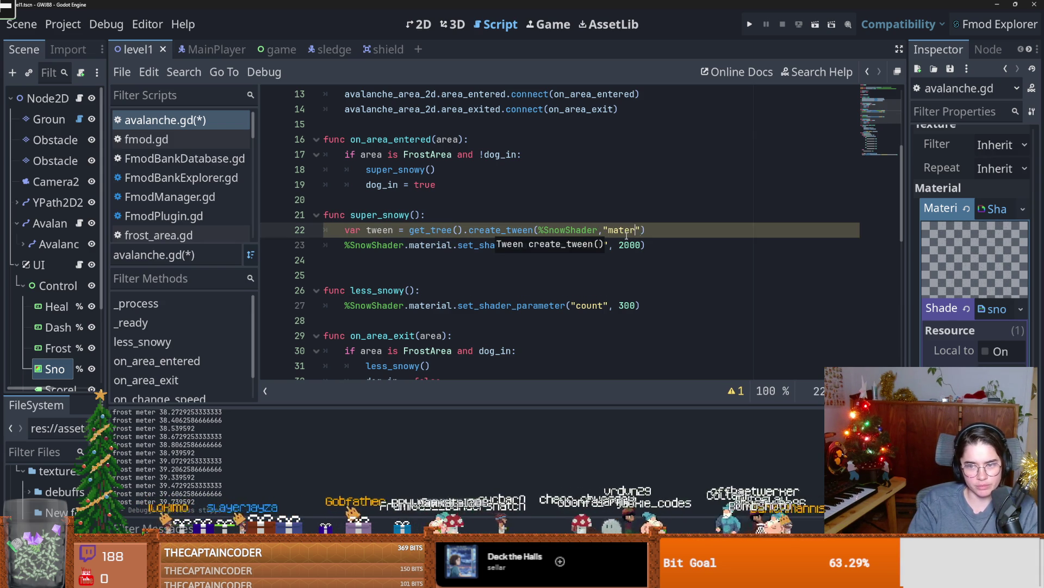
pyautogui.press('BackSpace')
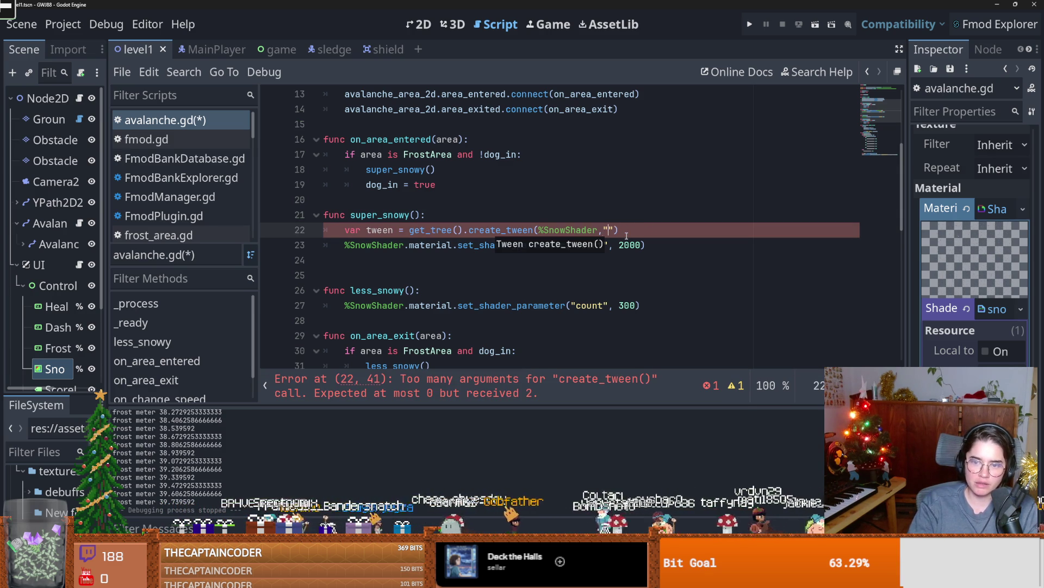
pyautogui.write('mat')
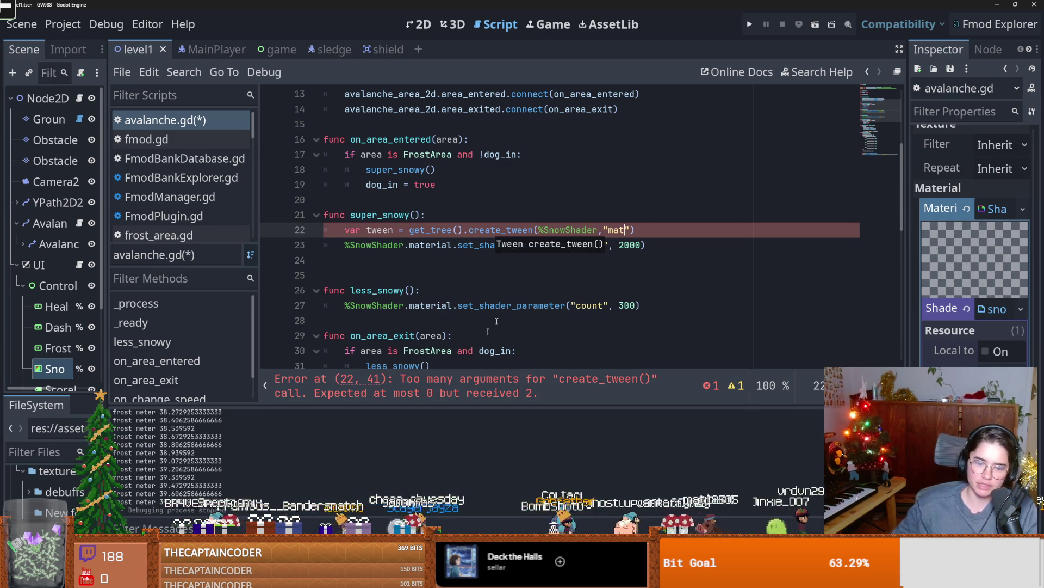
pyautogui.write('erial:set_sha')
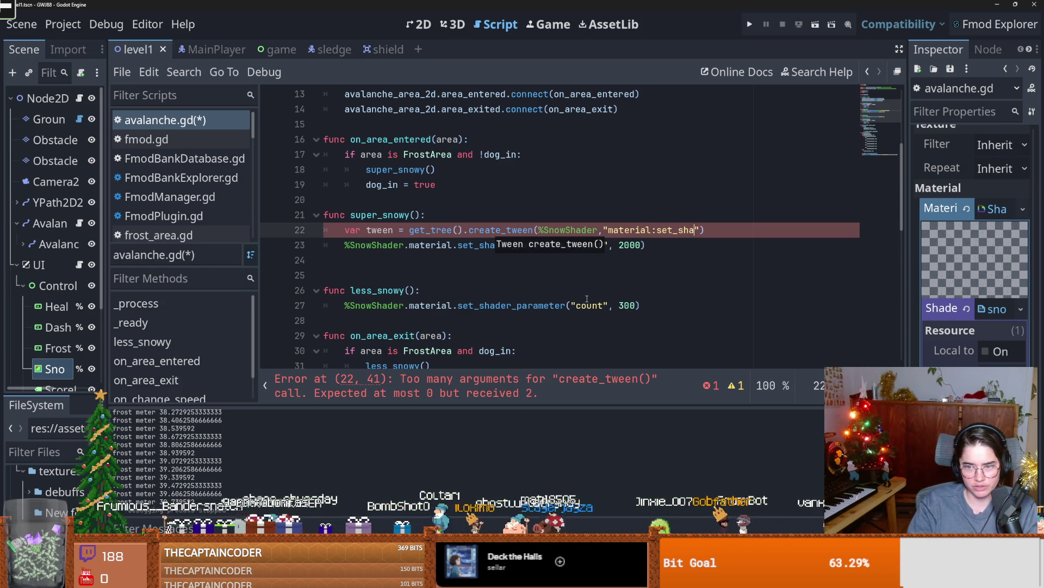
pyautogui.write('er_param')
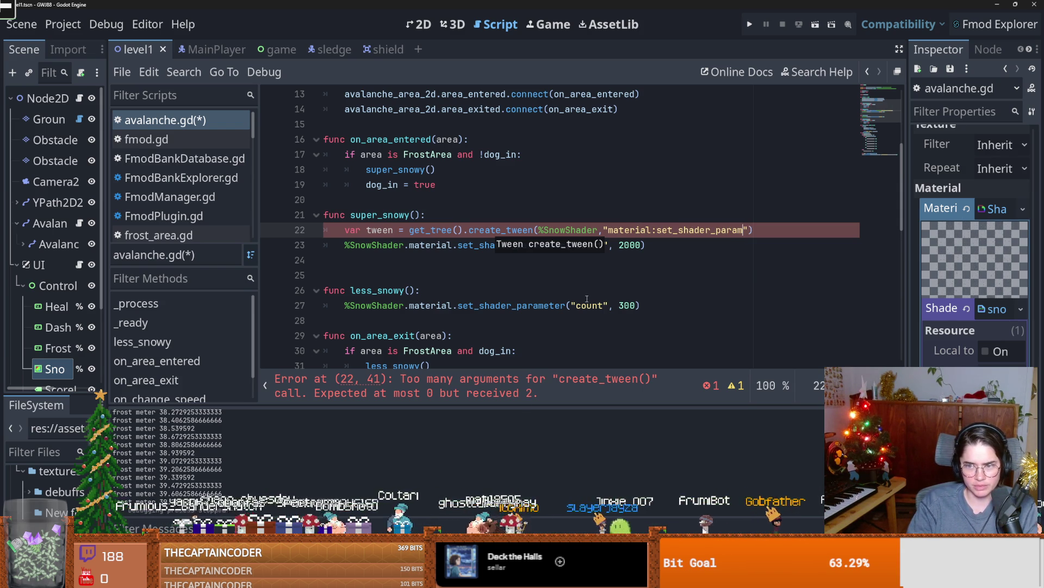
pyautogui.hotkey('ctrl', 's')
pyautogui.click(217, 51)
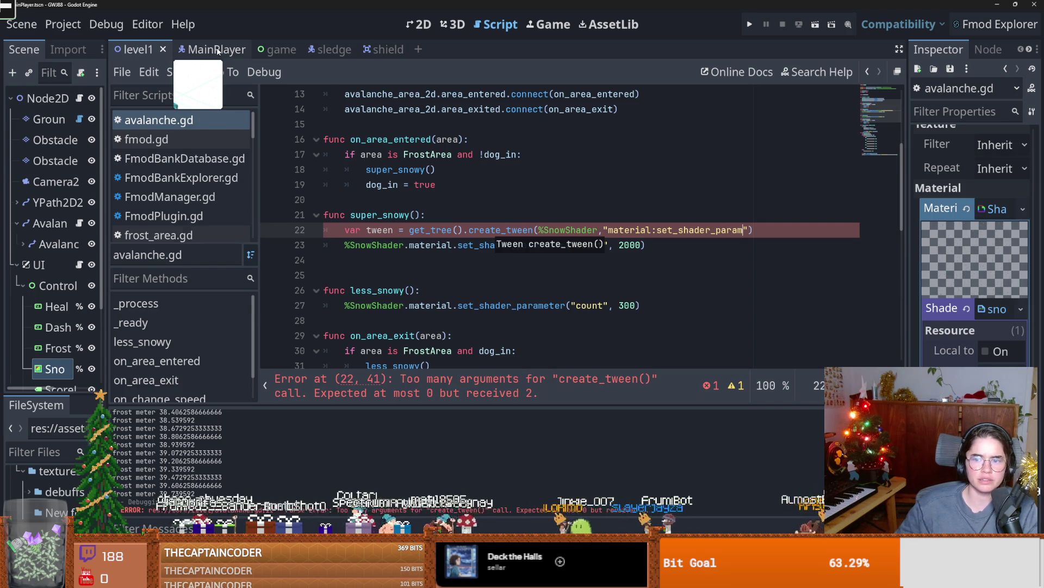
# - Inspect the "material:shader_parameter/active" property path in main_player.gd's hit_flash tween
pyautogui.scroll(5, 570, 271)
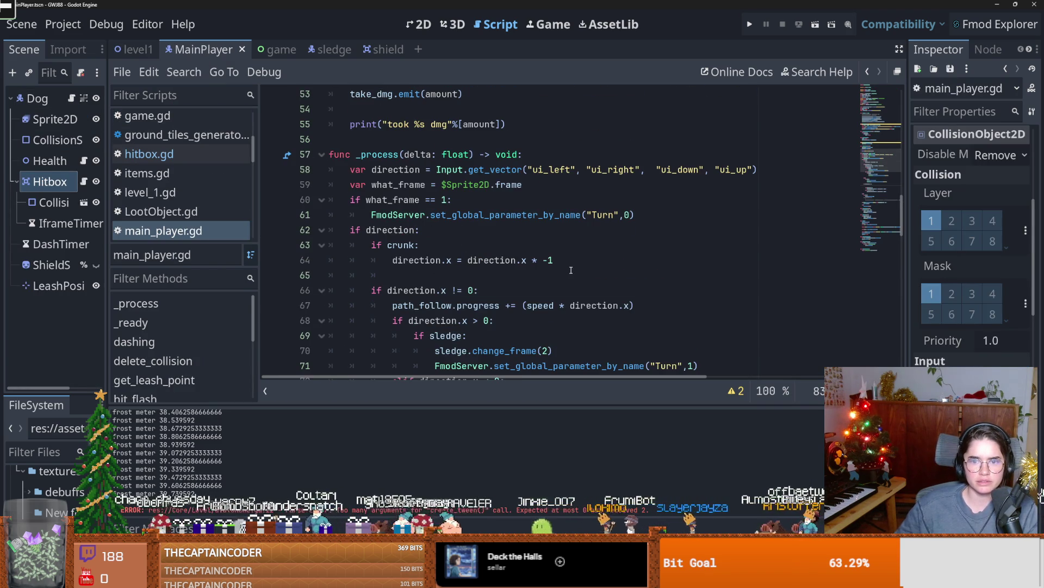
pyautogui.scroll(-20, 574, 270)
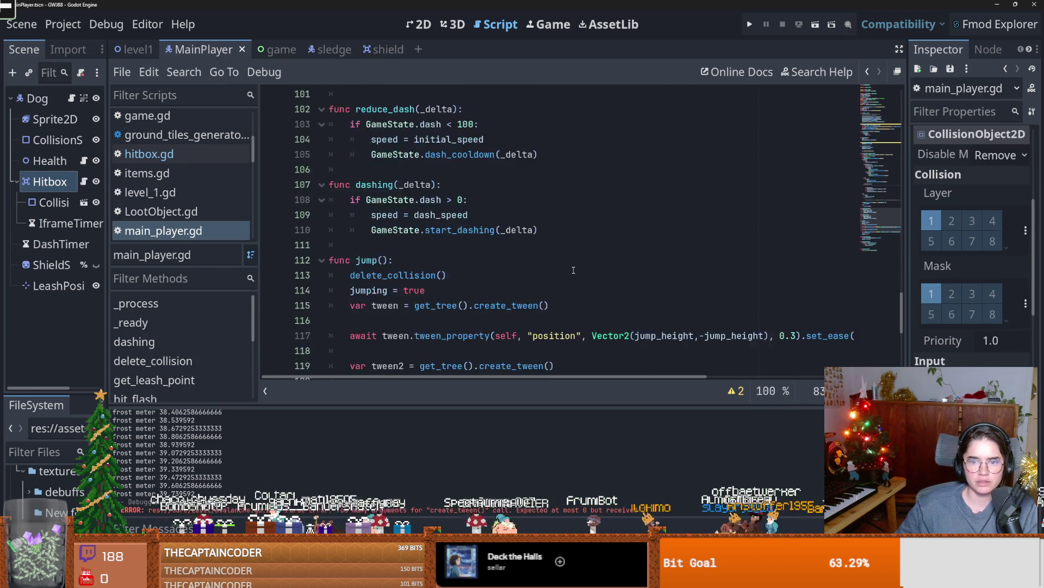
pyautogui.moveTo(902, 348); pyautogui.dragTo(903, 147)
pyautogui.doubleClick(694, 266)
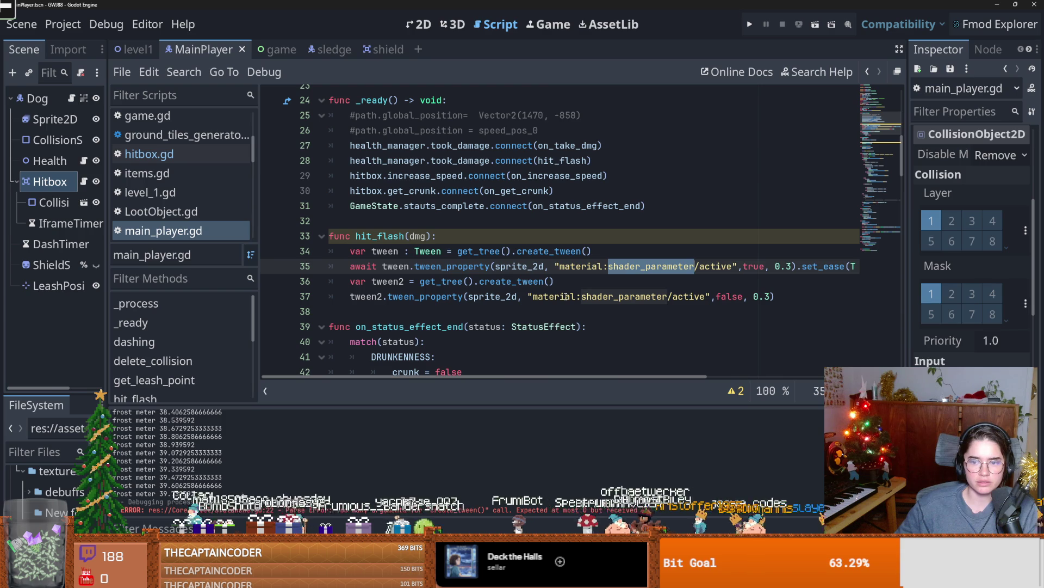
pyautogui.moveTo(735, 271); pyautogui.dragTo(555, 267)
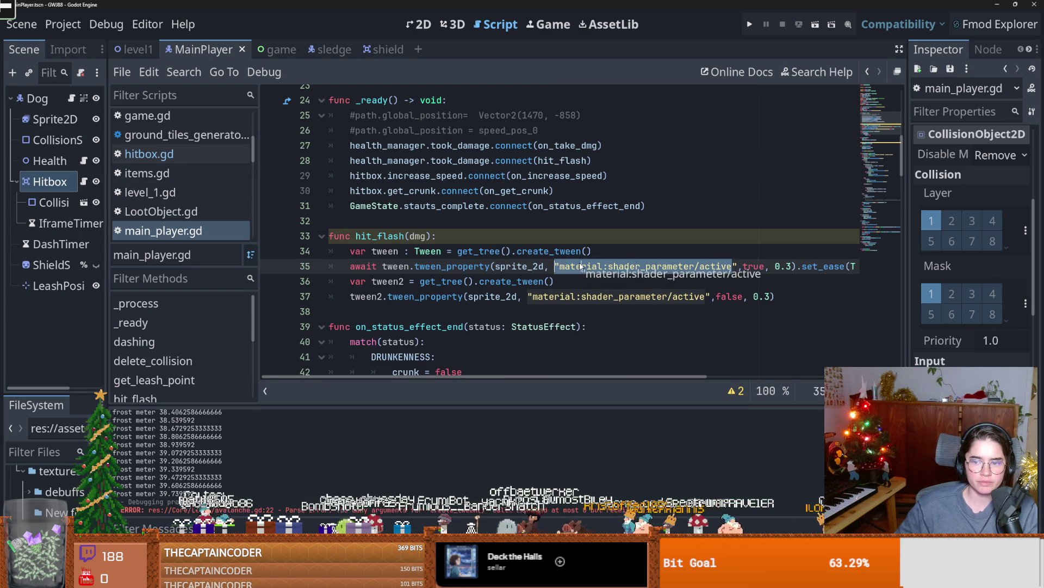
pyautogui.scroll(-10, 559, 265)
pyautogui.click(560, 265)
pyautogui.press('BackSpace')
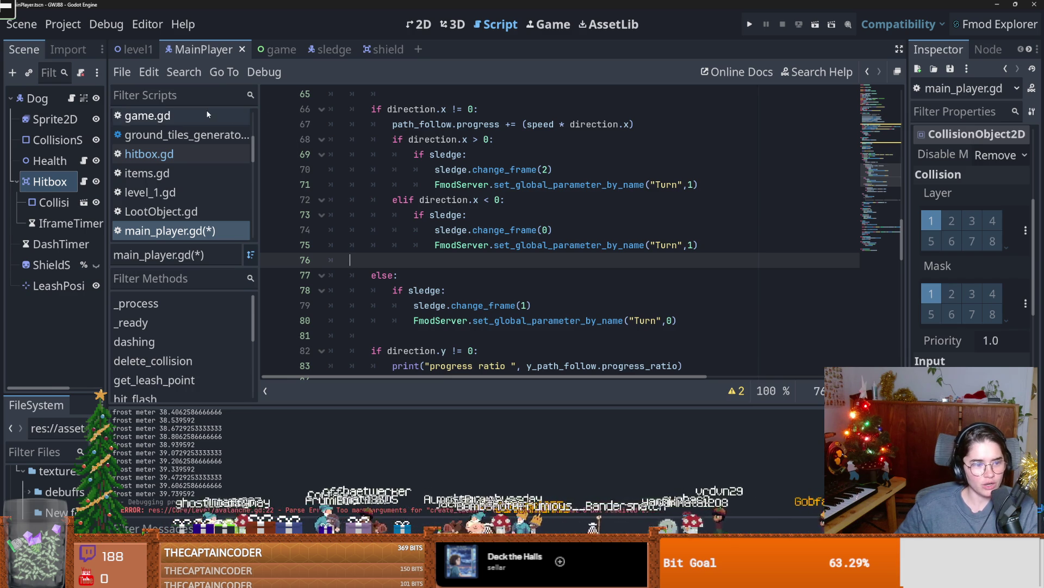
# - Switch back to the level1 scene, save it, and widen the scene tree panel
pyautogui.click(134, 49)
pyautogui.hotkey('ctrl', 's')
pyautogui.moveTo(109, 246)
pyautogui.mouseDown()
pyautogui.moveTo(251, 250)
pyautogui.moveTo(150, 259)
pyautogui.mouseUp()
pyautogui.hotkey('ctrl', 's')
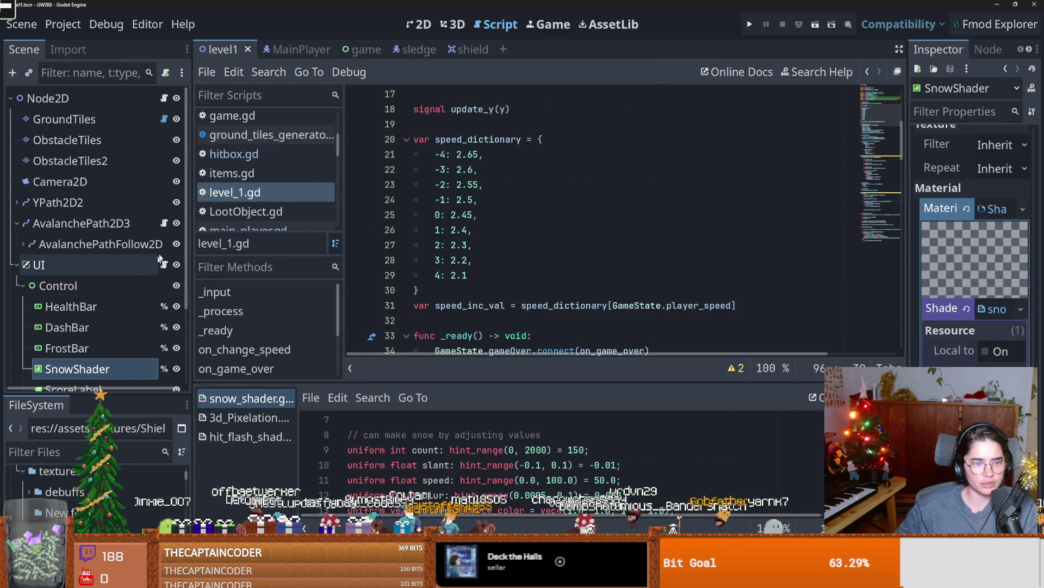
# - Open avalanche.gd, widen the code area, begin reworking super_snowy's shader line, and save
pyautogui.click(164, 223)
pyautogui.click(539, 246)
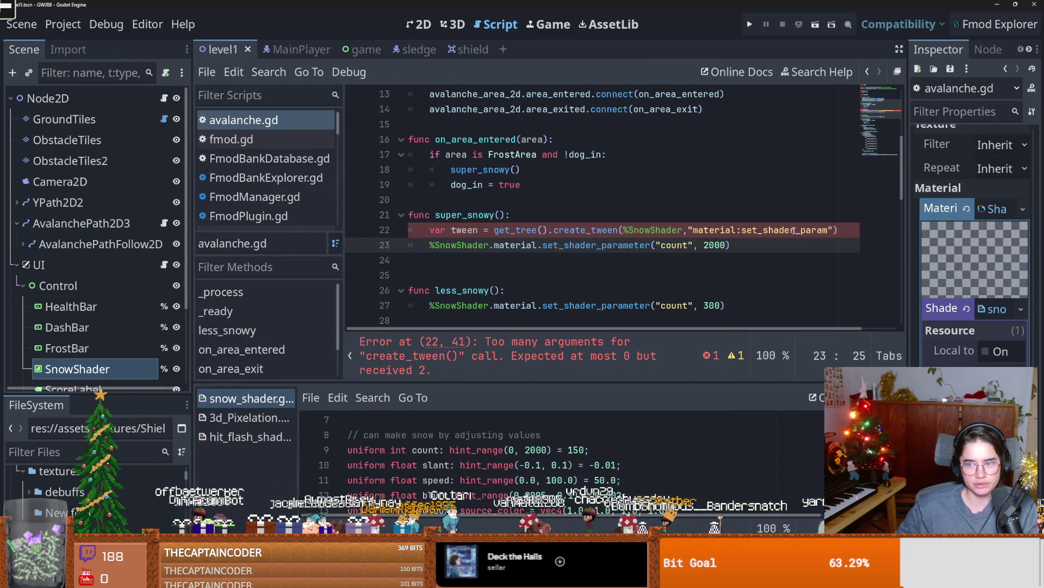
pyautogui.moveTo(830, 230); pyautogui.dragTo(693, 231)
pyautogui.hotkey('ctrl', 'v')
pyautogui.hotkey('ctrl', 'z')
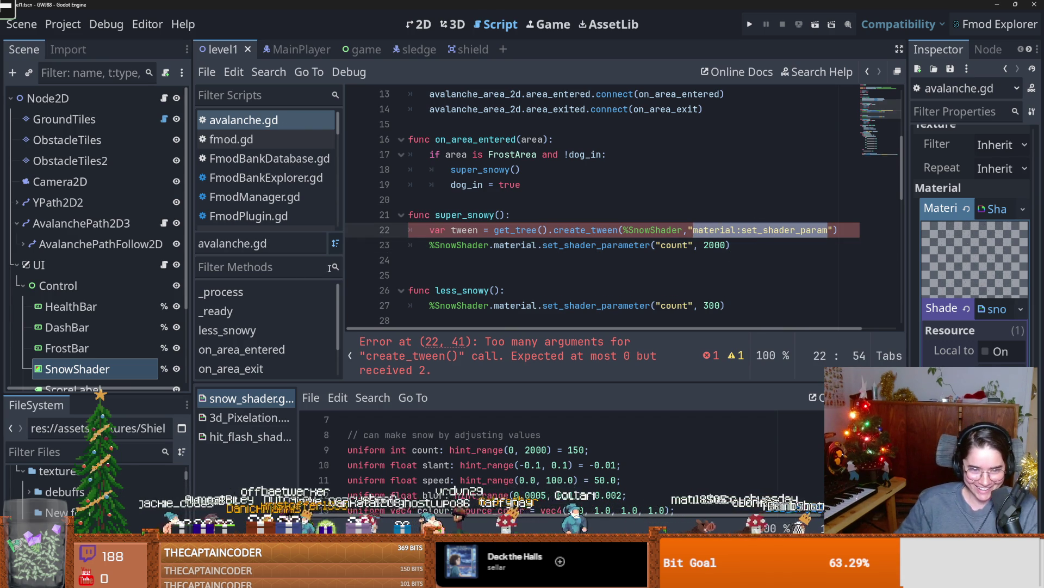
pyautogui.moveTo(344, 265); pyautogui.dragTo(264, 264)
pyautogui.moveTo(189, 264); pyautogui.dragTo(117, 265)
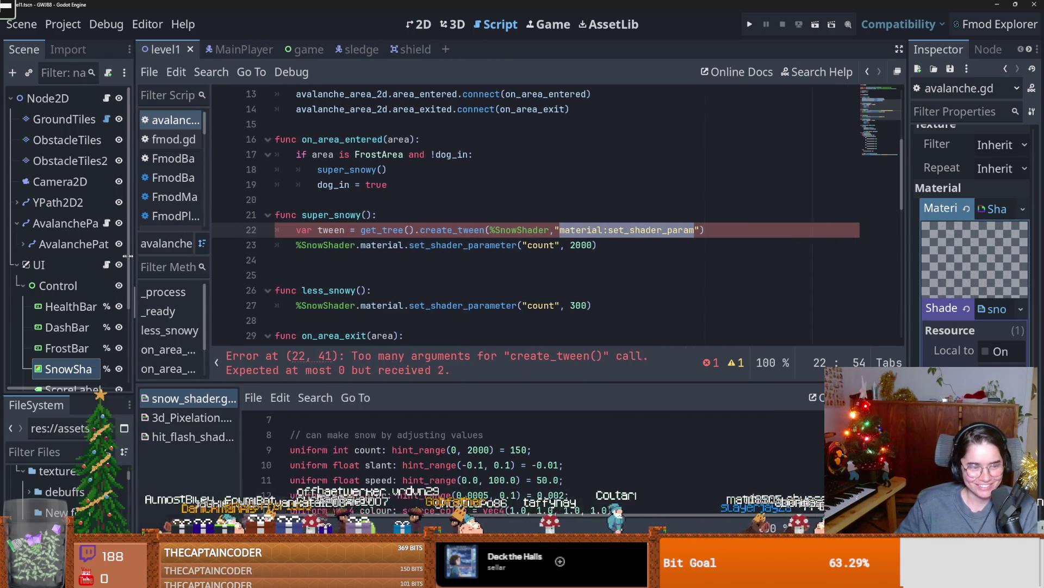
pyautogui.click(668, 230)
pyautogui.write('ter/count')
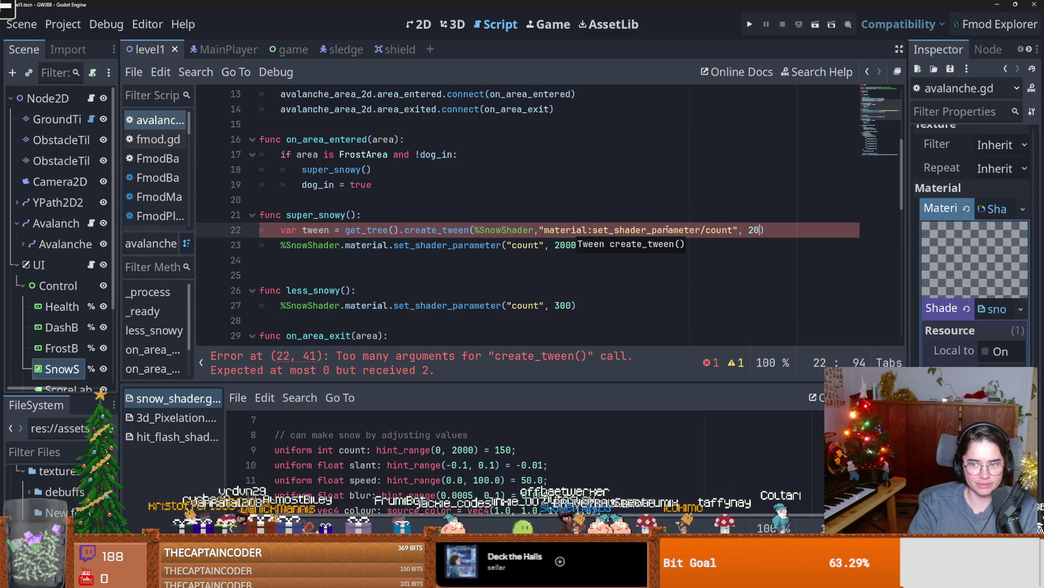
pyautogui.write('00')
pyautogui.hotkey('ctrl', 's')
# - Add tween.tween_property(%SnowShader, "material:set_shader_parameter/count", 2000, 1.0) below create_tween() in super_snowy
pyautogui.click(623, 247)
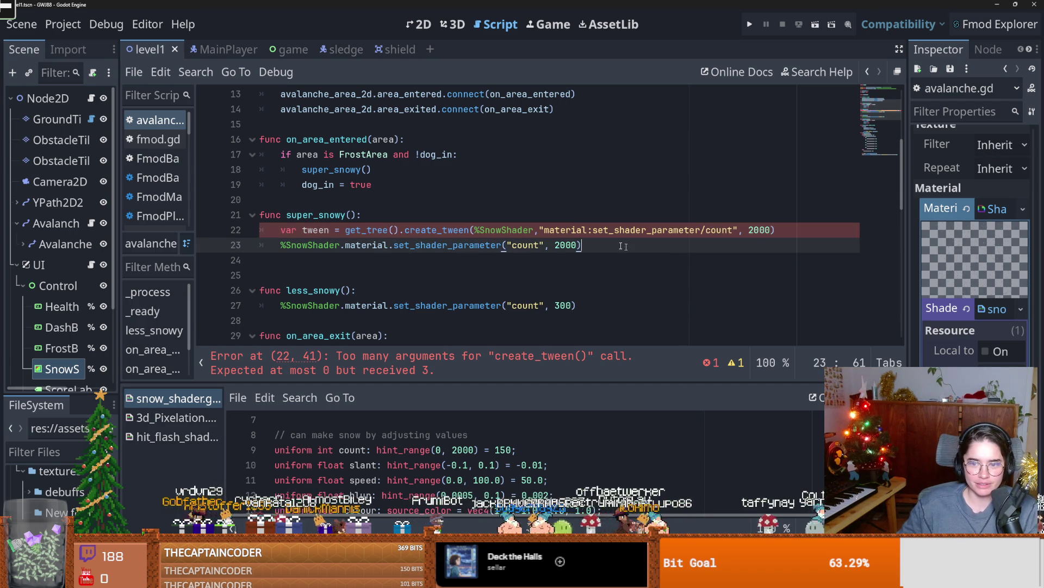
pyautogui.click(772, 230)
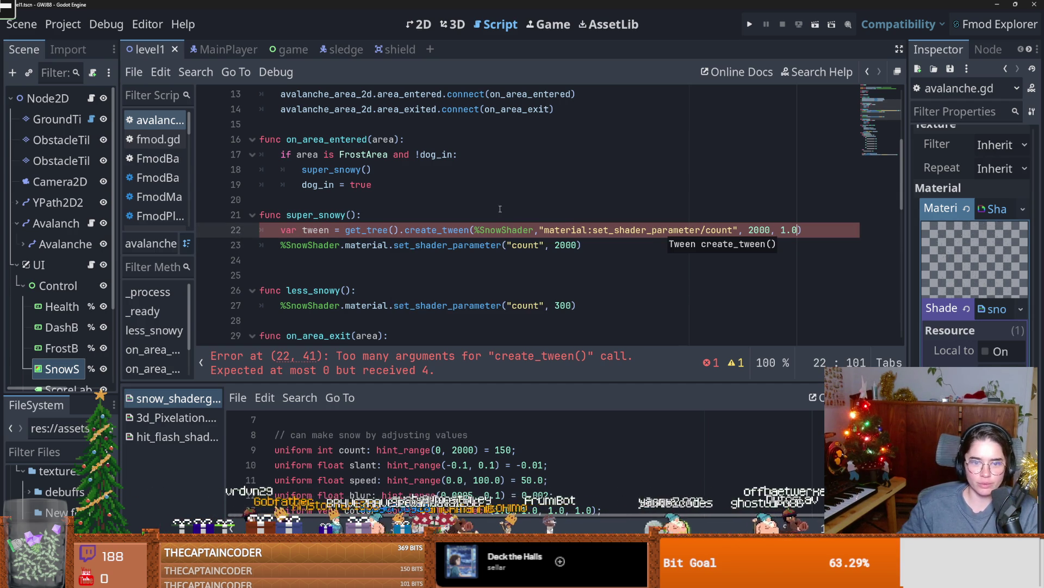
pyautogui.keyDown('shift'); pyautogui.click(474, 229); pyautogui.keyUp('shift')
pyautogui.press('BackSpace')
pyautogui.click(509, 234)
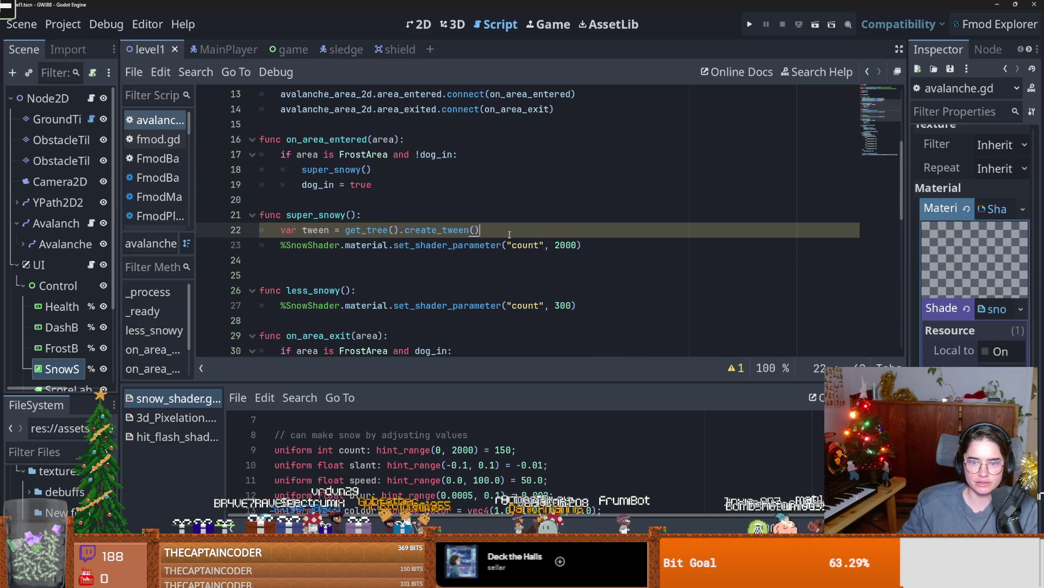
pyautogui.press('Return')
pyautogui.write('tween')
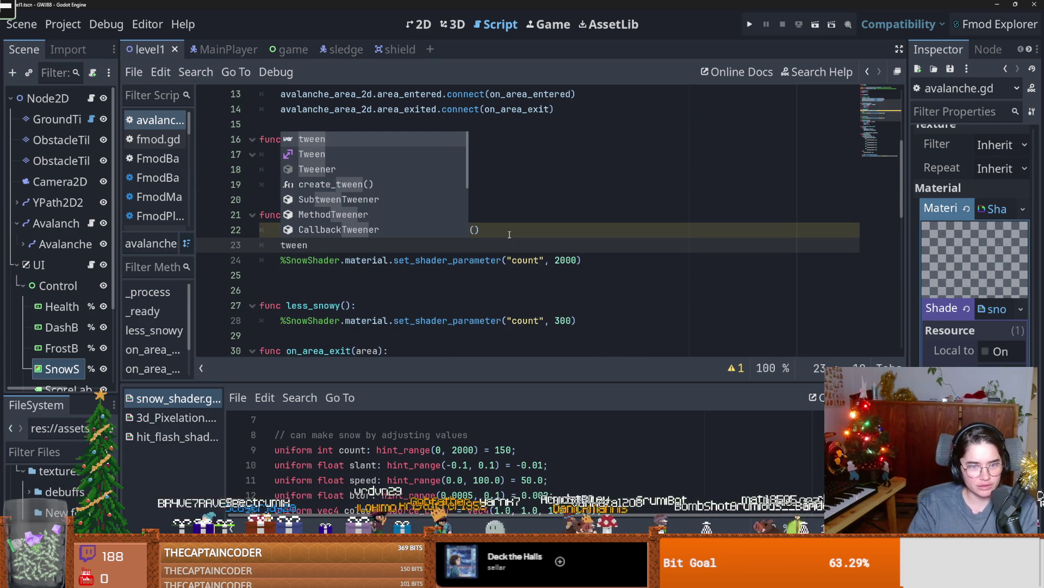
pyautogui.write('.')
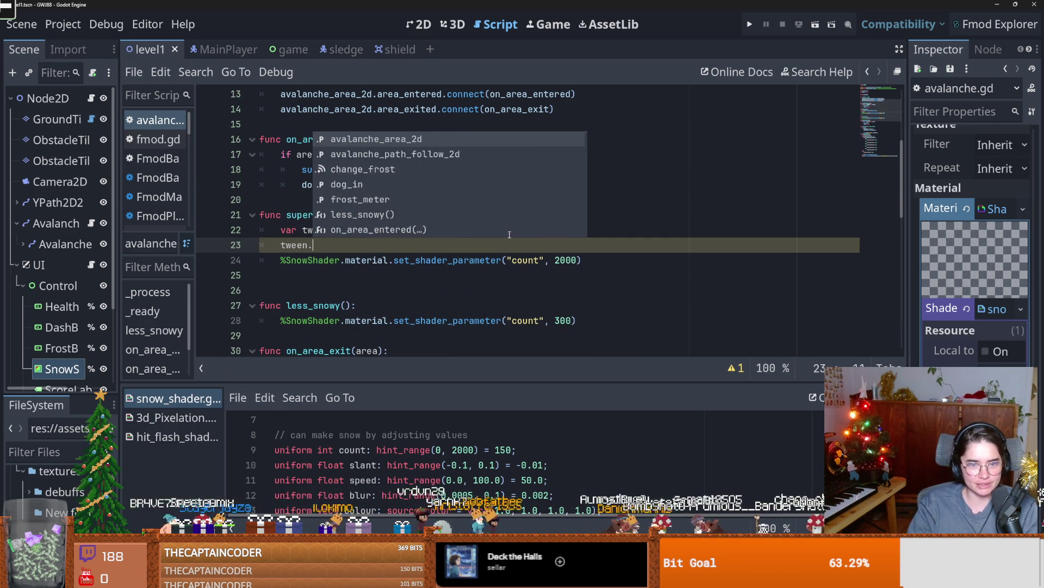
pyautogui.write('twe')
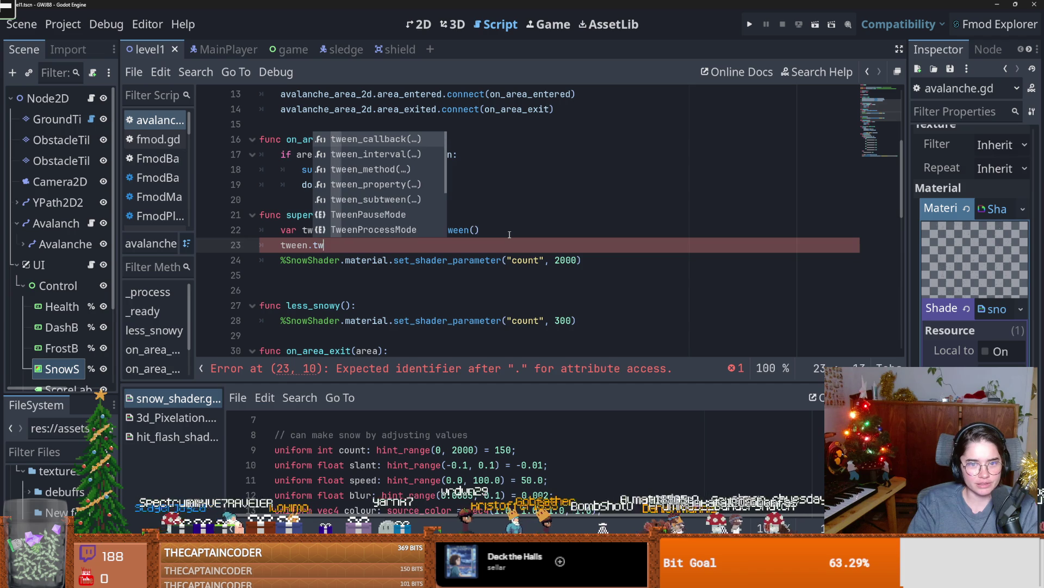
pyautogui.press('Return')
pyautogui.write('%SnowShader,"material:set_shader_parameter/count", 2000, 1.0')
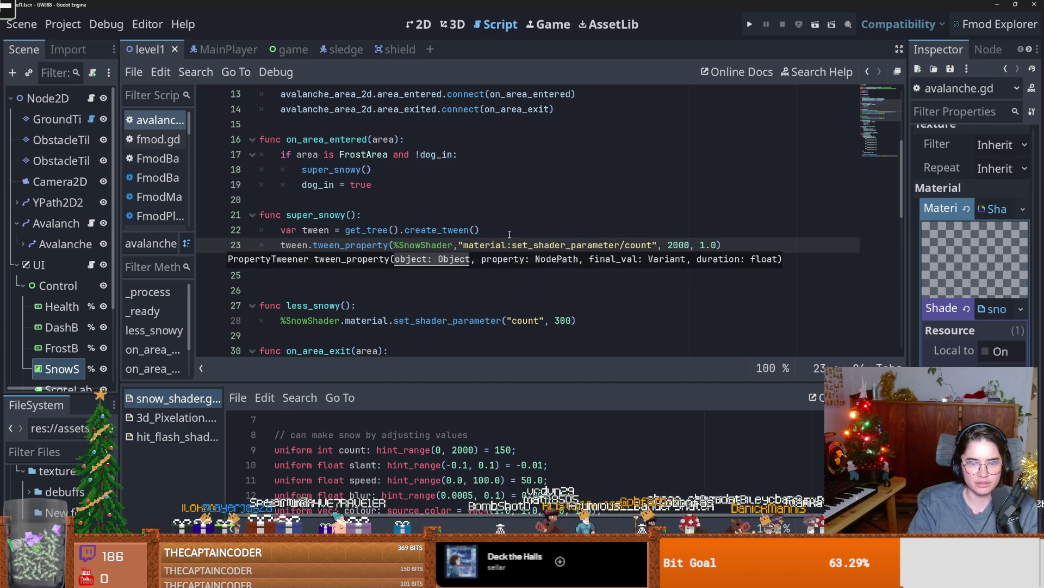
pyautogui.click(510, 231)
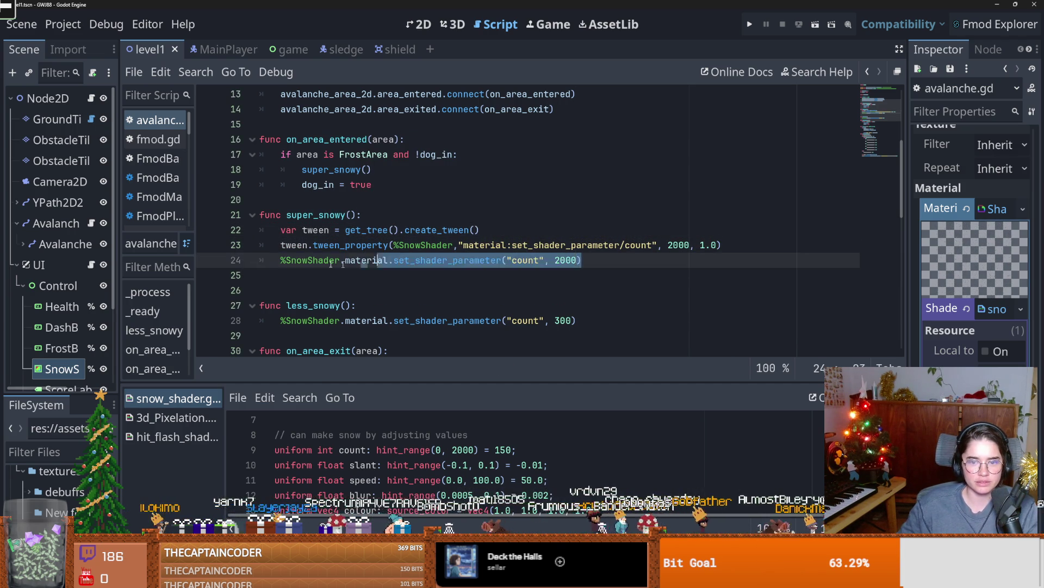
# - Delete super_snowy's old count line and copy the tween lines into less_snowy, targeting 300
pyautogui.click(239, 264)
pyautogui.press('BackSpace')
pyautogui.moveTo(724, 246)
pyautogui.mouseDown()
pyautogui.moveTo(326, 245)
pyautogui.moveTo(286, 230)
pyautogui.mouseUp()
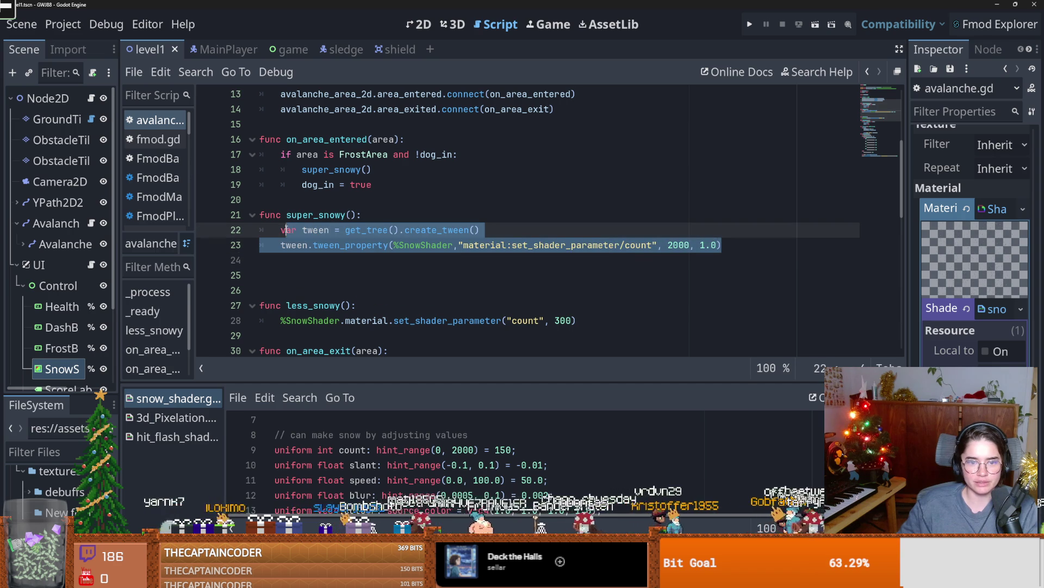
pyautogui.hotkey('ctrl', 'c')
pyautogui.tripleClick(584, 325)
pyautogui.hotkey('ctrl', 'v')
pyautogui.doubleClick(687, 336)
pyautogui.write('300')
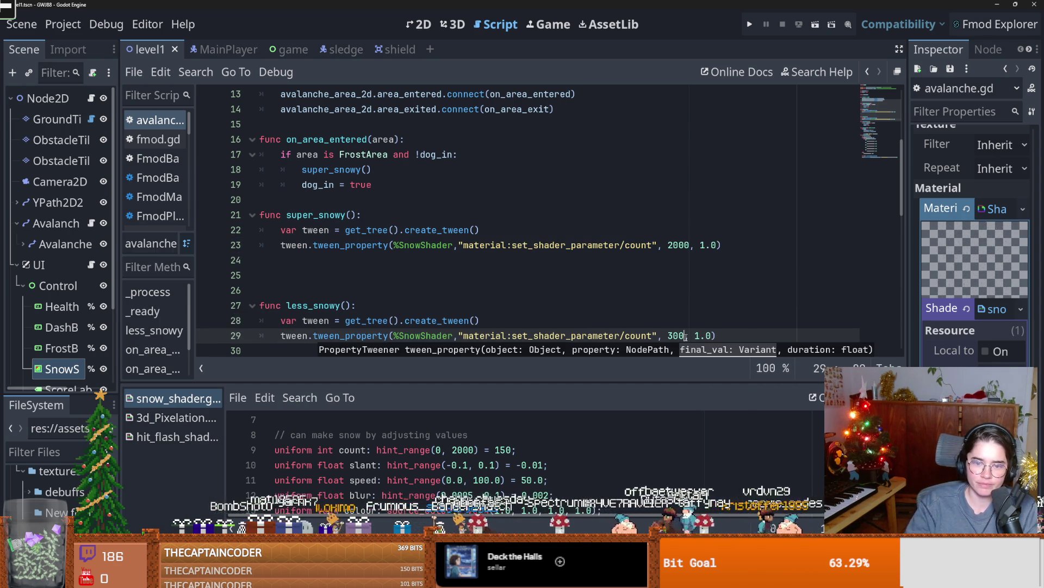
pyautogui.click(713, 215)
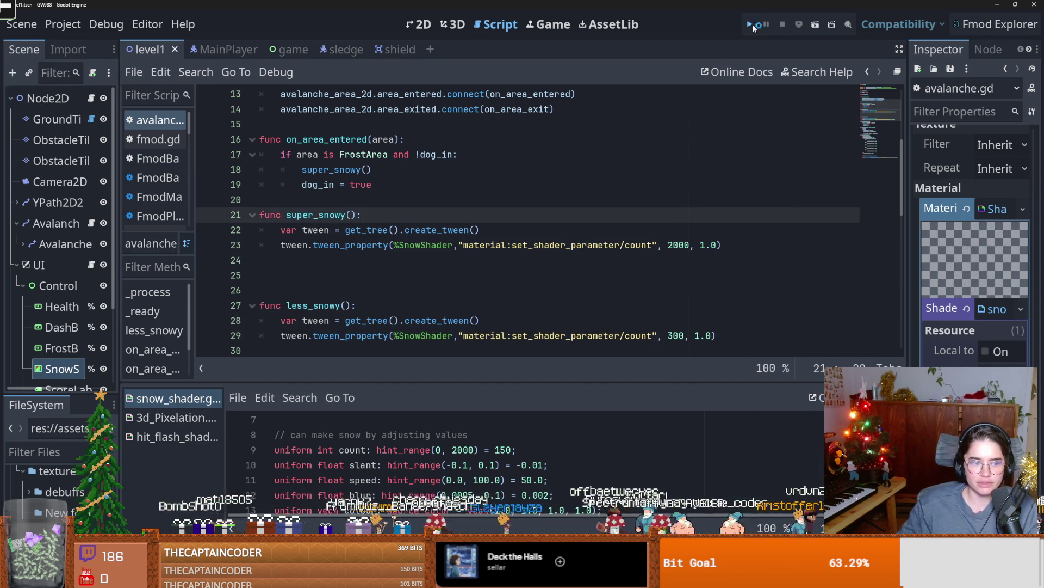
# - Playtest the game, then follow the tween property error to avalanche.gd line 23
pyautogui.click(751, 24)
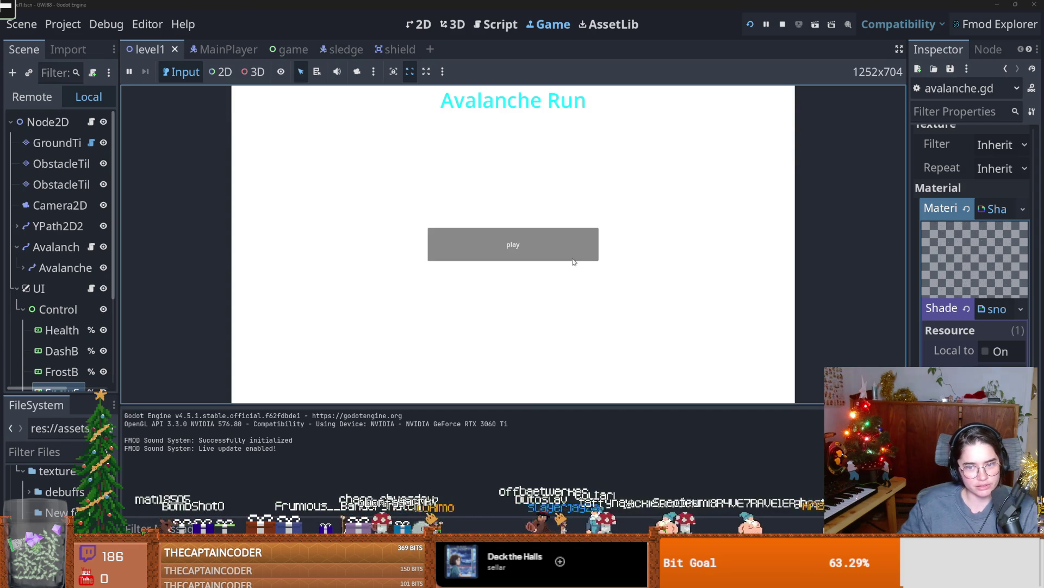
pyautogui.click(536, 252)
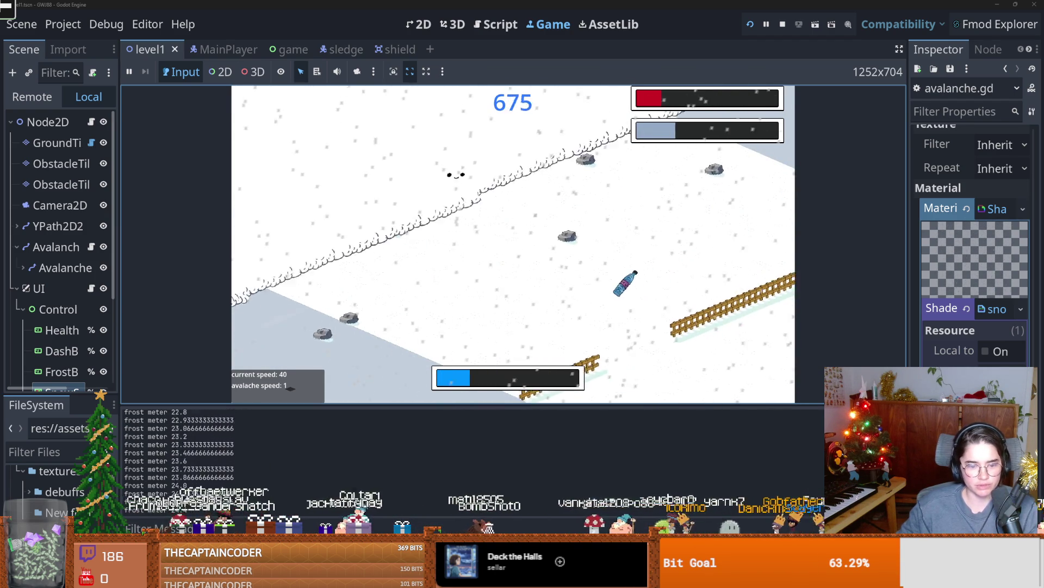
pyautogui.click(492, 495)
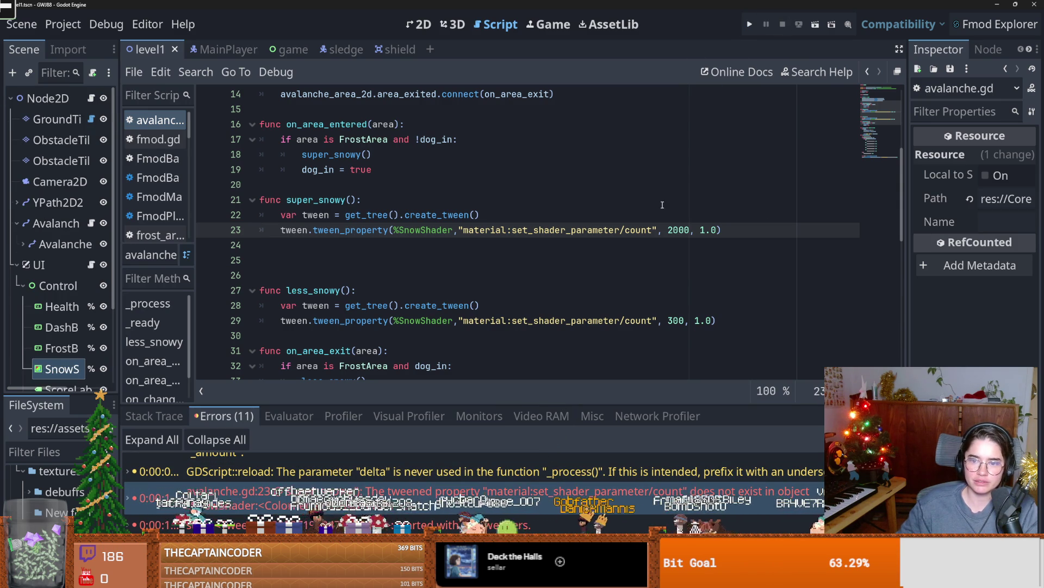
# - Copy 'material:shader_parameter' from MainPlayer's hit_flash code on line 35, then return to level1
pyautogui.doubleClick(609, 226)
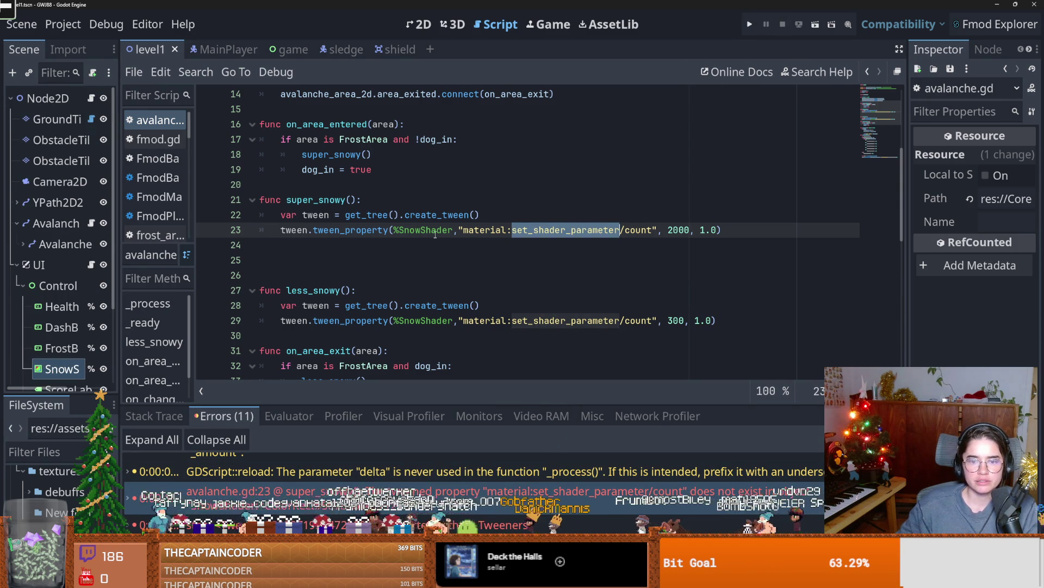
pyautogui.click(240, 51)
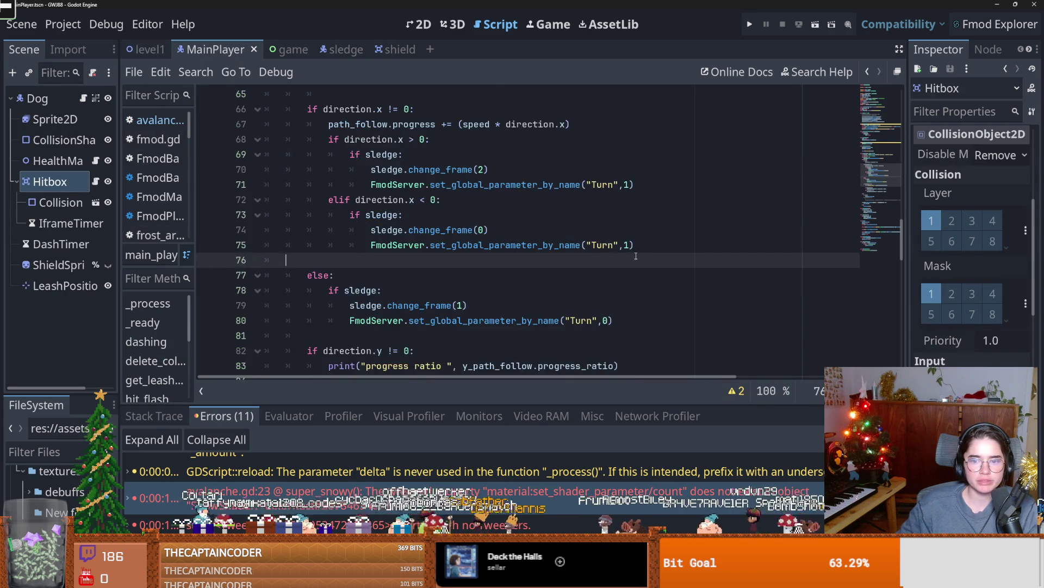
pyautogui.scroll(-15, 625, 275)
pyautogui.scroll(6, 627, 273)
pyautogui.scroll(10, 627, 274)
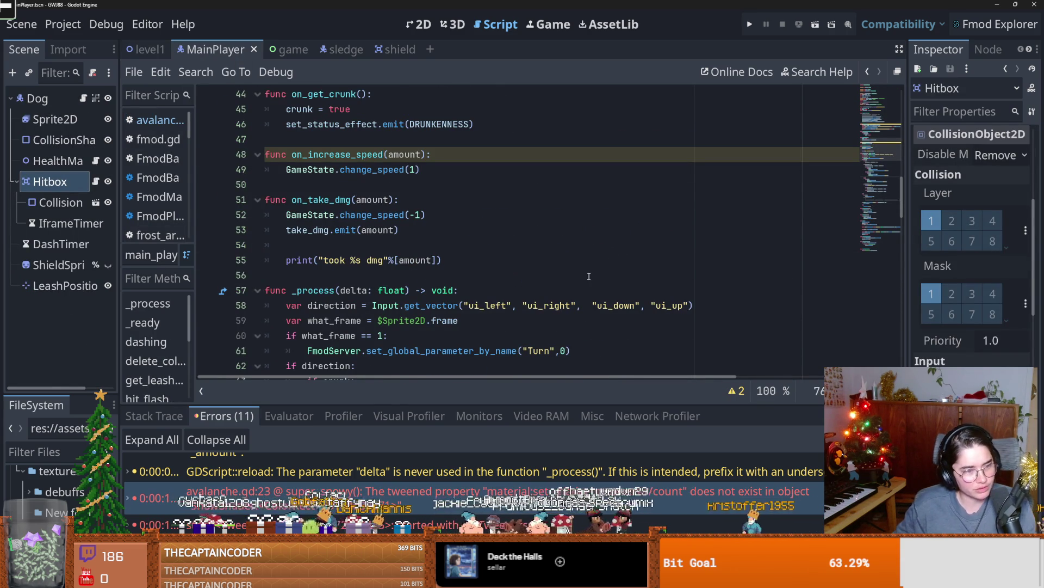
pyautogui.scroll(-20, 498, 289)
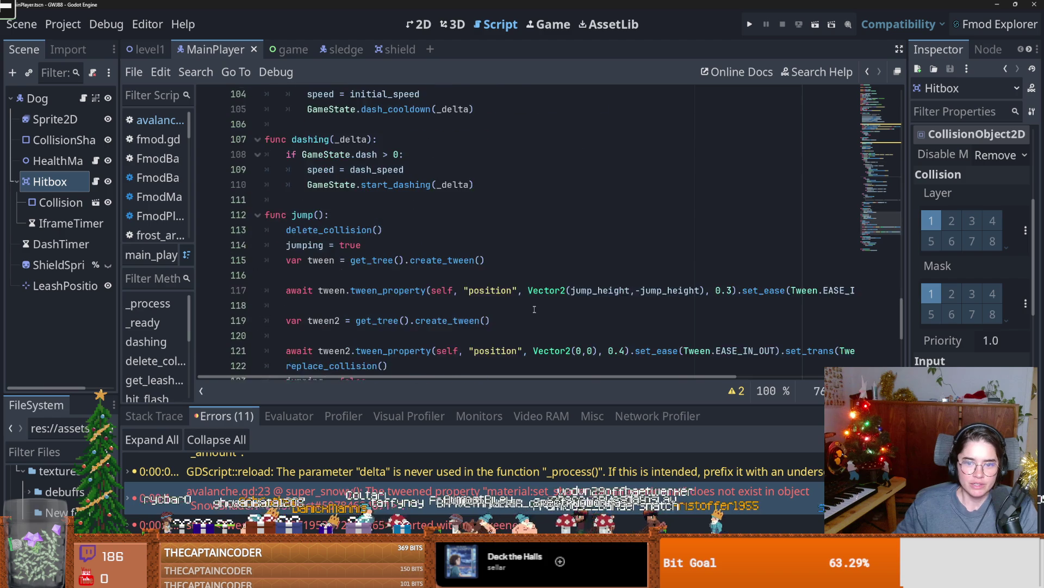
pyautogui.scroll(-2, 535, 309)
pyautogui.scroll(-3, 535, 307)
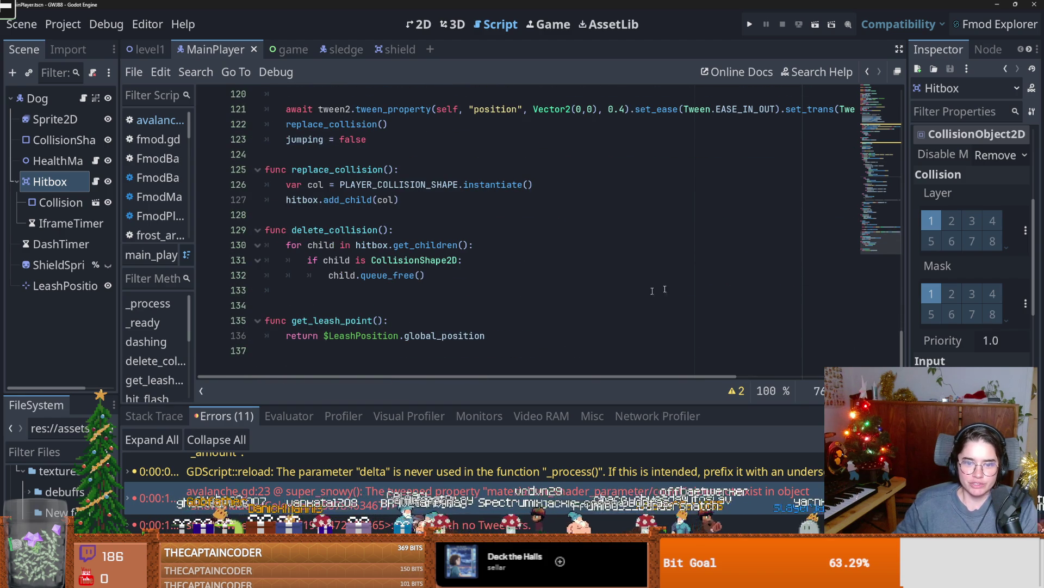
pyautogui.moveTo(871, 117); pyautogui.dragTo(868, 163)
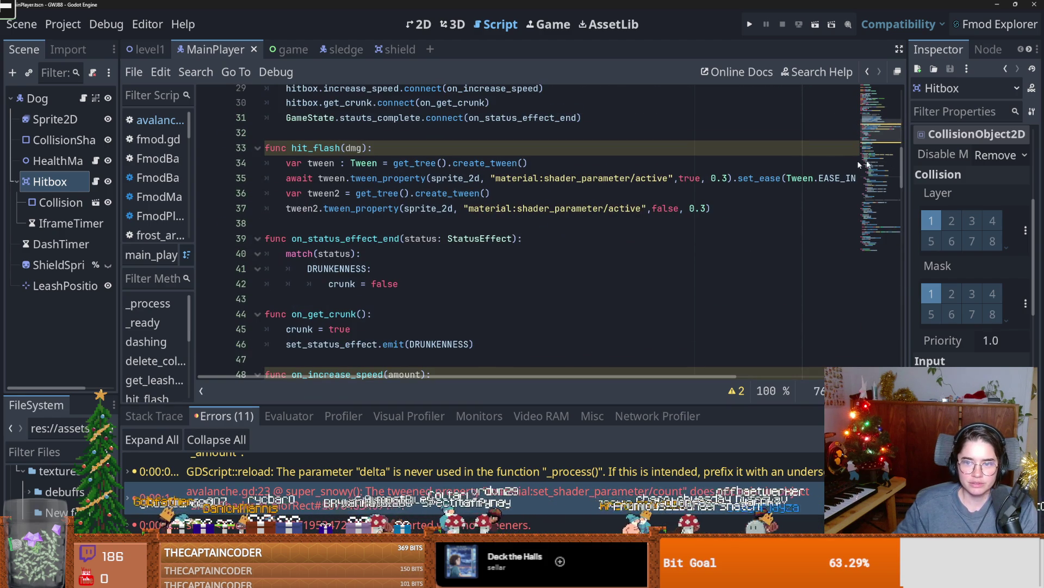
pyautogui.moveTo(630, 178); pyautogui.dragTo(492, 178)
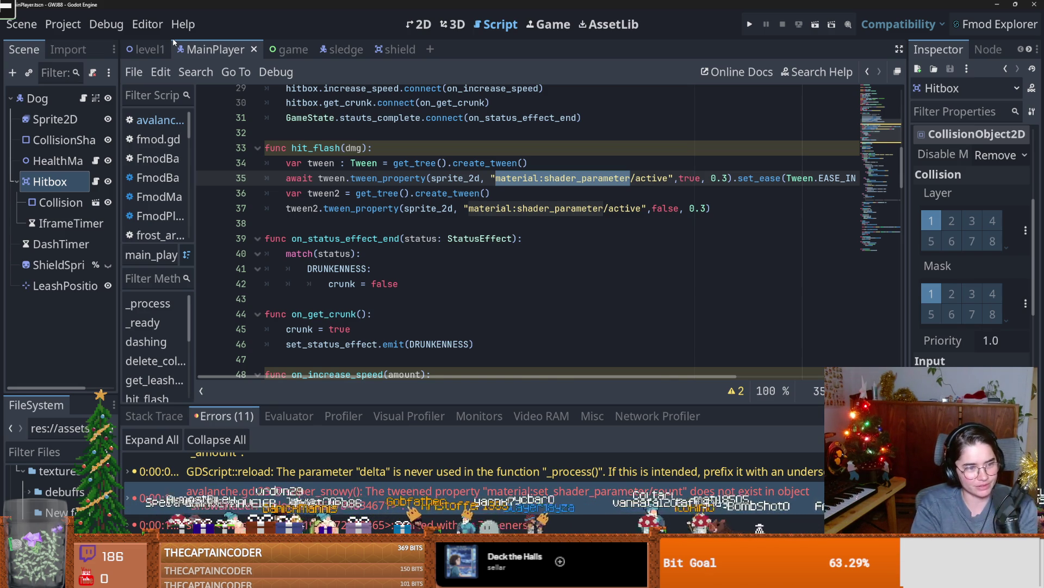
pyautogui.click(148, 50)
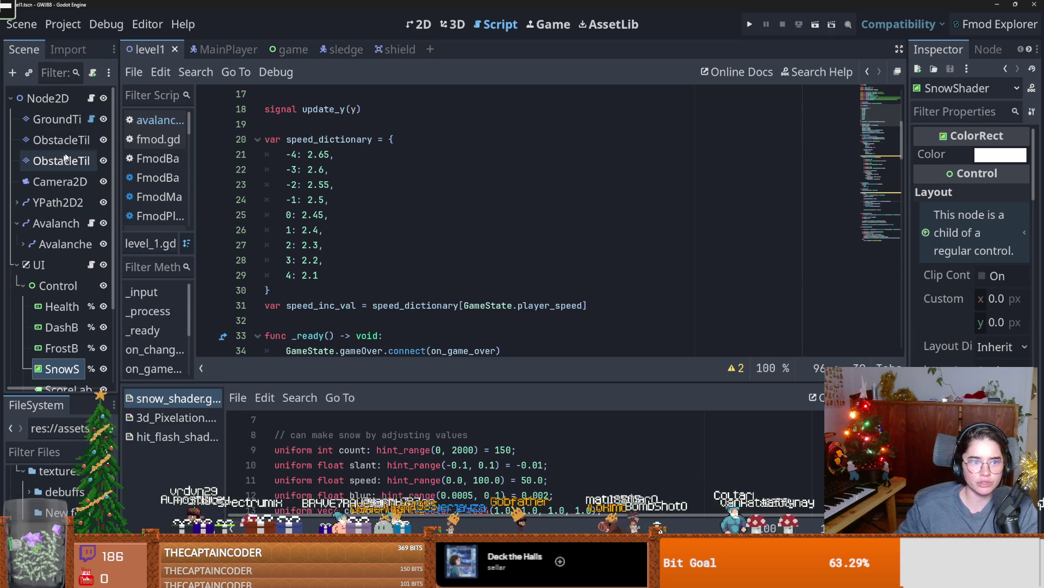
# - In avalanche.gd, replace 'material:set_shader_parameter' with 'material:shader_parameter' on lines 23 and 29
pyautogui.click(92, 98)
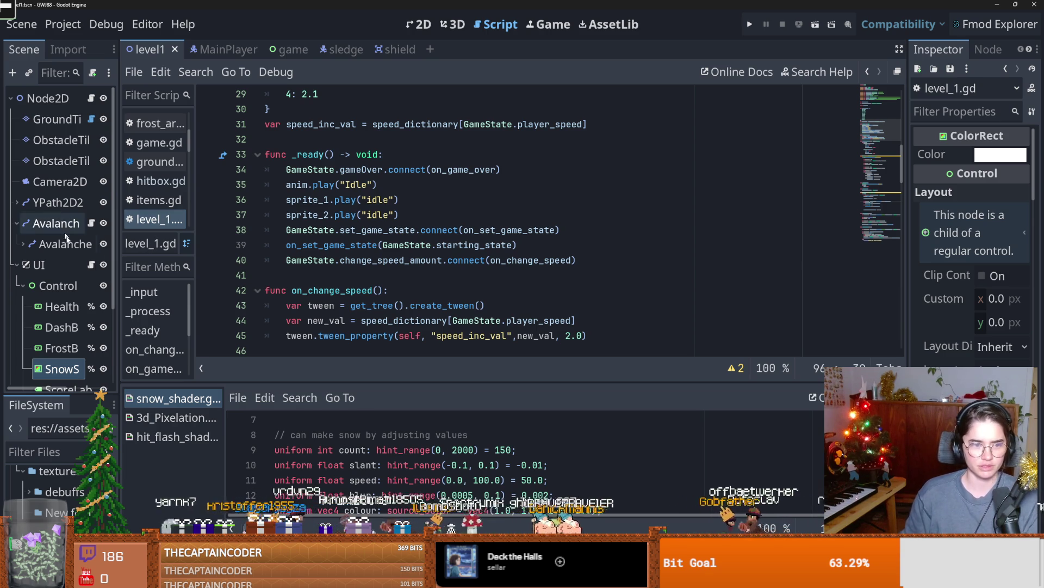
pyautogui.moveTo(120, 275); pyautogui.dragTo(191, 272)
pyautogui.click(164, 223)
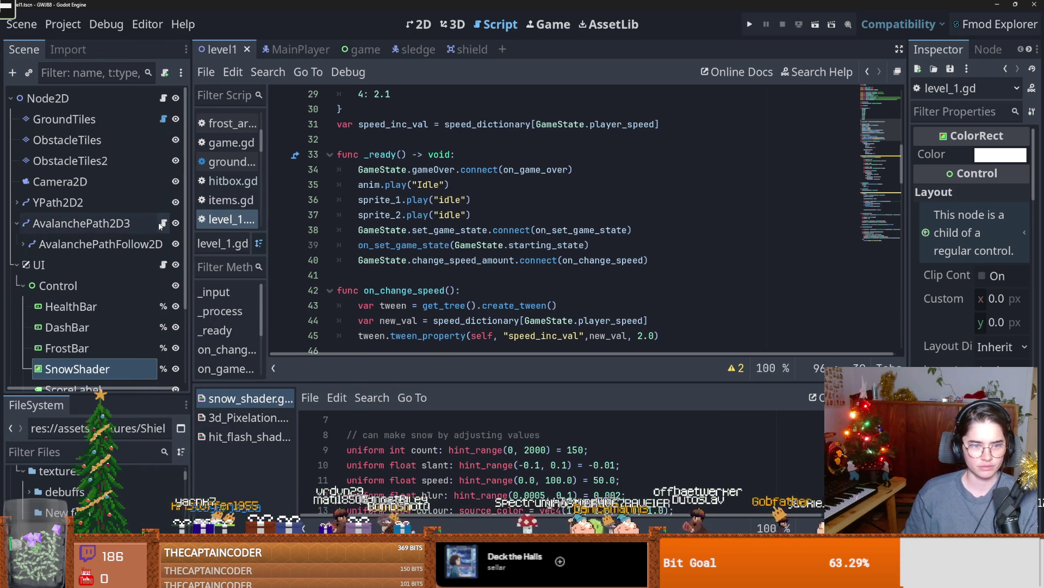
pyautogui.hotkey('ctrl', 'v')
pyautogui.hotkey('ctrl', 'z')
pyautogui.moveTo(692, 229); pyautogui.dragTo(535, 232)
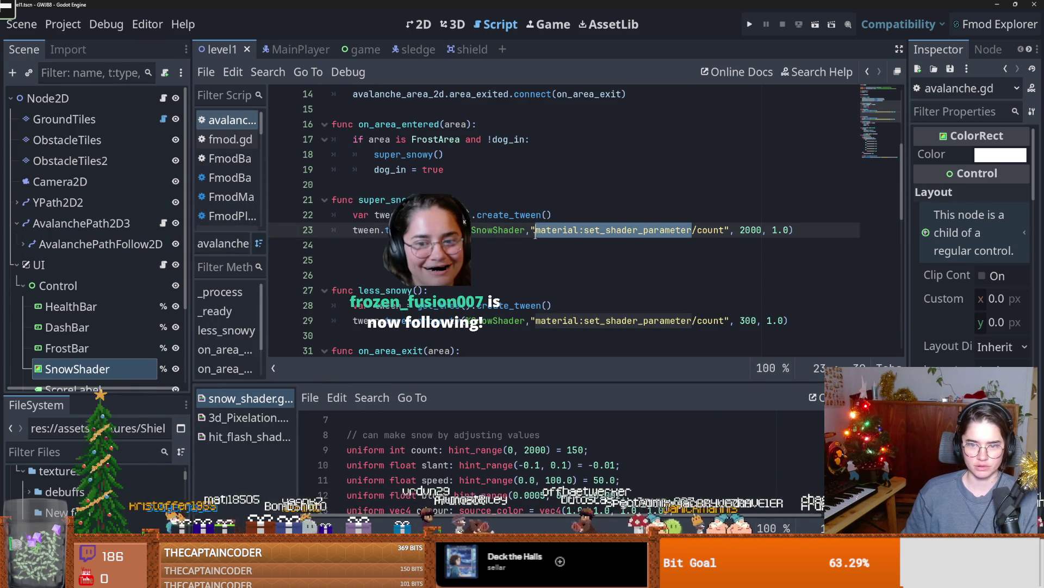
pyautogui.hotkey('ctrl', 'v')
pyautogui.hotkey('ctrl', 'z')
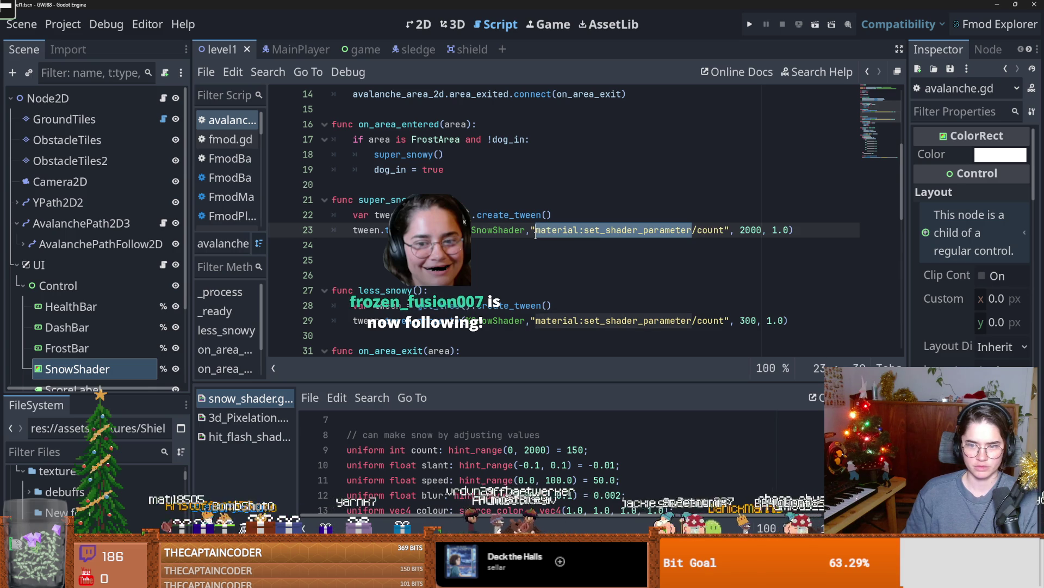
pyautogui.hotkey('ctrl', 'v')
pyautogui.moveTo(693, 321); pyautogui.dragTo(535, 321)
pyautogui.hotkey('ctrl', 'v')
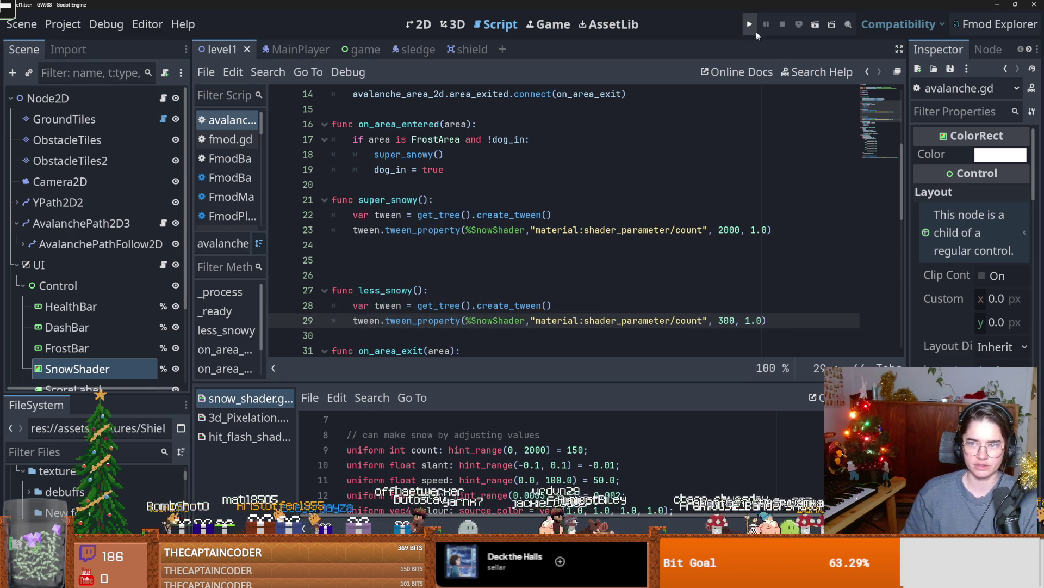
# - Run the game from the menu to watch the snow thicken, then stop it
pyautogui.click(750, 25)
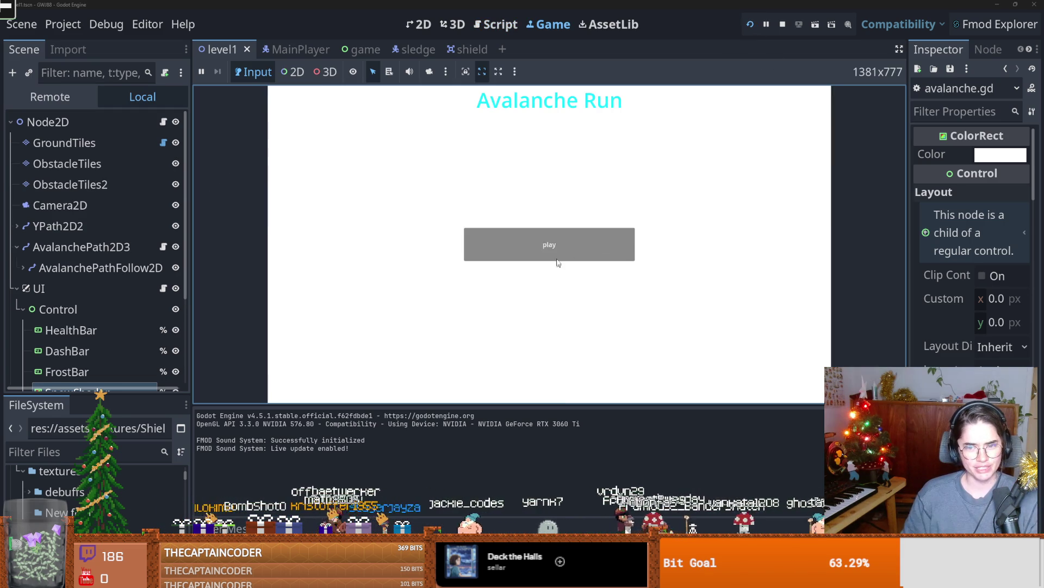
pyautogui.click(557, 255)
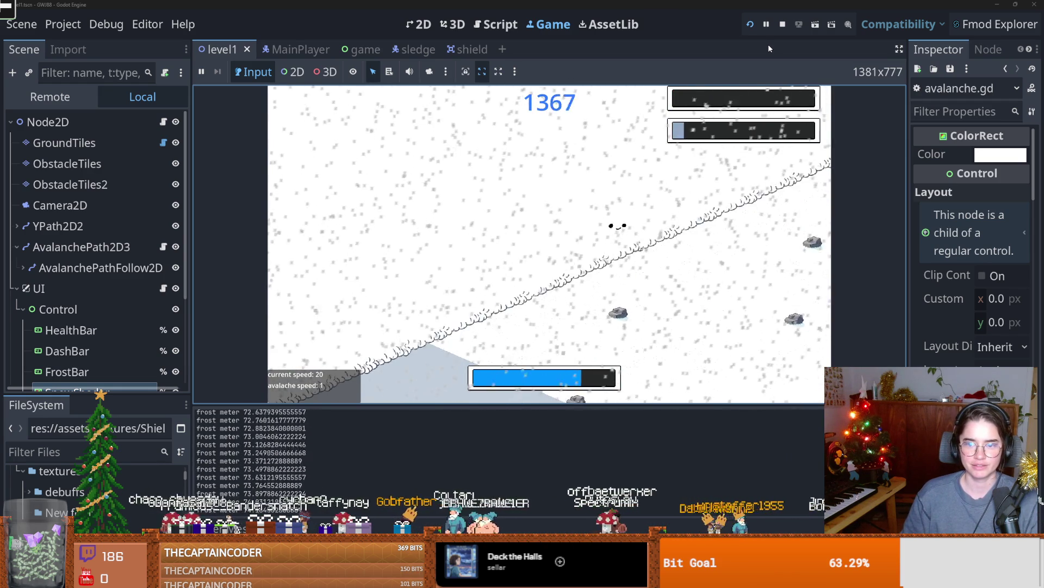
pyautogui.click(783, 24)
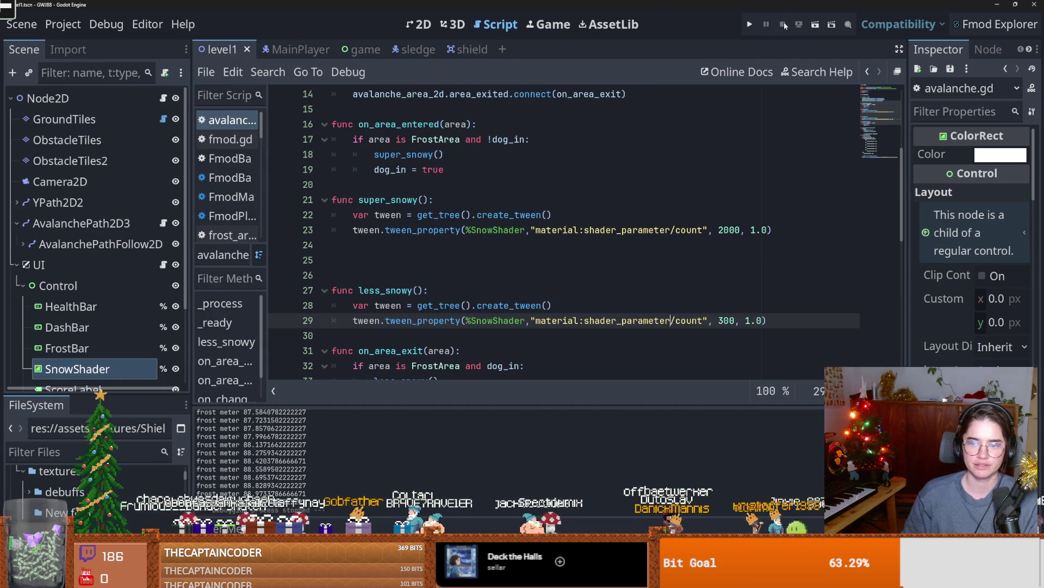
# - Change both snow tween durations on lines 23 and 29 to 2.0 and save
pyautogui.doubleClick(754, 229)
pyautogui.write('2')
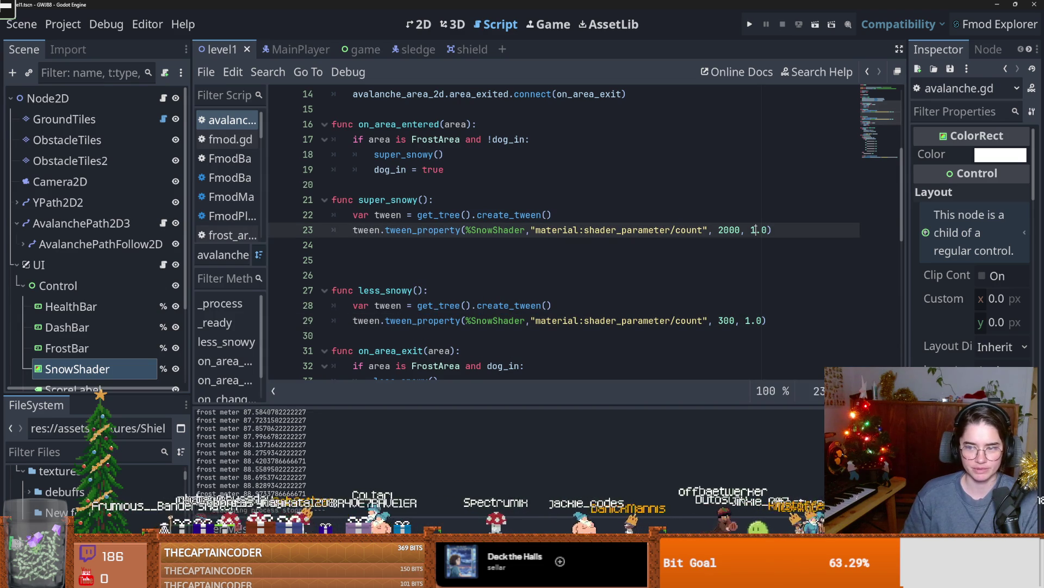
pyautogui.doubleClick(749, 321)
pyautogui.write('2')
pyautogui.hotkey('ctrl', 's')
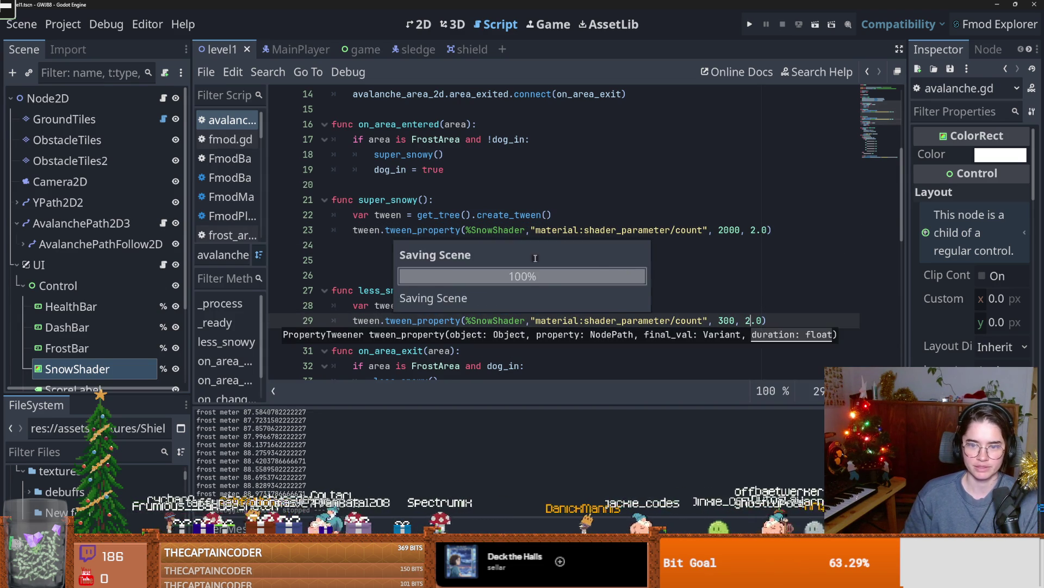
# - Duplicate super_snowy's two tween lines below, separated by a blank line, and save
pyautogui.moveTo(773, 229)
pyautogui.mouseDown()
pyautogui.moveTo(391, 228)
pyautogui.moveTo(352, 215)
pyautogui.mouseUp()
pyautogui.hotkey('ctrl', 'c')
pyautogui.press('Right')
pyautogui.press('Return')
pyautogui.hotkey('ctrl', 'v')
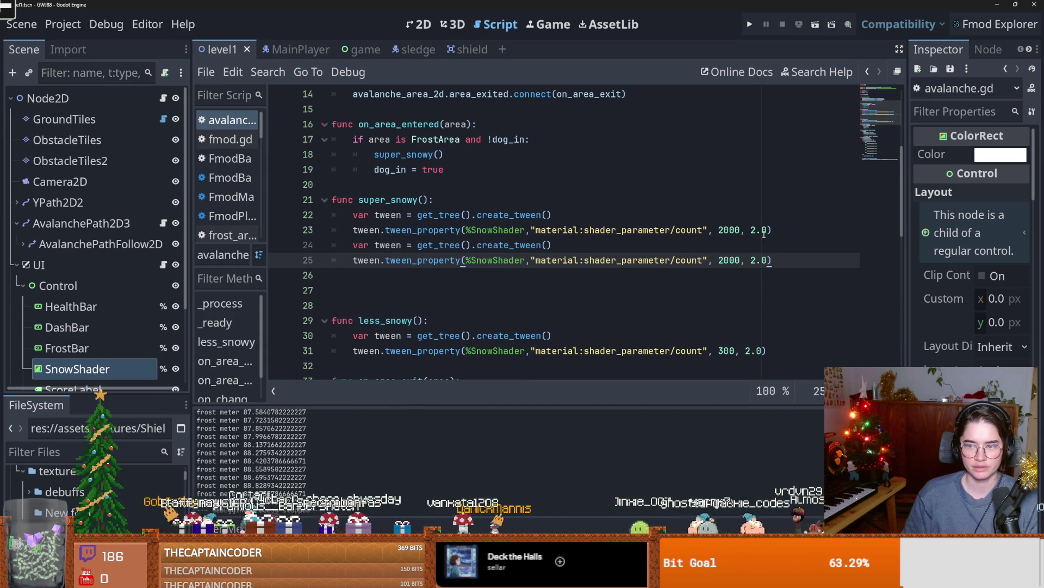
pyautogui.press('Up')
pyautogui.press('Up')
pyautogui.press('Return')
pyautogui.hotkey('ctrl', 's')
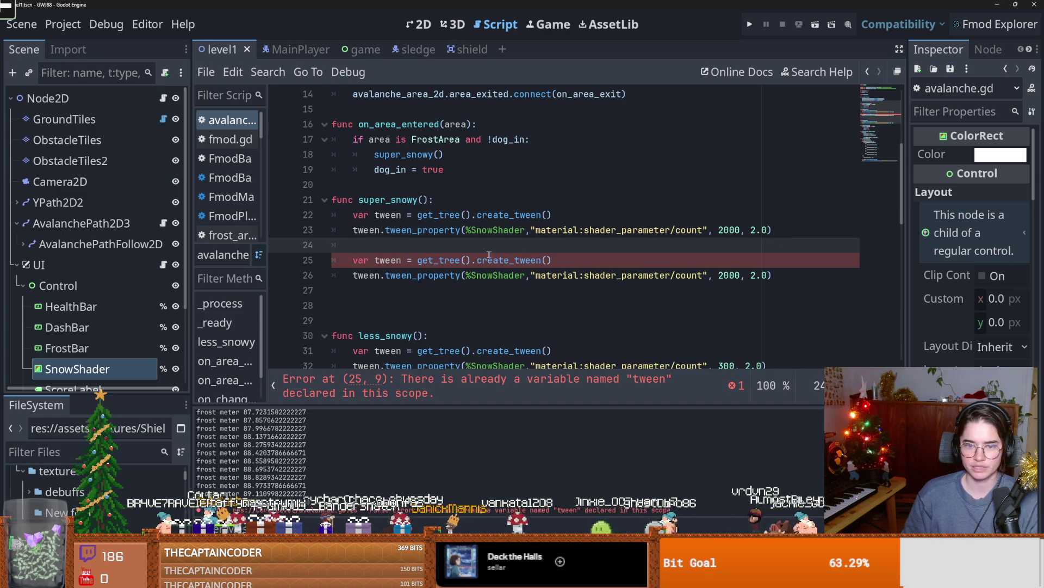
# - Rename the duplicated tween to tween2 and make it tween speed instead of count
pyautogui.click(397, 260)
pyautogui.write('2')
pyautogui.click(381, 275)
pyautogui.write('2')
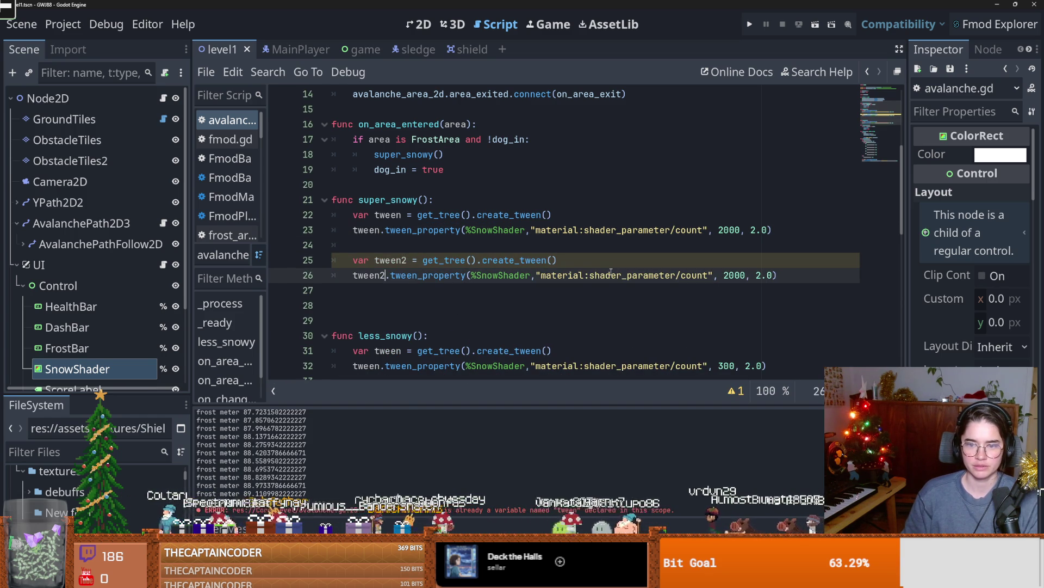
pyautogui.doubleClick(690, 275)
pyautogui.write('speed')
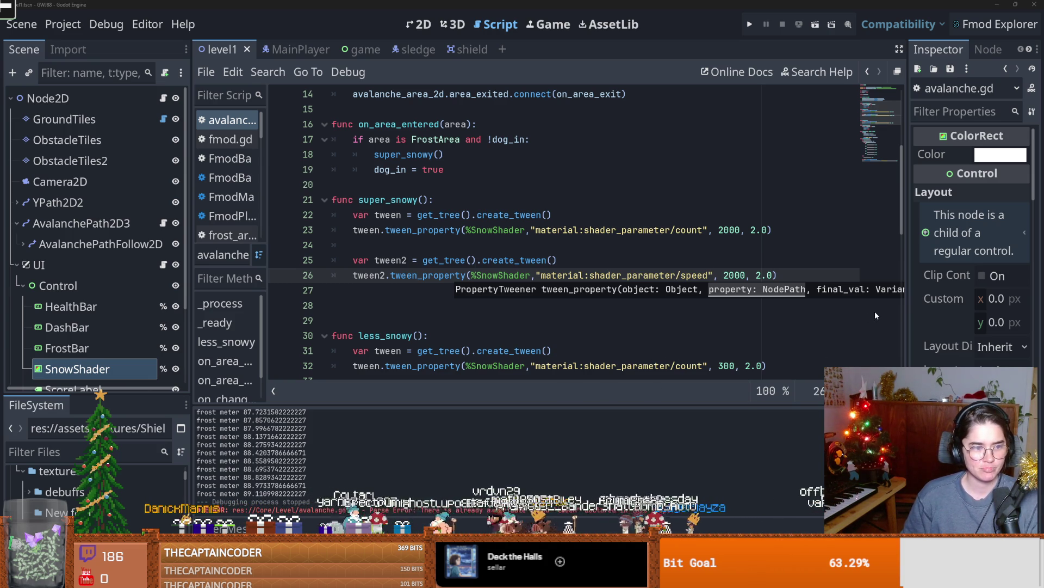
# - Check SnowShader's Speed of 5.243 in the Inspector and use it as super_snowy's speed target
pyautogui.moveTo(906, 289)
pyautogui.mouseDown()
pyautogui.moveTo(790, 292)
pyautogui.moveTo(838, 293)
pyautogui.mouseUp()
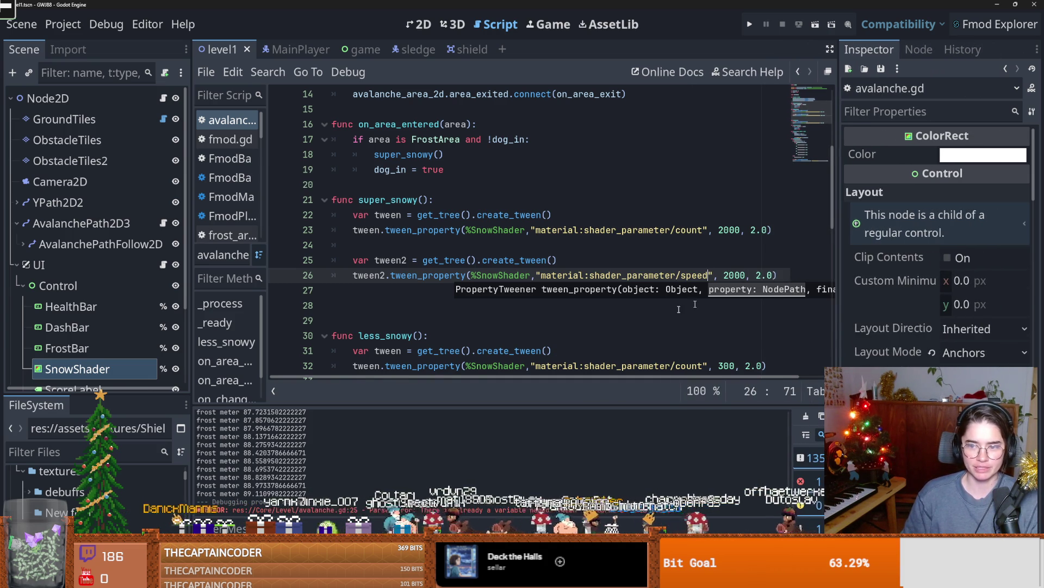
pyautogui.scroll(-1, 707, 239)
pyautogui.click(708, 240)
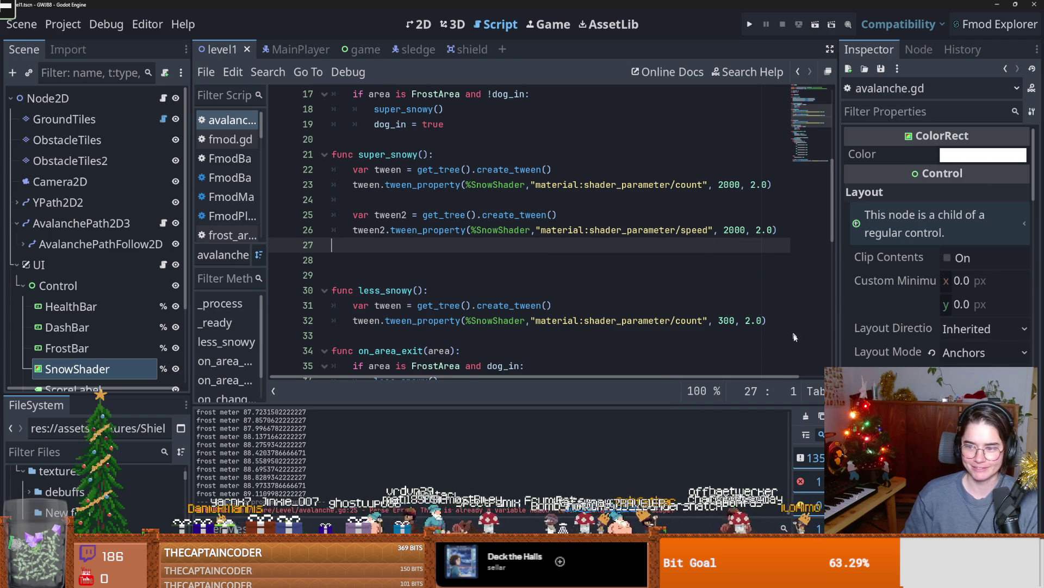
pyautogui.scroll(-3, 110, 321)
pyautogui.click(81, 295)
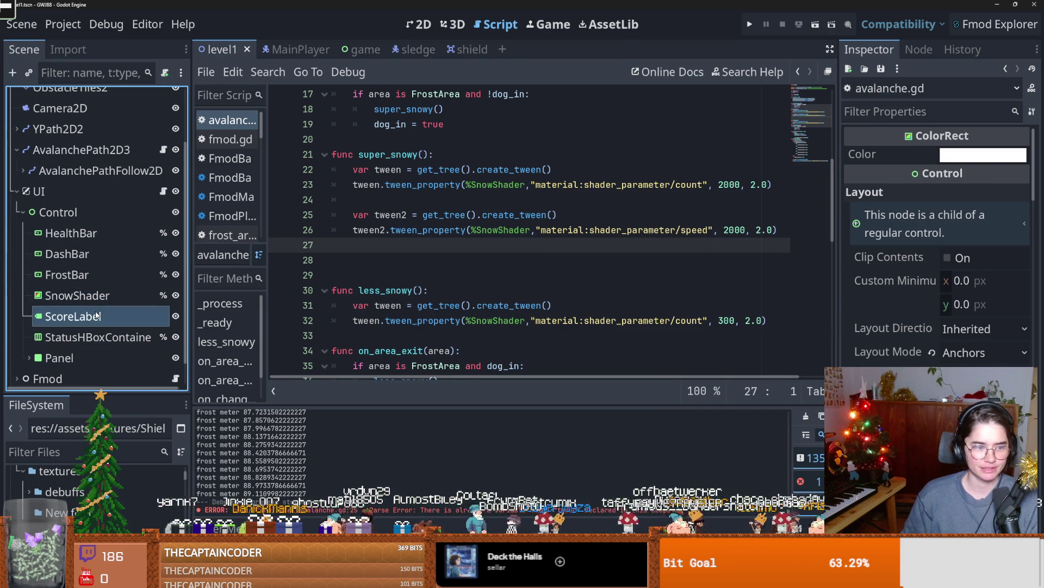
pyautogui.scroll(-10, 936, 244)
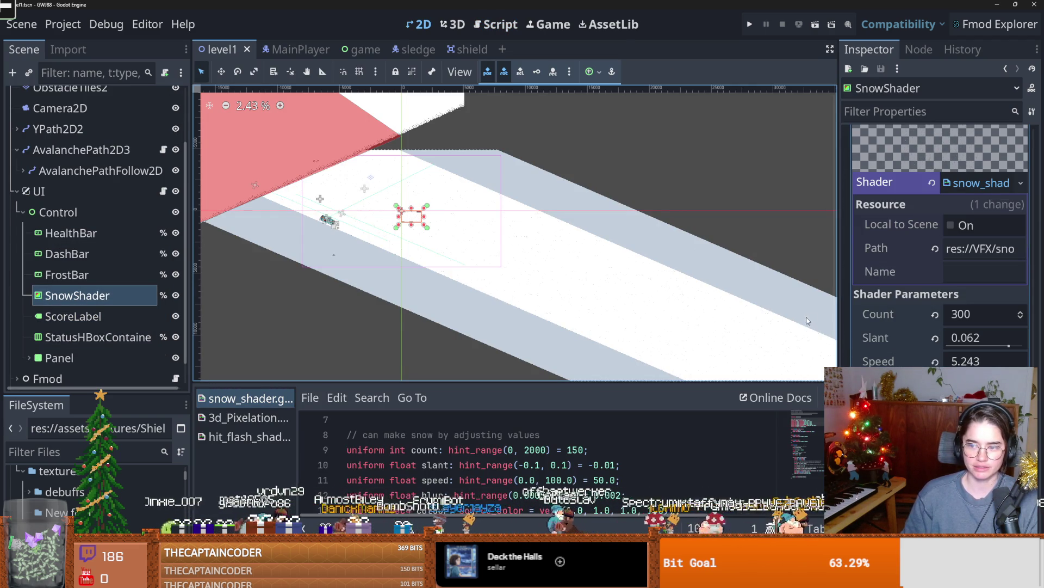
pyautogui.click(966, 361)
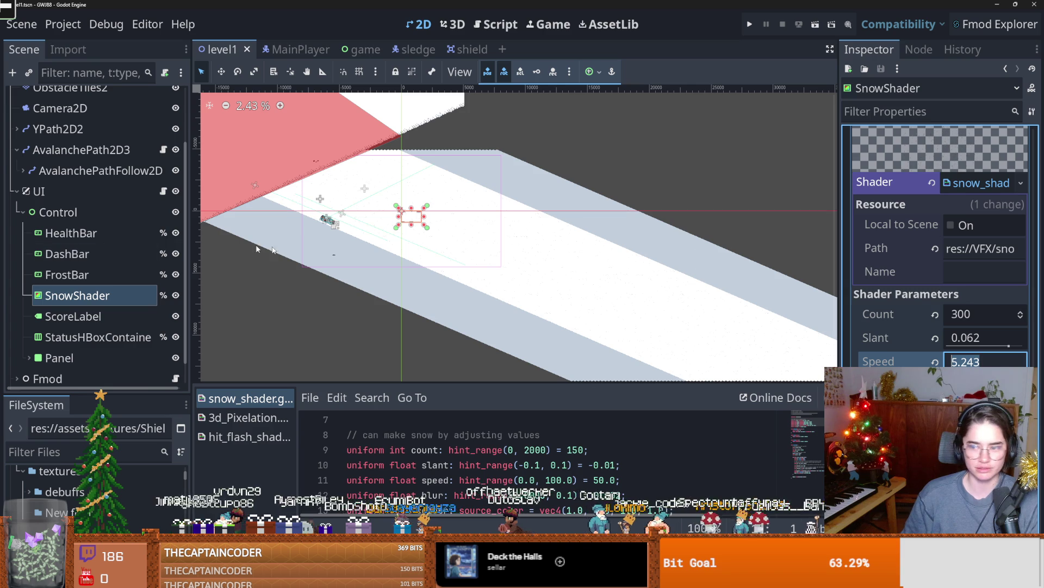
pyautogui.scroll(2, 160, 196)
pyautogui.click(163, 187)
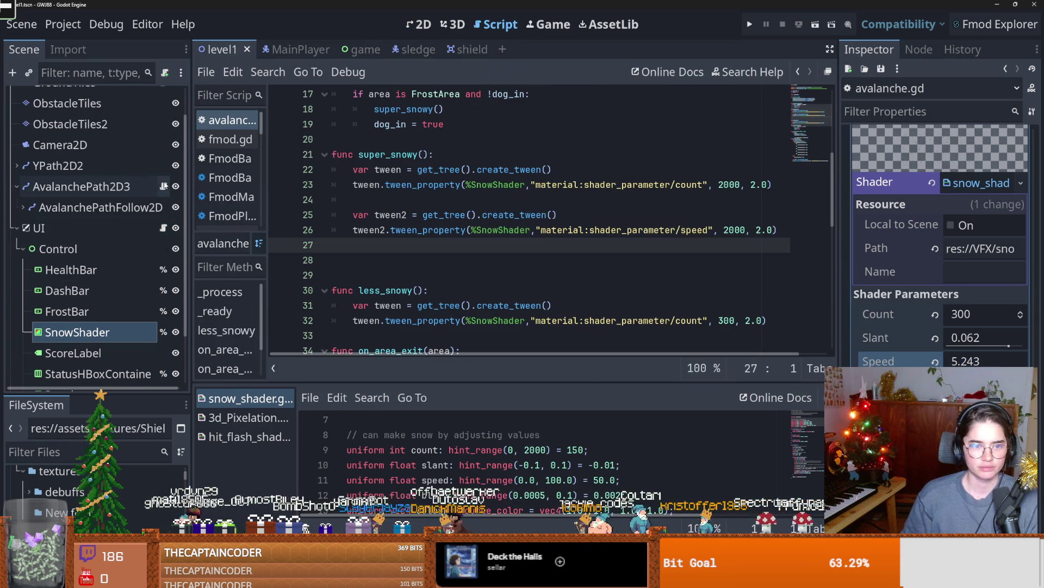
pyautogui.hotkey('ctrl', 'v')
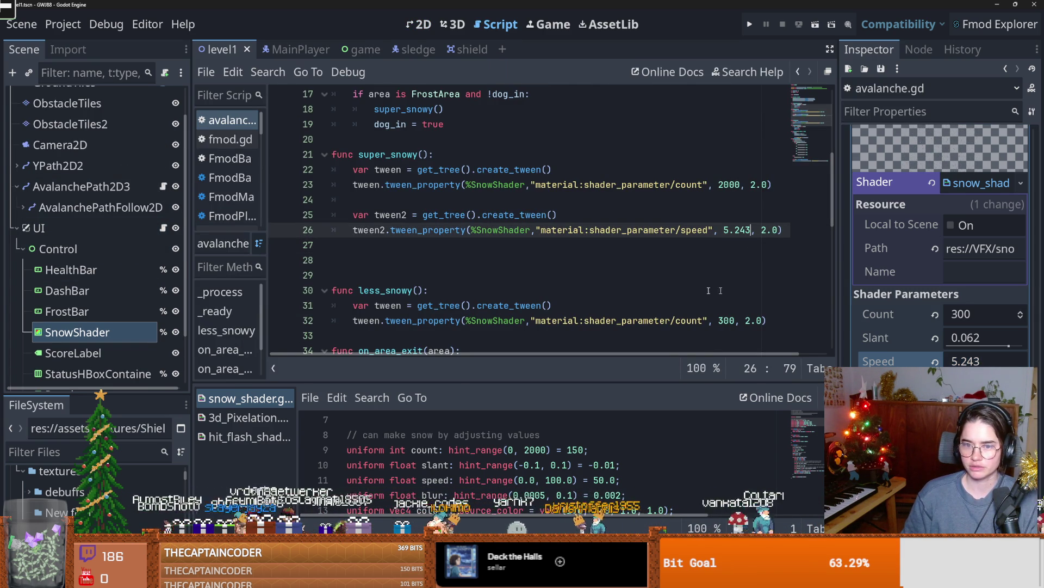
# - Copy the speed tween lines into the end of less_snowy
pyautogui.moveTo(351, 216); pyautogui.dragTo(825, 225)
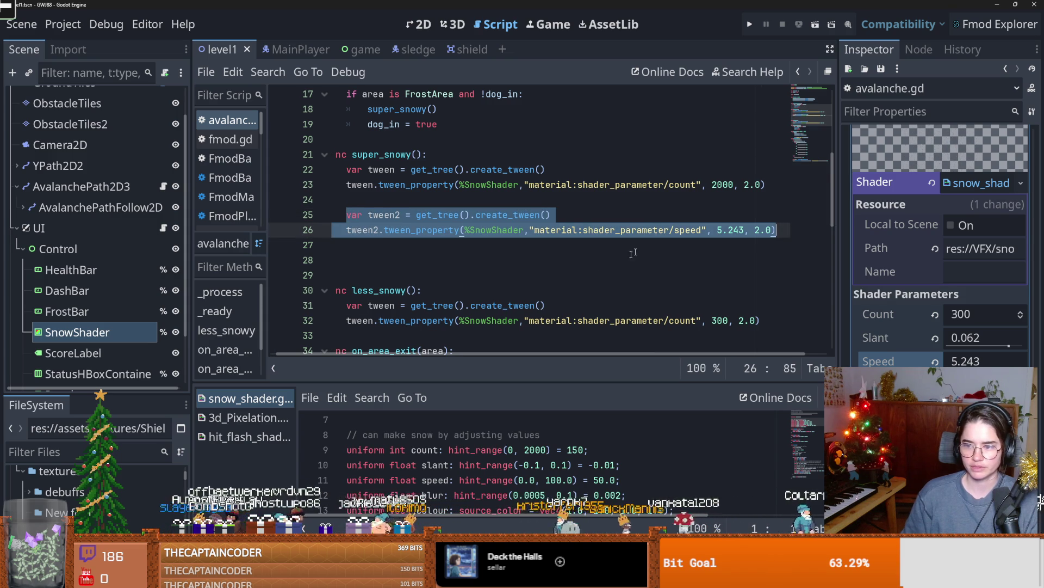
pyautogui.scroll(-2, 570, 273)
pyautogui.click(411, 244)
pyautogui.press('Return')
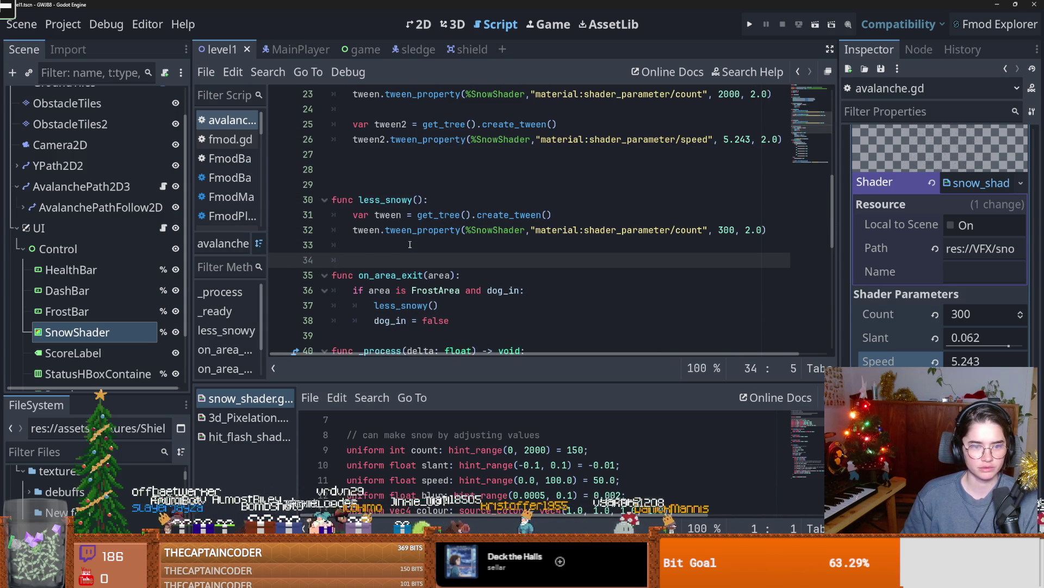
pyautogui.hotkey('ctrl', 'v')
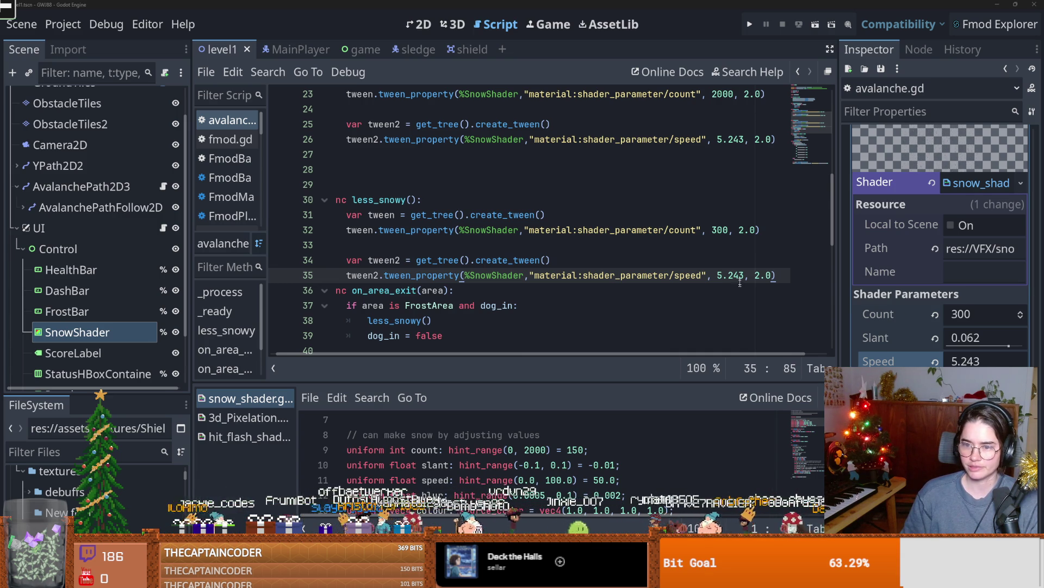
# - Set super_snowy's speed target to 20.0 and add an indented %SnowShader reference on line 27
pyautogui.scroll(2, 693, 274)
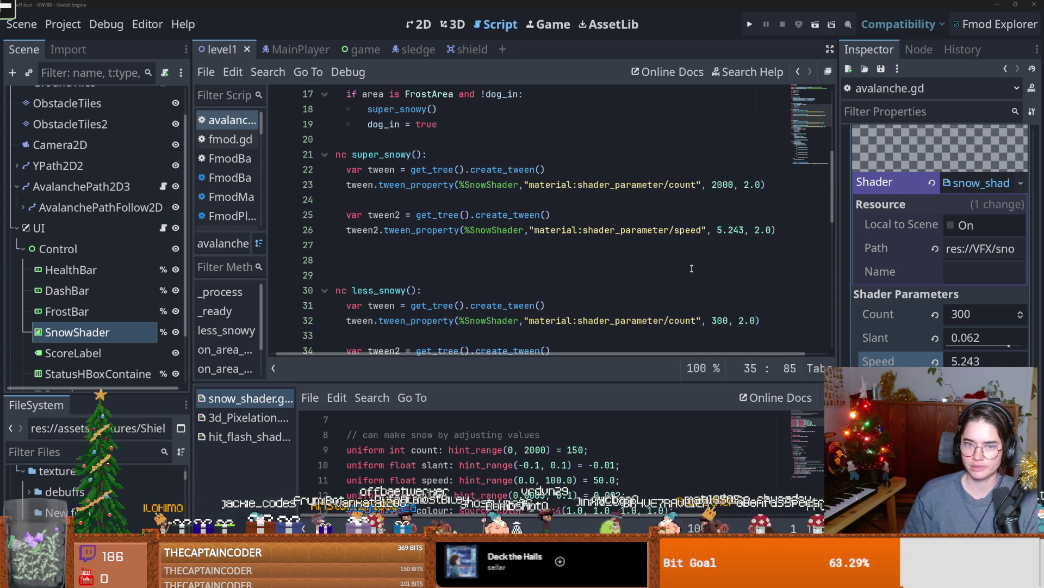
pyautogui.doubleClick(742, 230)
pyautogui.write('20.0')
pyautogui.scroll(-1, 650, 245)
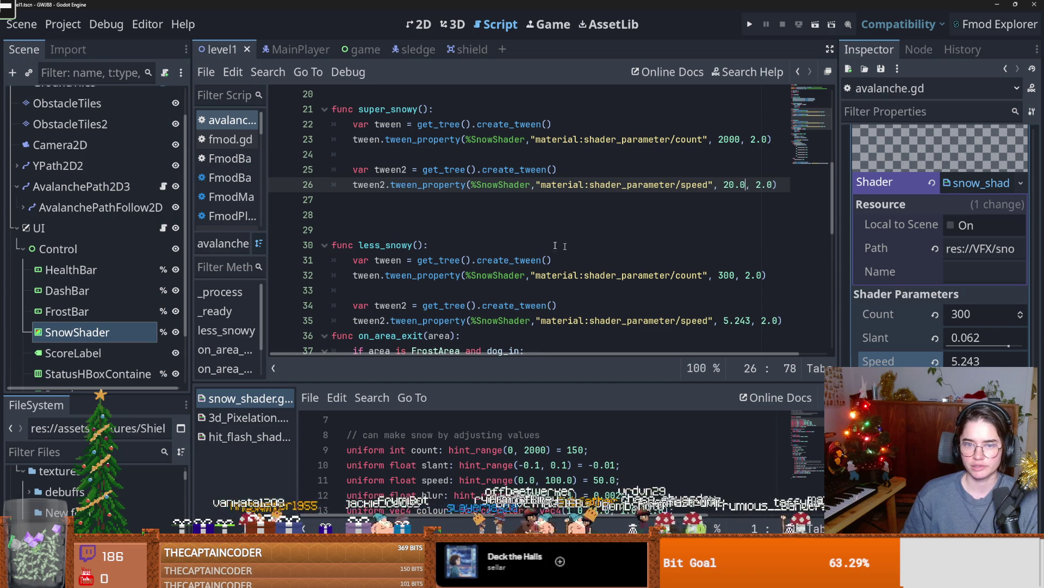
pyautogui.click(391, 212)
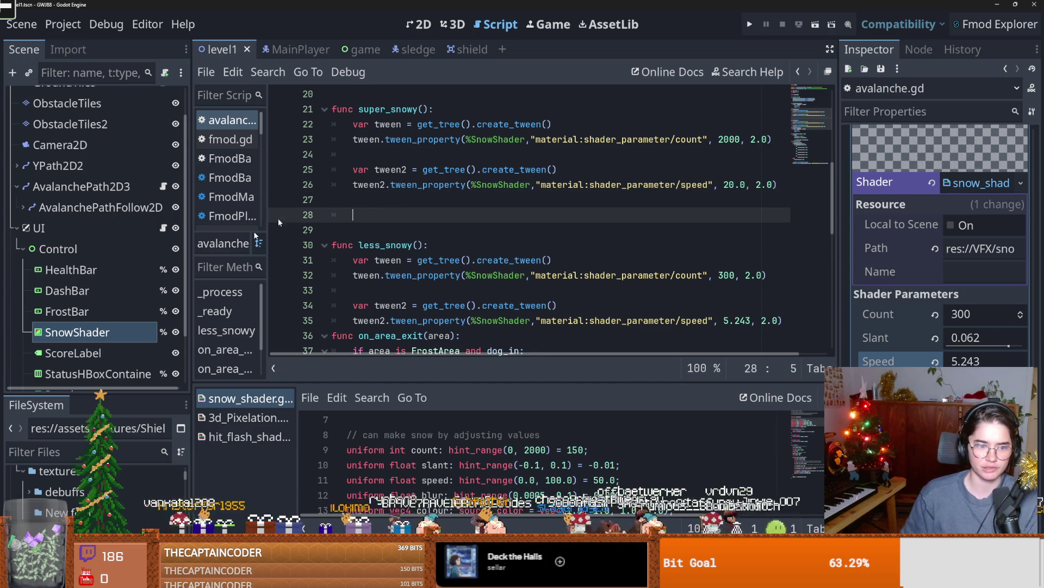
pyautogui.moveTo(77, 332)
pyautogui.mouseDown()
pyautogui.moveTo(356, 204)
pyautogui.moveTo(404, 208)
pyautogui.mouseUp()
pyautogui.click(334, 199)
pyautogui.press('Tab')
# - Write %SnowShader.material.set_shader_parameter("slant", 0.041) in super_snowy and duplicate it below
pyautogui.click(412, 200)
pyautogui.write('.material.set_sha')
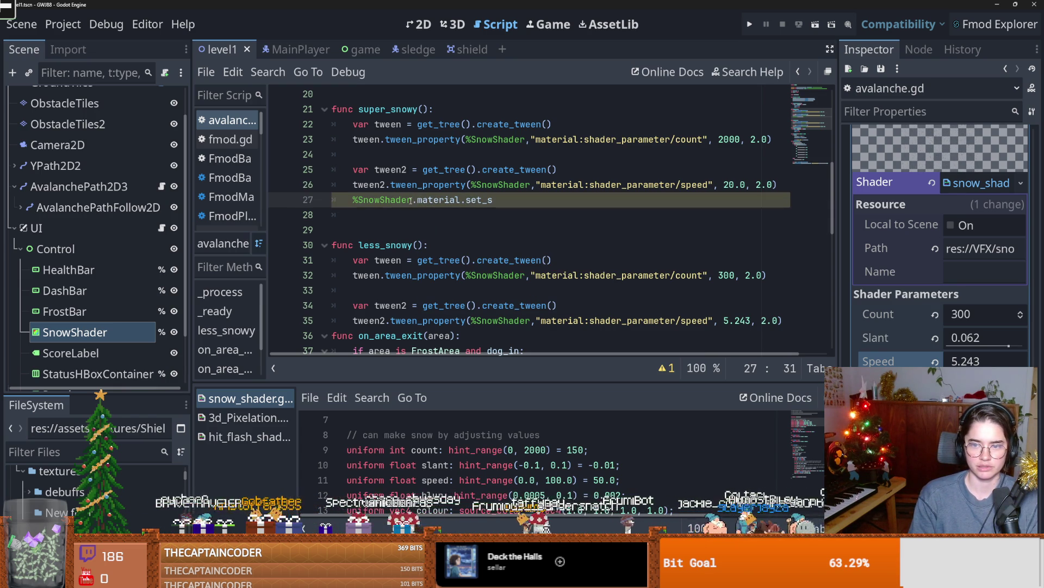
pyautogui.write('der')
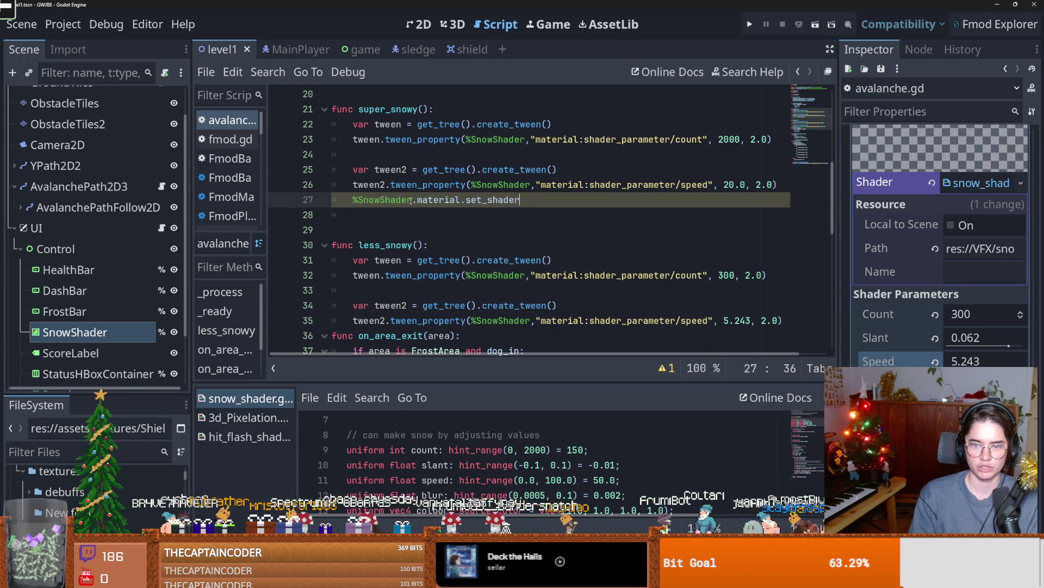
pyautogui.write('_parameter("')
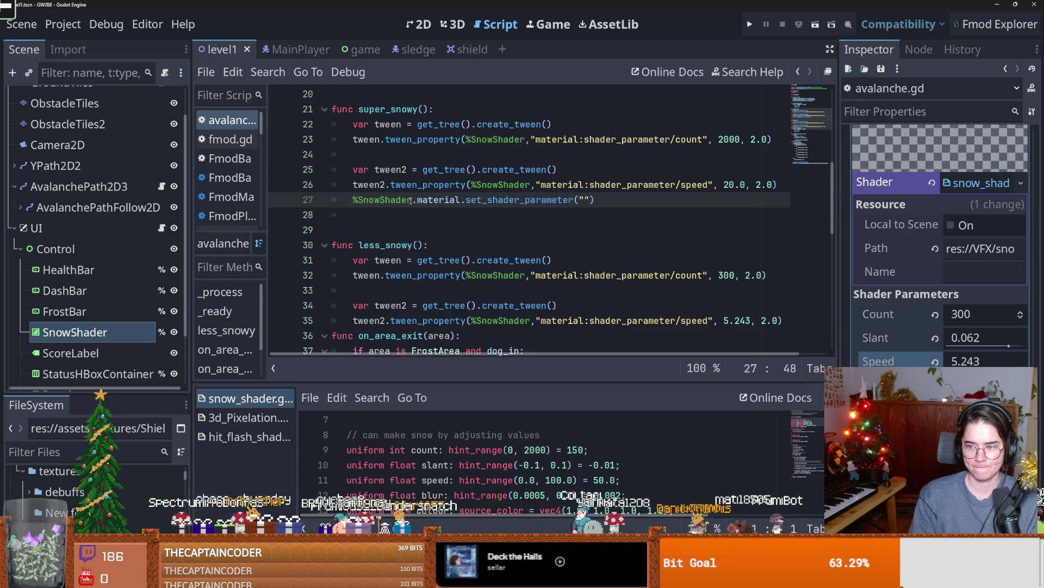
pyautogui.write('slant')
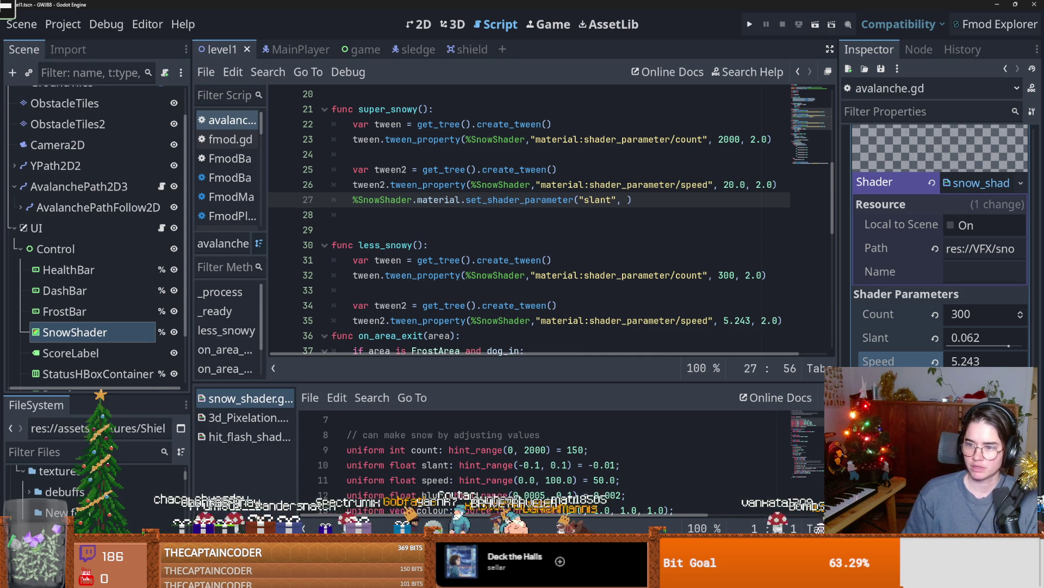
pyautogui.write('0.041')
pyautogui.moveTo(660, 200); pyautogui.dragTo(346, 196)
pyautogui.hotkey('ctrl', 'c')
pyautogui.press('End')
pyautogui.press('Return')
pyautogui.hotkey('ctrl', 'v')
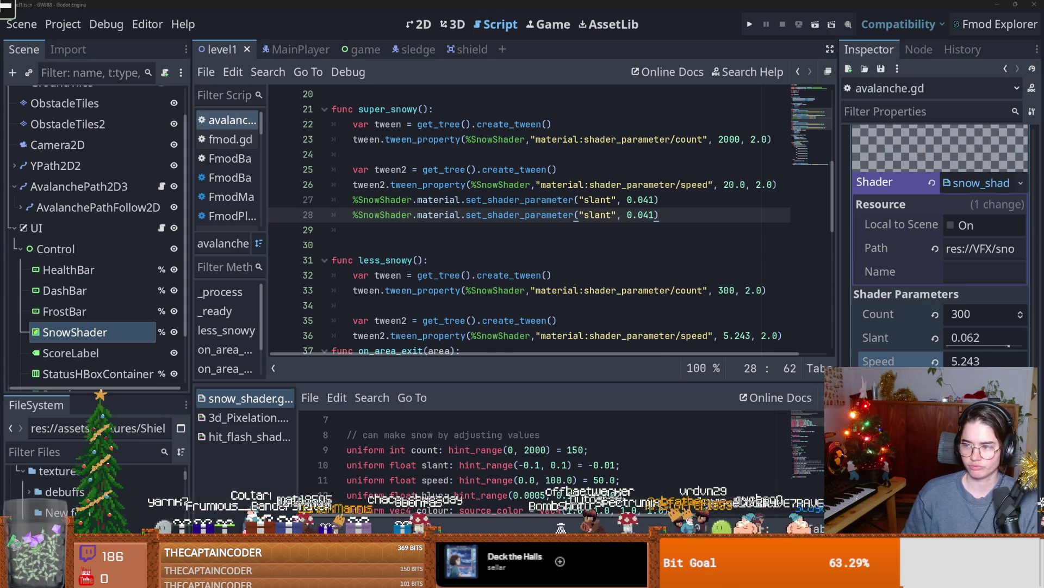
# - Turn the duplicated line into a blur parameter with value 5.243
pyautogui.doubleClick(599, 215)
pyautogui.write('blur')
pyautogui.moveTo(650, 215); pyautogui.dragTo(621, 214)
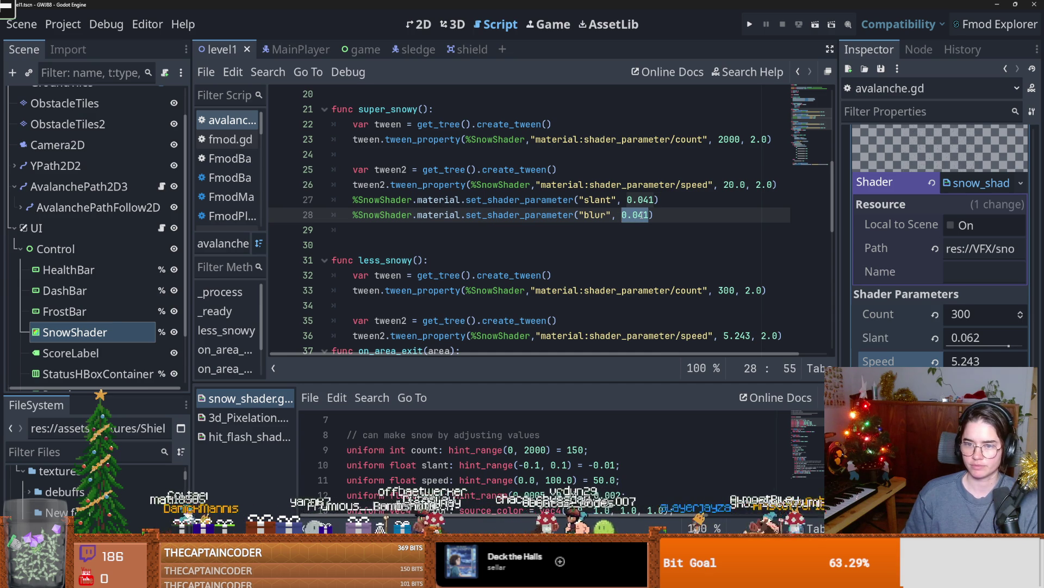
pyautogui.click(667, 216)
pyautogui.moveTo(649, 215)
pyautogui.mouseDown()
pyautogui.moveTo(365, 214)
pyautogui.moveTo(349, 205)
pyautogui.mouseUp()
pyautogui.hotkey('ctrl', 'v')
# - Paste the slant and blur lines into less_snowy and set its slant to 5.243
pyautogui.scroll(-2, 511, 258)
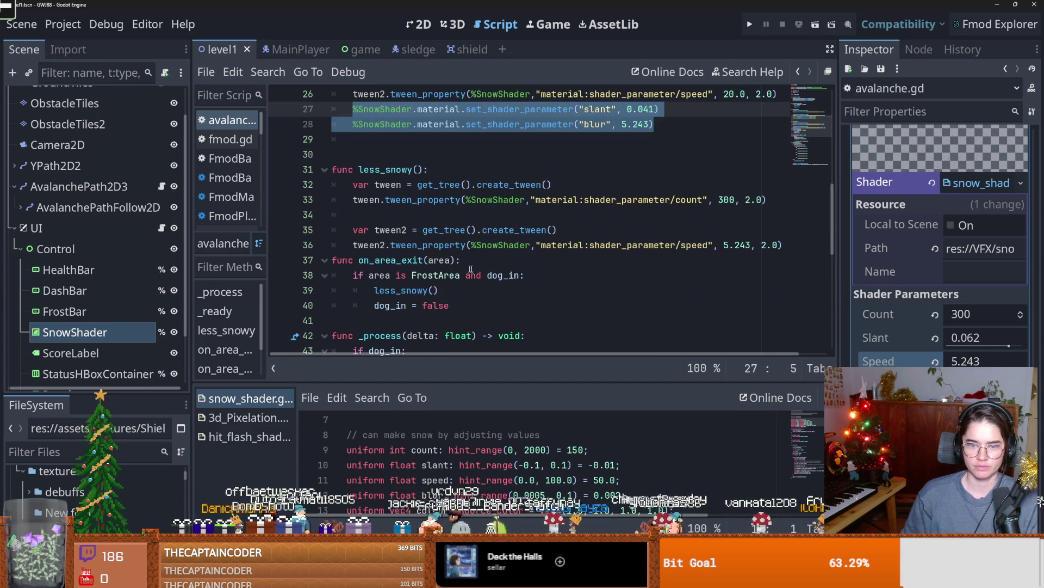
pyautogui.hotkey('ctrl', 'c')
pyautogui.click(785, 245)
pyautogui.press('Return')
pyautogui.press('Return')
pyautogui.hotkey('ctrl', 'v')
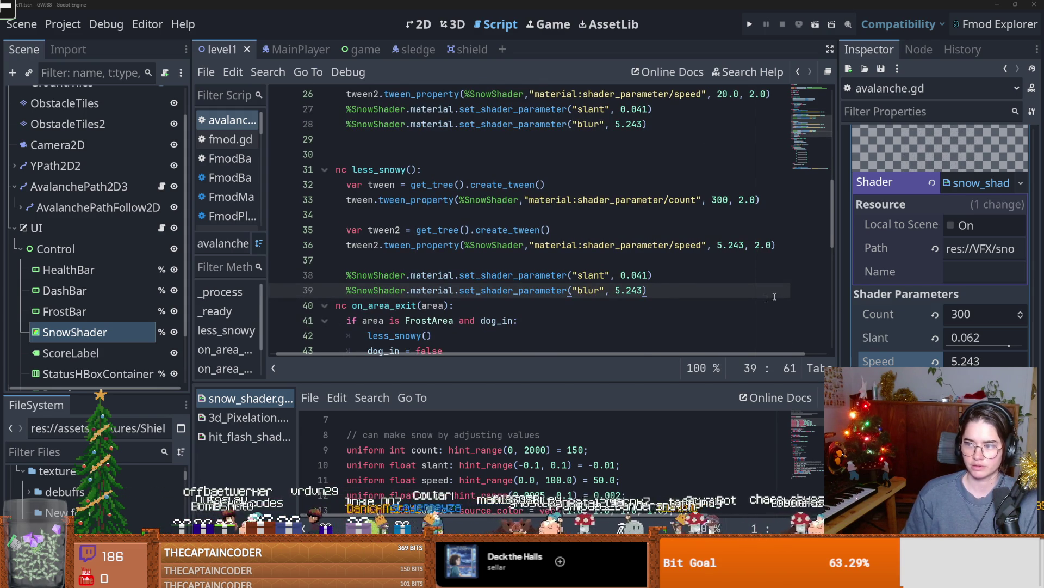
pyautogui.moveTo(643, 276); pyautogui.dragTo(621, 275)
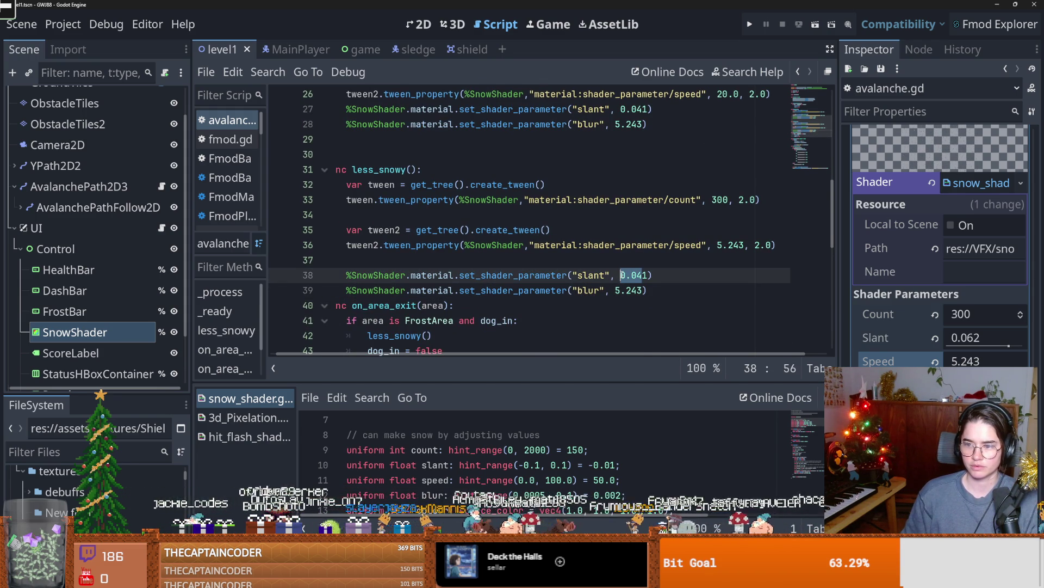
pyautogui.write('5.243')
pyautogui.hotkey('ctrl', 'z')
pyautogui.hotkey('ctrl', 'shift', 'z')
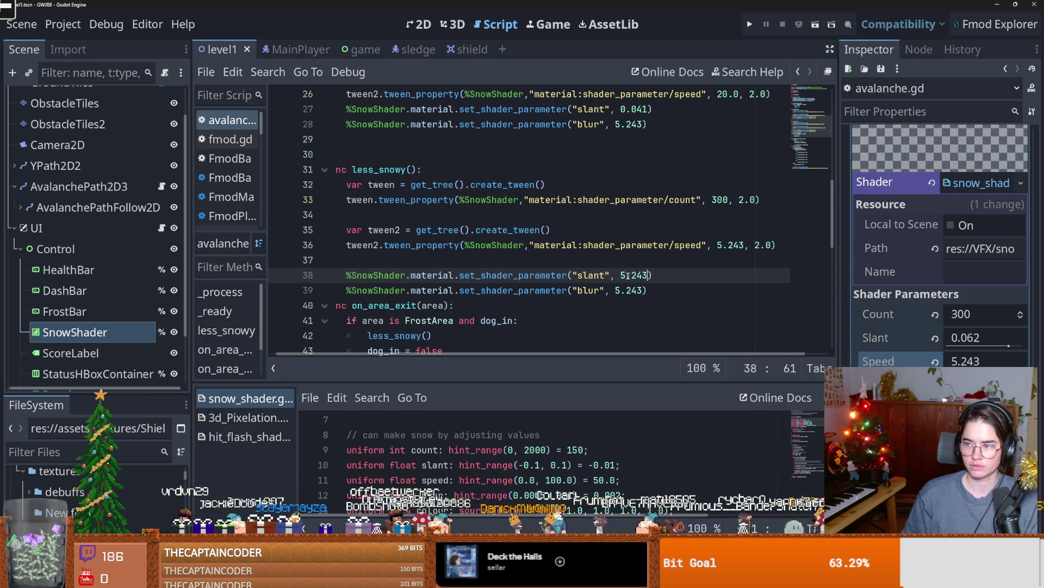
# - Delete the blur lines from both functions, save, and run the game
pyautogui.moveTo(716, 288); pyautogui.dragTo(275, 290)
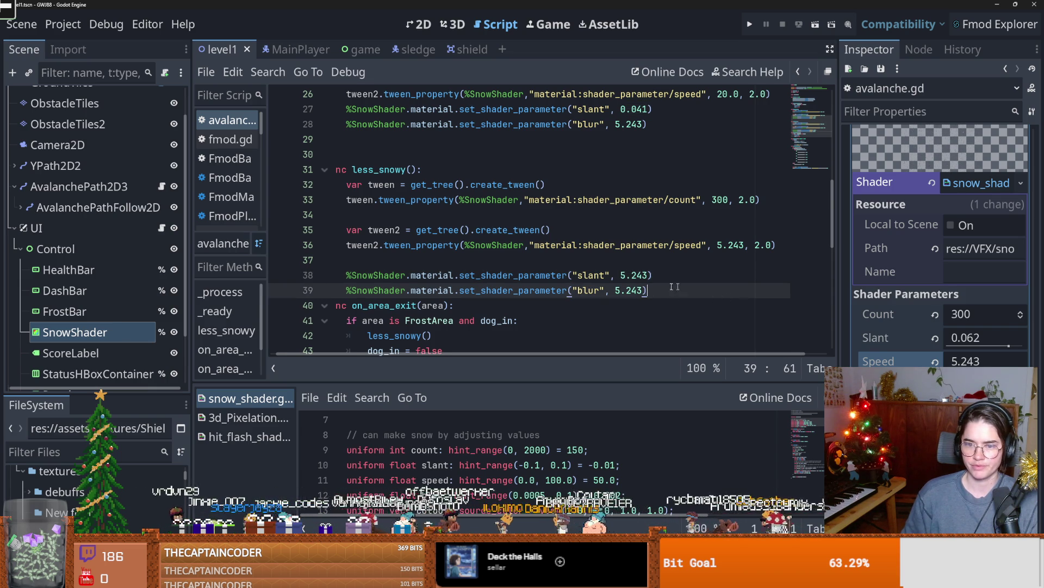
pyautogui.press('BackSpace')
pyautogui.moveTo(658, 124)
pyautogui.mouseDown()
pyautogui.moveTo(290, 117)
pyautogui.moveTo(279, 128)
pyautogui.mouseUp()
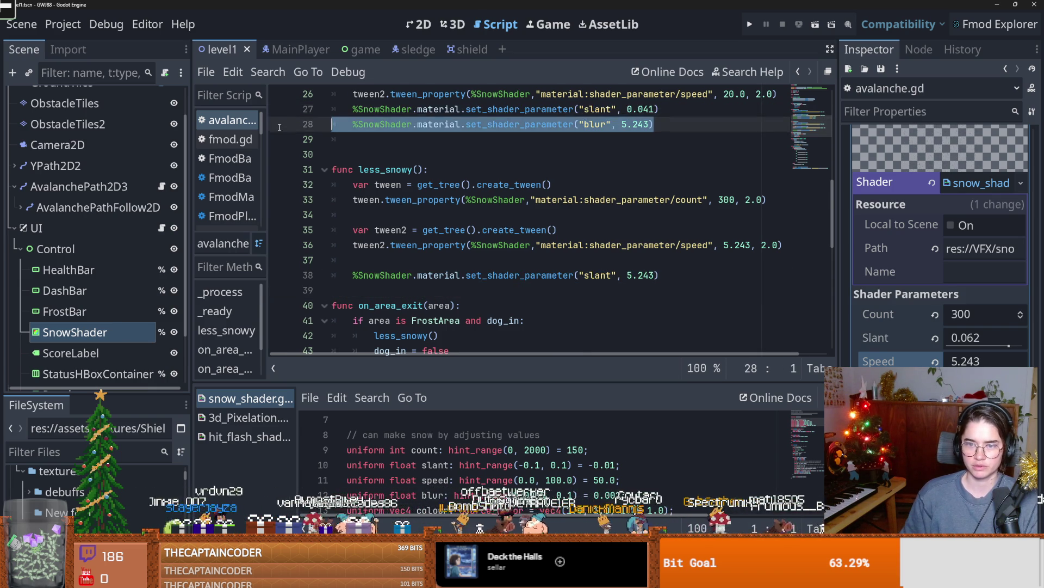
pyautogui.press('BackSpace')
pyautogui.hotkey('ctrl', 's')
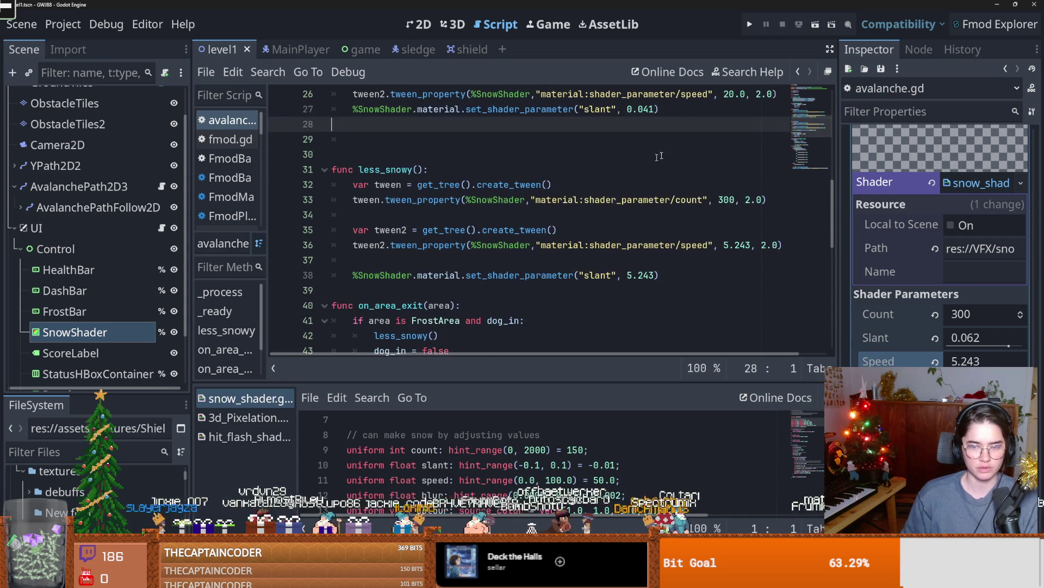
pyautogui.click(749, 22)
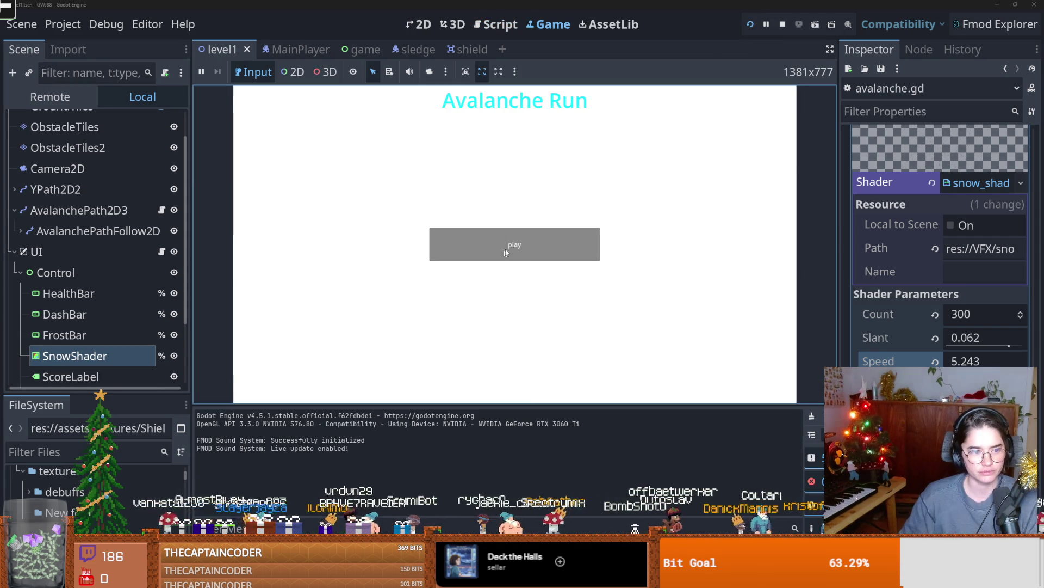
# - Start an Avalanche Run playthrough from the game menu and sled downhill through the frost zone
pyautogui.click(527, 244)
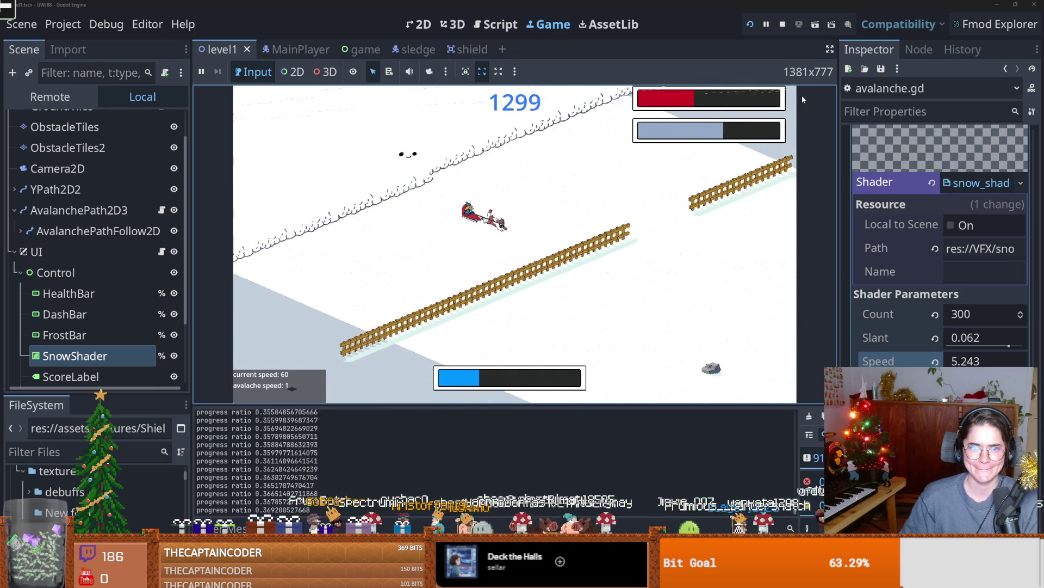
# - Stop the game, edit super_snowy's tween speed value on line 26, and save the script
pyautogui.click(783, 24)
pyautogui.scroll(2, 506, 305)
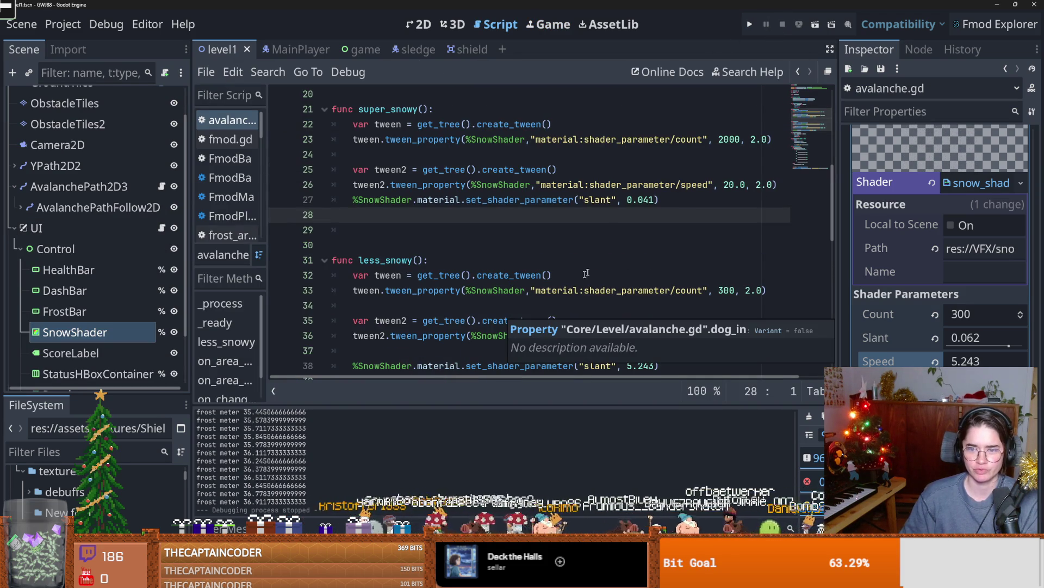
pyautogui.doubleClick(653, 200)
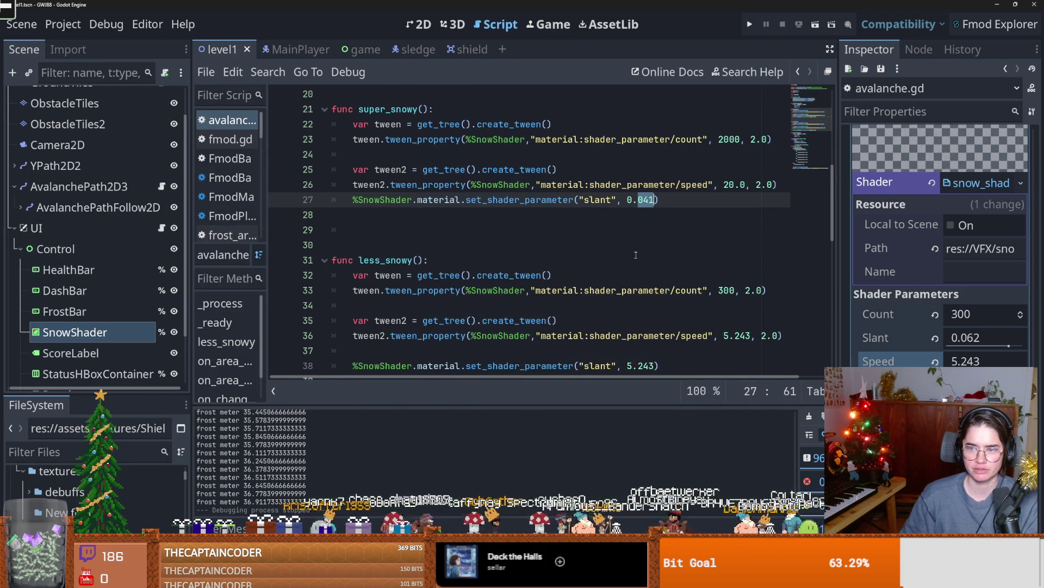
pyautogui.click(736, 186)
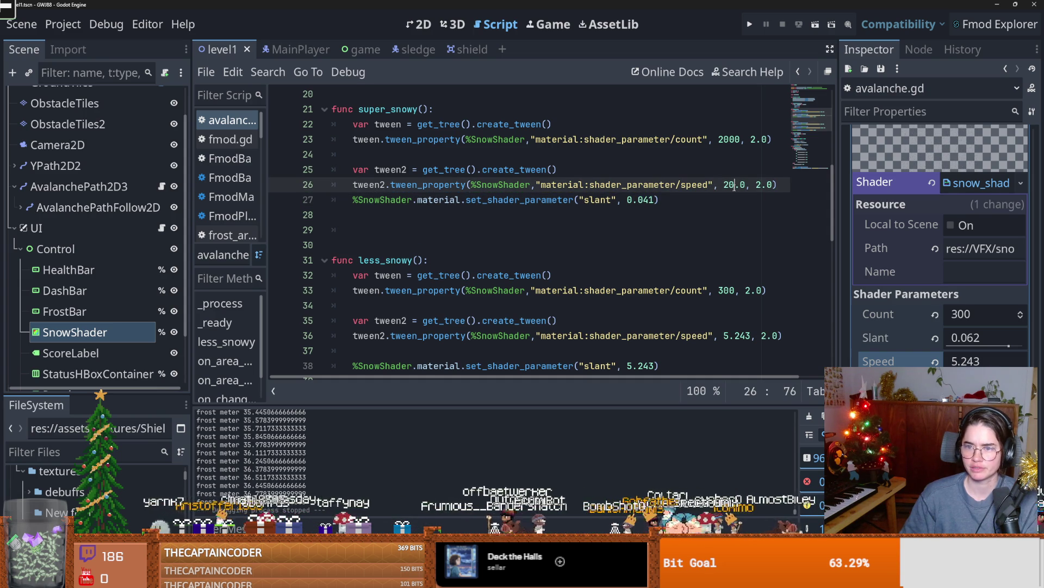
pyautogui.write('10')
pyautogui.hotkey('ctrl', 's')
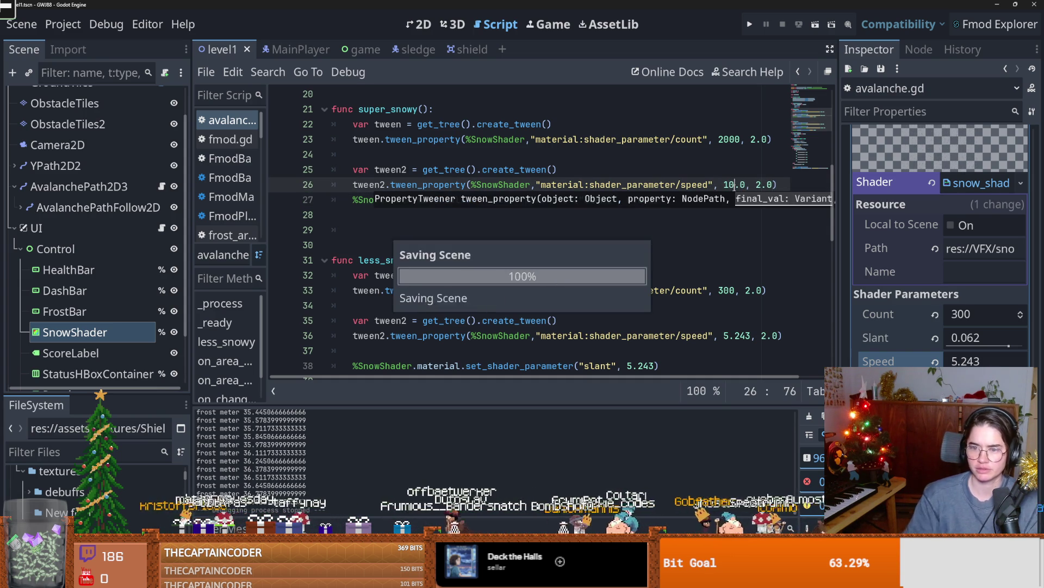
# - Trim less_snowy's tween speed value on line 36 and save the script
pyautogui.scroll(-1, 651, 311)
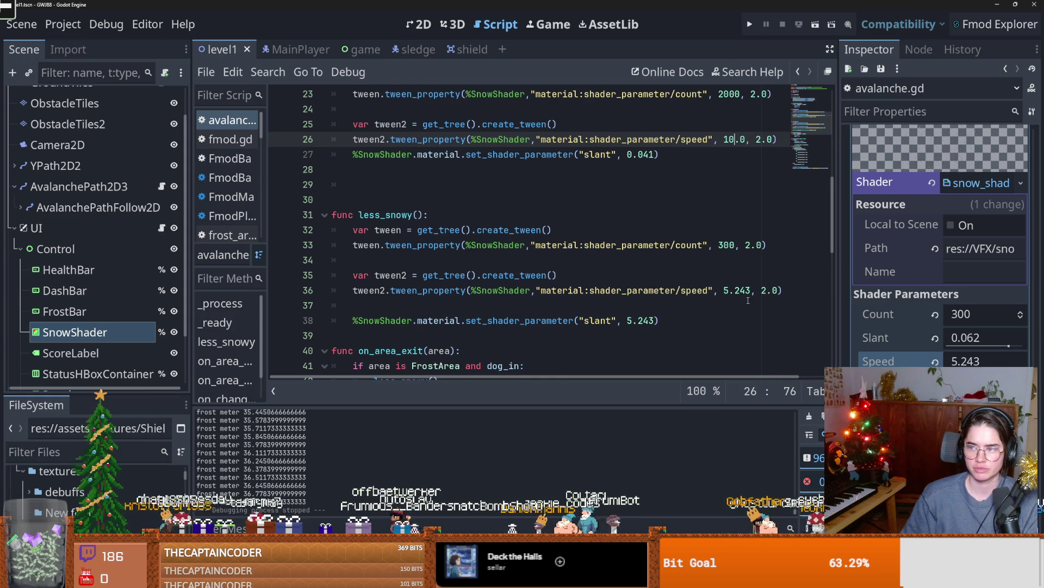
pyautogui.scroll(1, 748, 300)
pyautogui.click(753, 336)
pyautogui.press('BackSpace')
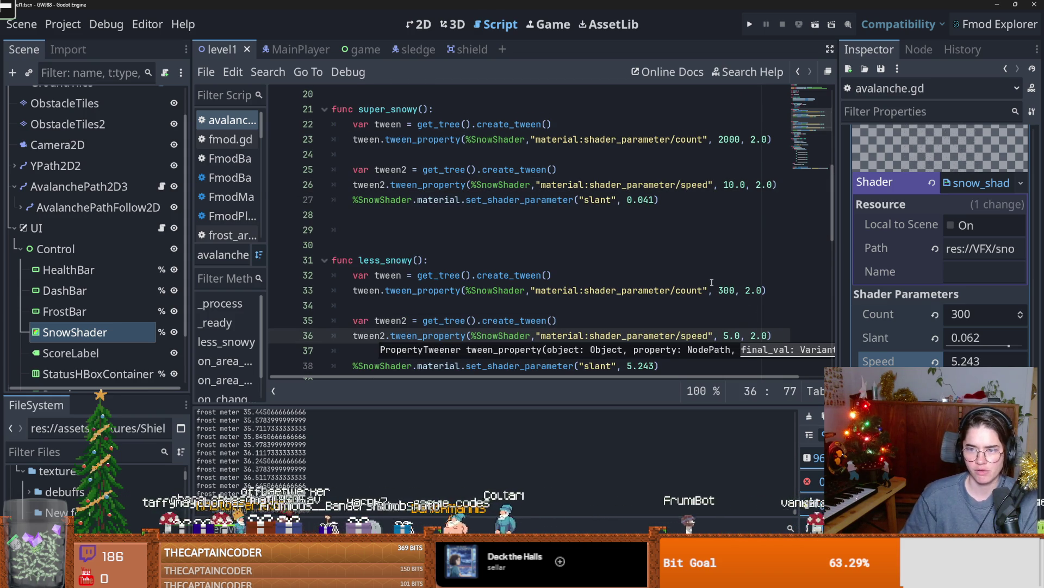
pyautogui.scroll(-1, 720, 279)
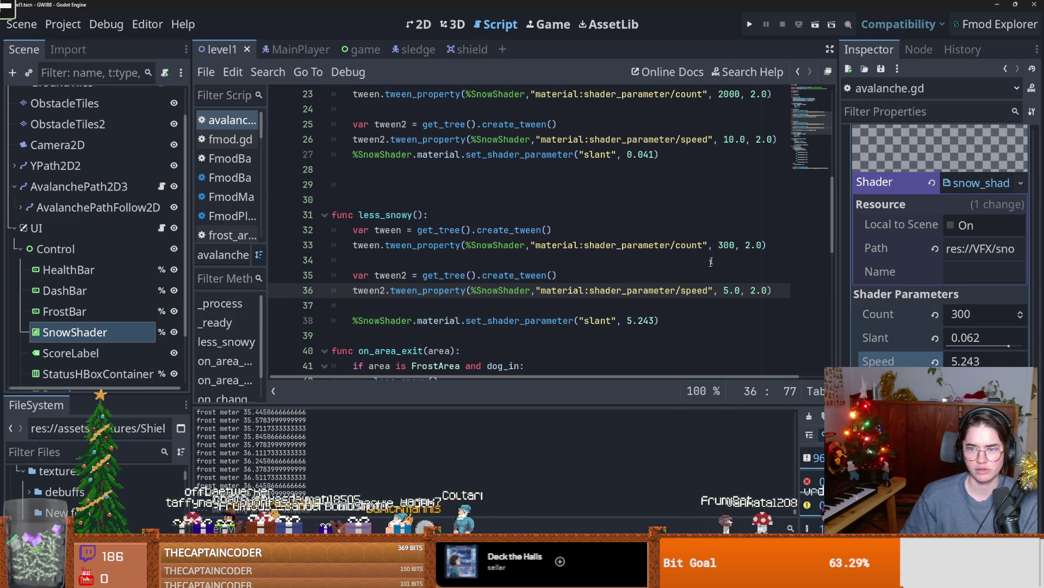
pyautogui.scroll(1, 655, 309)
pyautogui.hotkey('ctrl', 's')
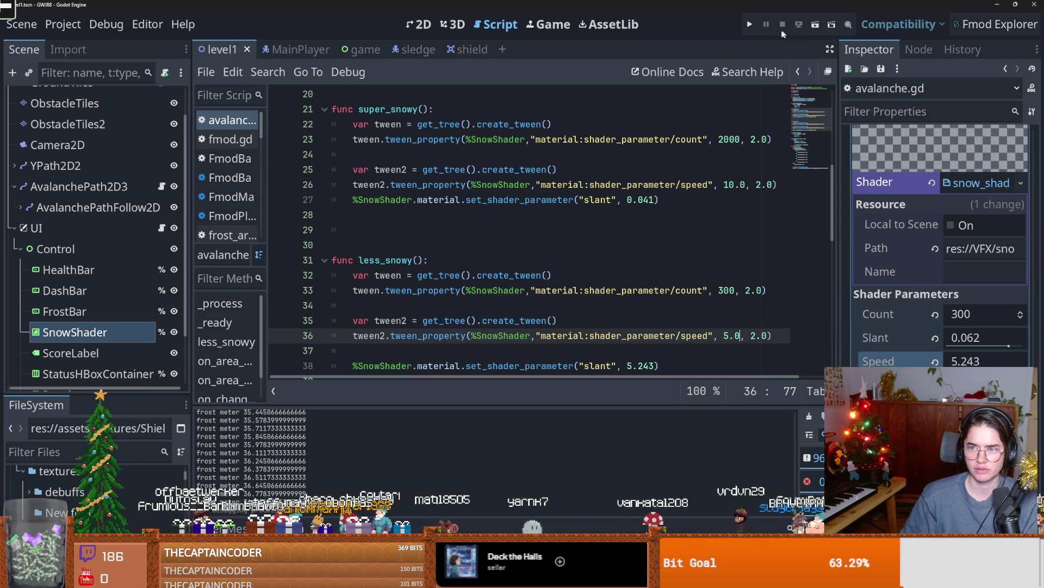
# - Paste the Inspector's 0.062 Slant into less_snowy's slant, set speed 5, and relaunch the game
pyautogui.click(970, 338)
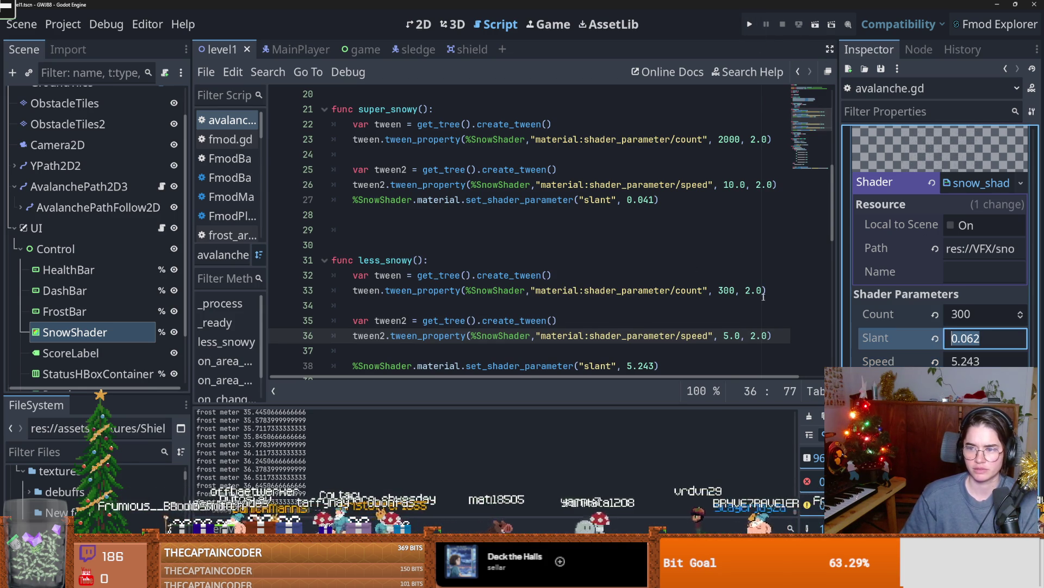
pyautogui.scroll(-1, 720, 302)
pyautogui.doubleClick(655, 321)
pyautogui.hotkey('ctrl', 'v')
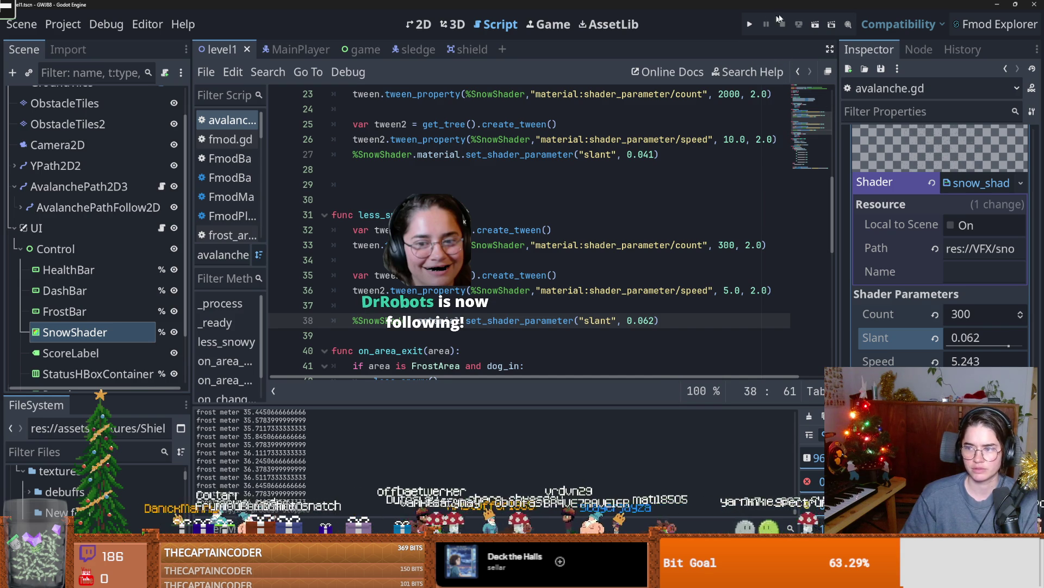
pyautogui.click(734, 141)
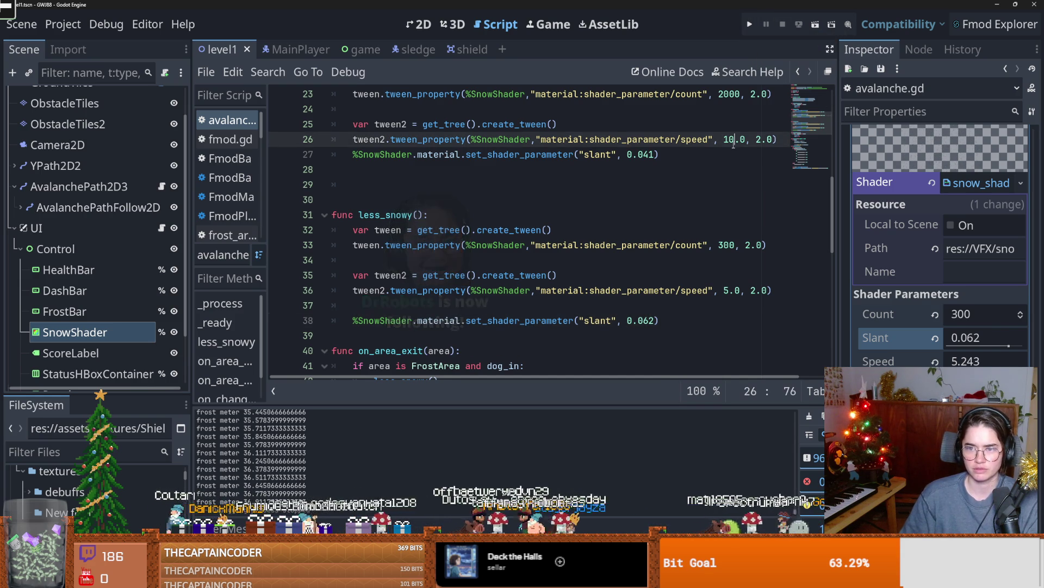
pyautogui.write('5')
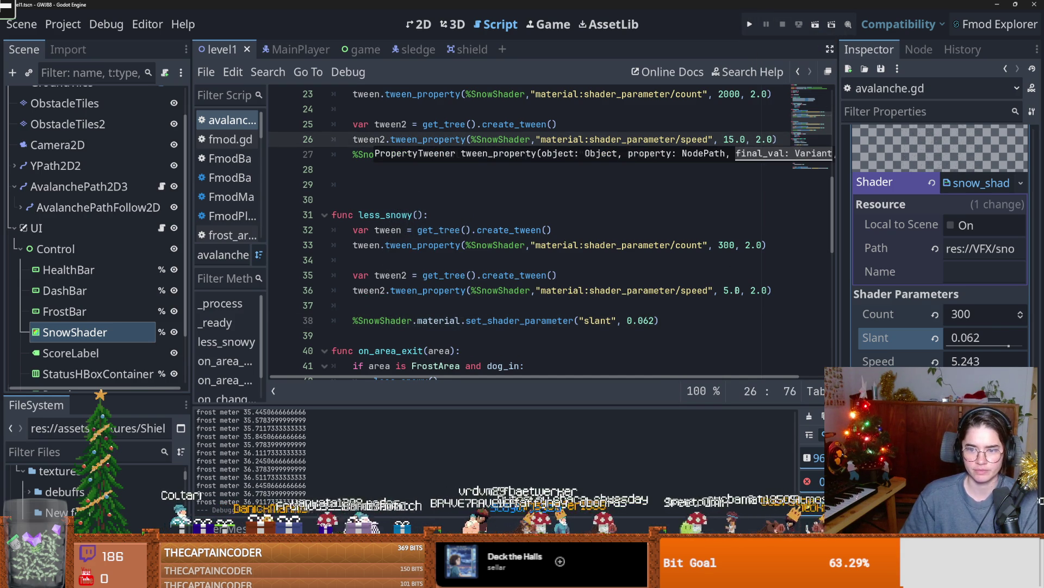
pyautogui.click(750, 24)
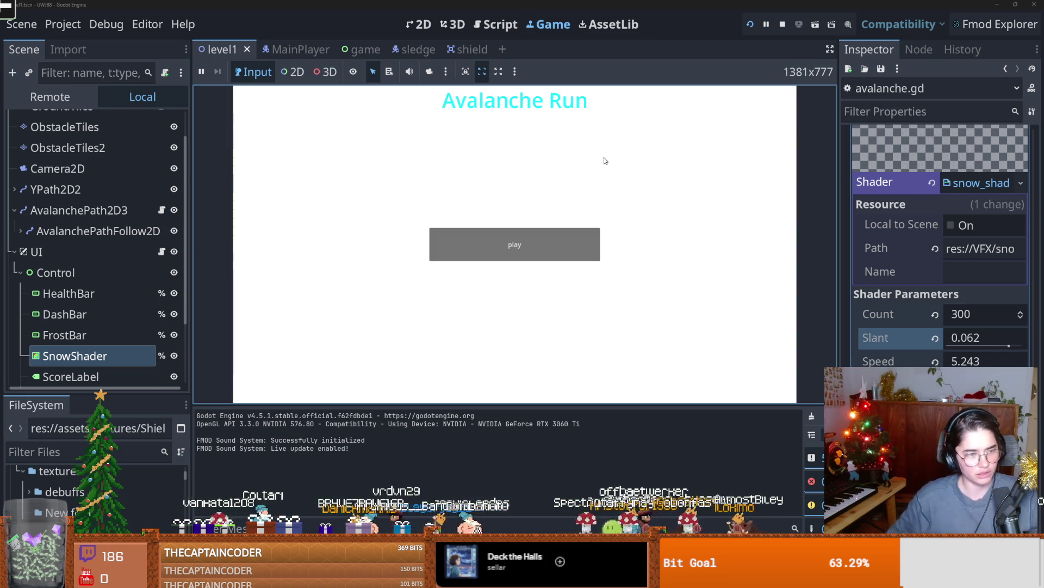
# - Play a test run from the Avalanche Run title screen, then stop the game
pyautogui.click(545, 256)
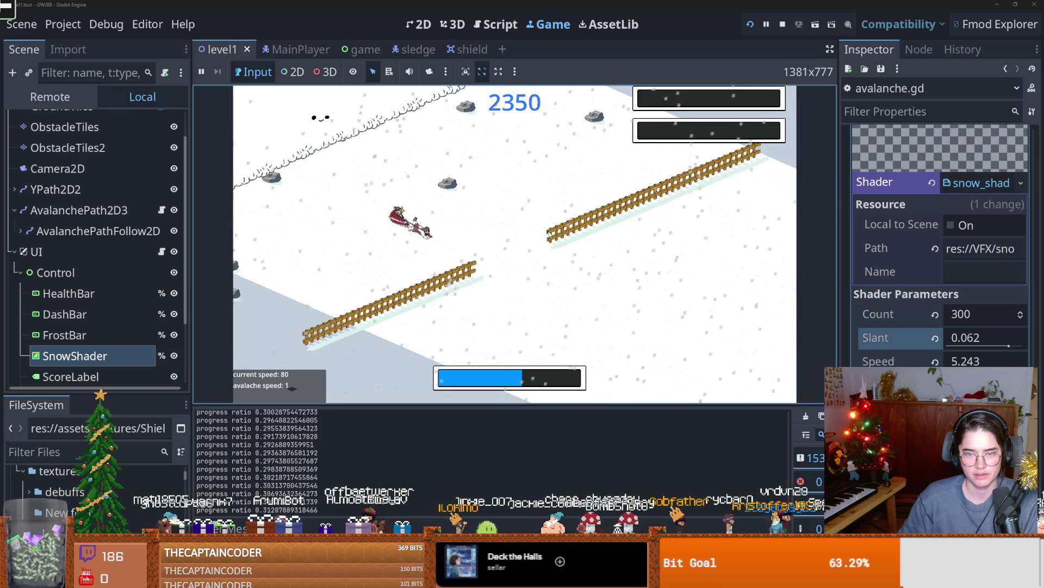
pyautogui.click(783, 24)
# - Save, uncheck the Node2D level's Debug option, and play-test the game again before stopping it
pyautogui.hotkey('ctrl', 's')
pyautogui.scroll(2, 93, 229)
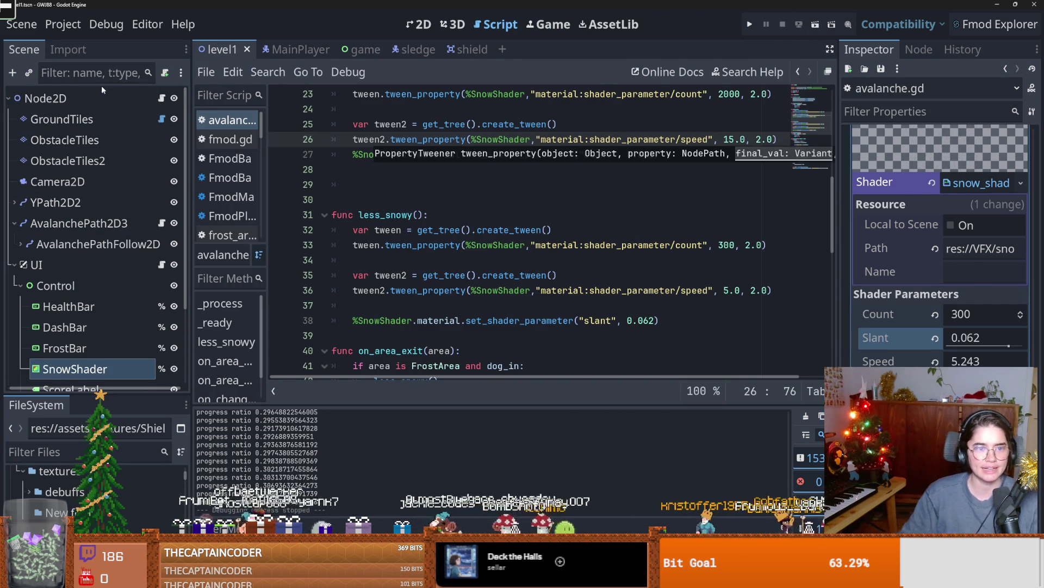
pyautogui.click(98, 98)
pyautogui.click(944, 178)
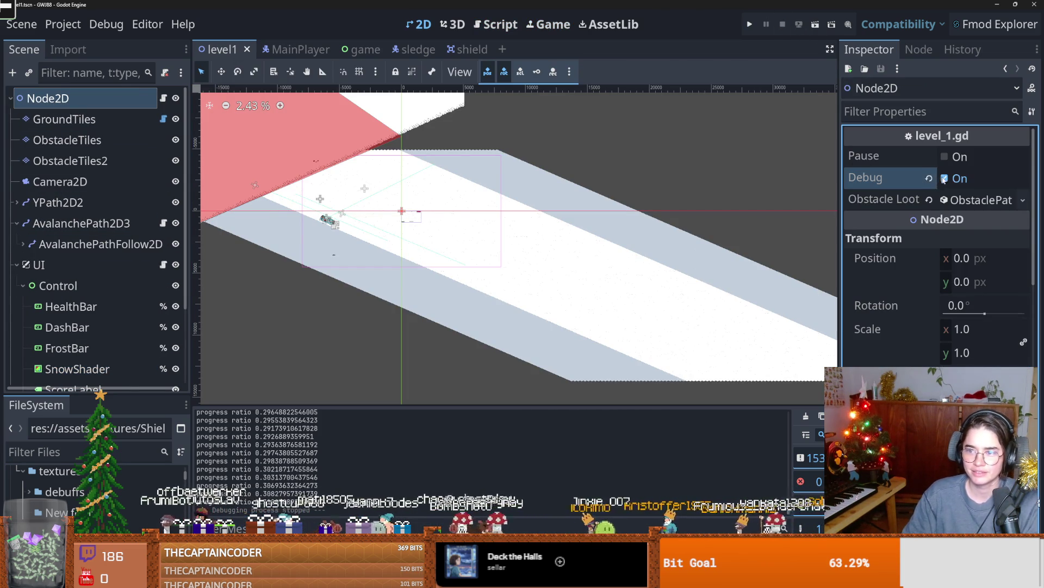
pyautogui.click(749, 25)
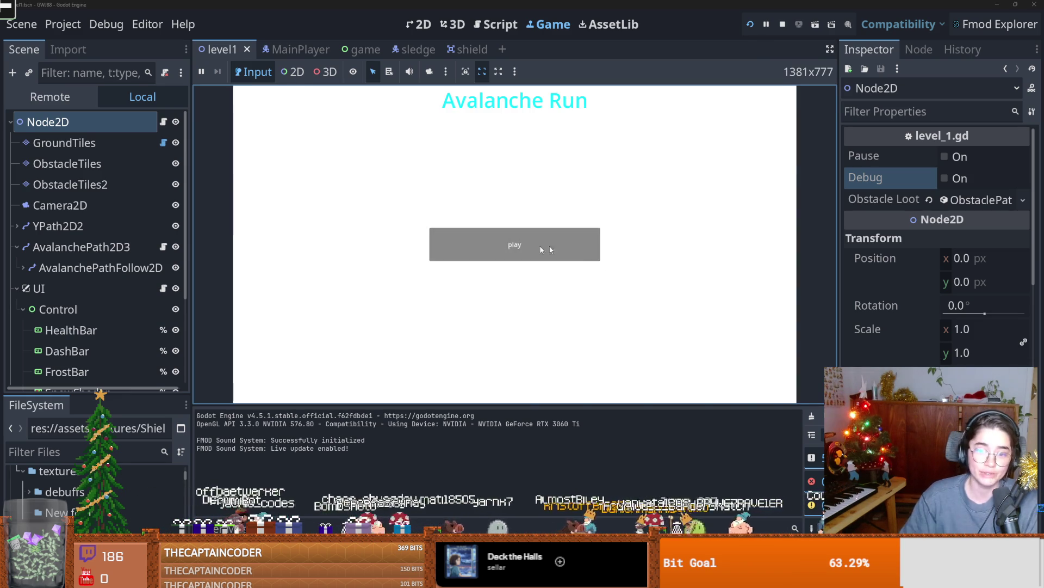
pyautogui.click(565, 256)
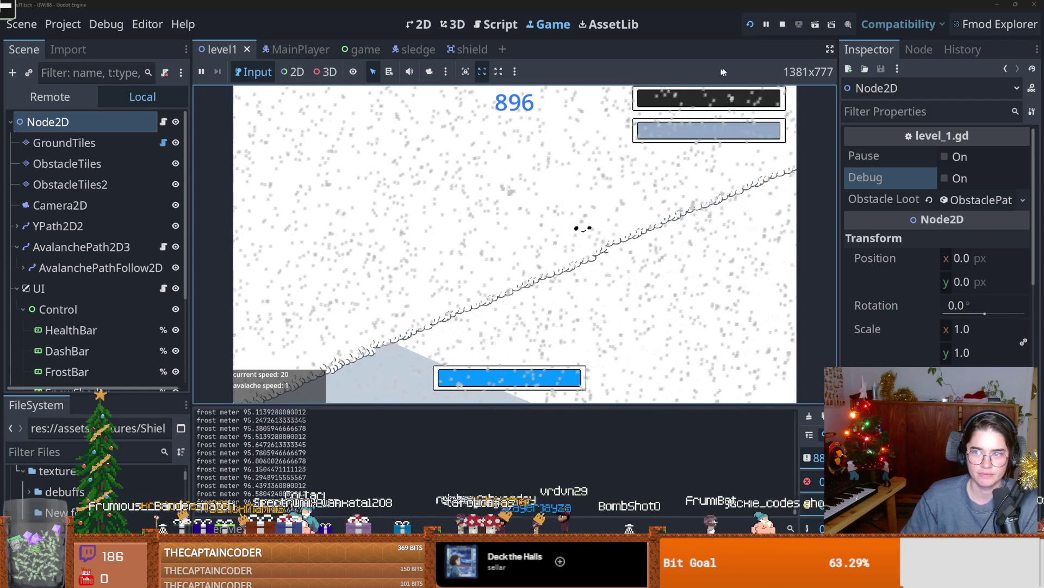
pyautogui.click(784, 26)
# - Save the scene, then fetch origin in GitHub Desktop
pyautogui.scroll(1, 385, 216)
pyautogui.hotkey('ctrl', 's')
pyautogui.scroll(3, 294, 238)
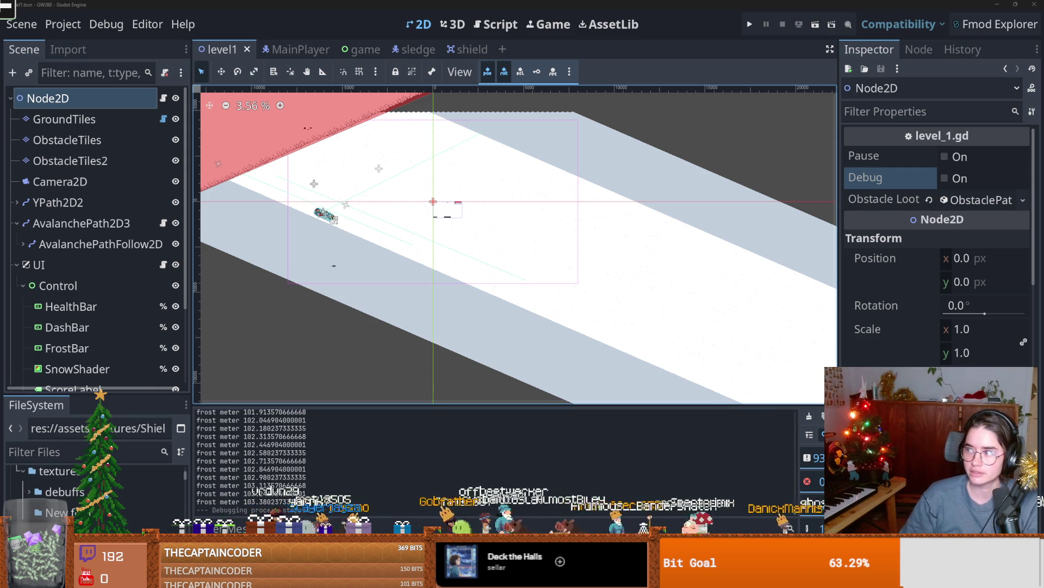
pyautogui.hotkey('alt', 'Tab')
pyautogui.click(334, 23)
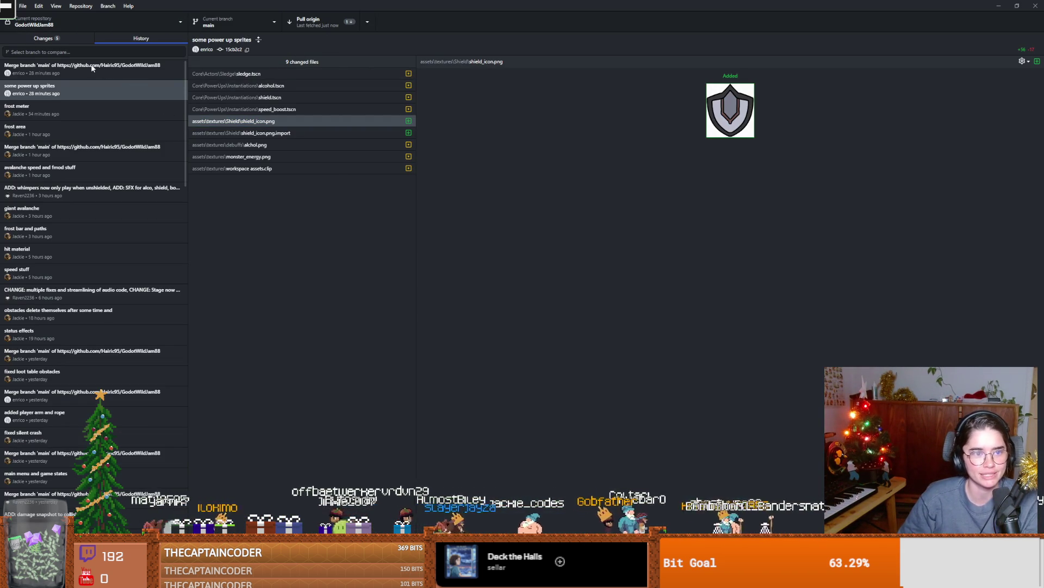
# - Attempt to pull from origin, dismissing the pull errors, and view the Changes list
pyautogui.click(299, 27)
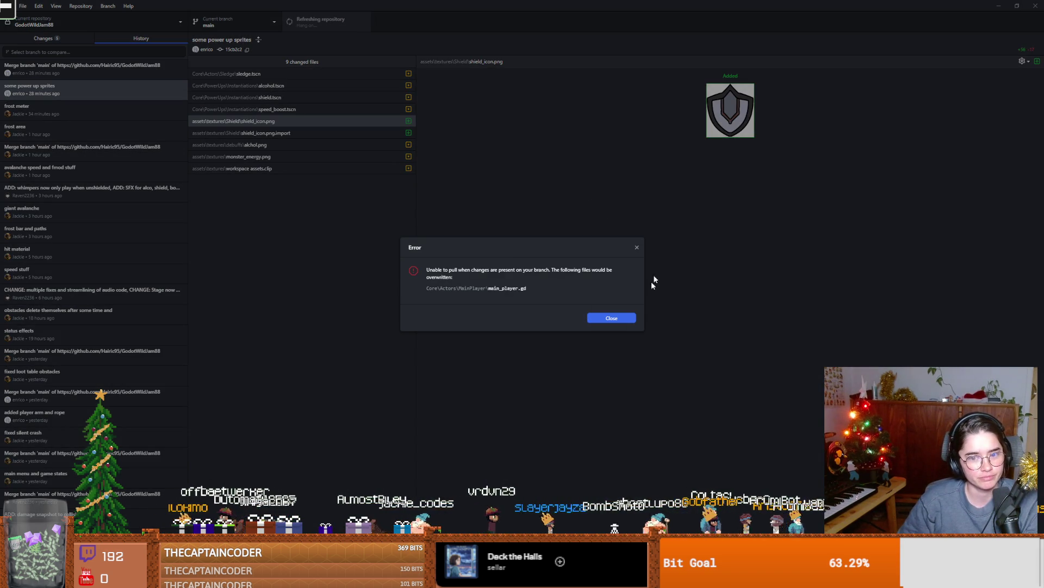
pyautogui.click(618, 320)
pyautogui.click(327, 16)
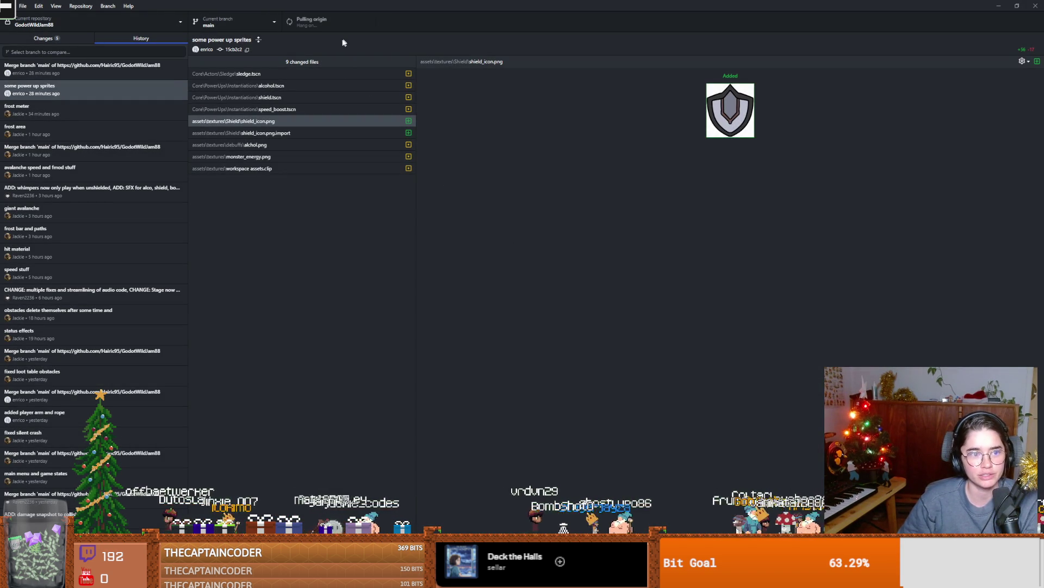
pyautogui.click(58, 39)
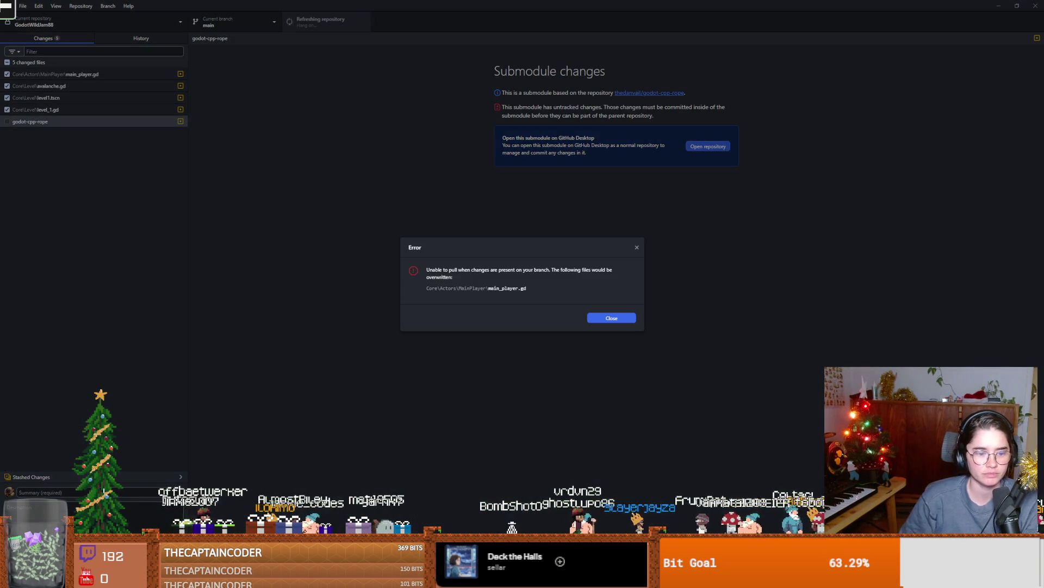
pyautogui.click(634, 320)
# - Commit the changed files as 'more avalanche more snowwwww' and pull from origin
pyautogui.click(43, 492)
pyautogui.write('more')
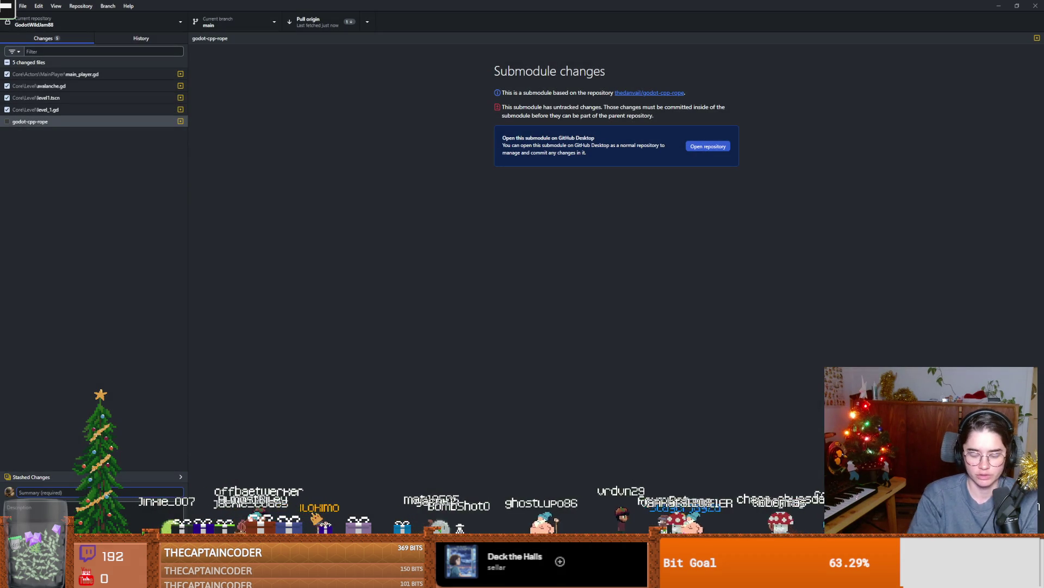
pyautogui.write(' avalanche')
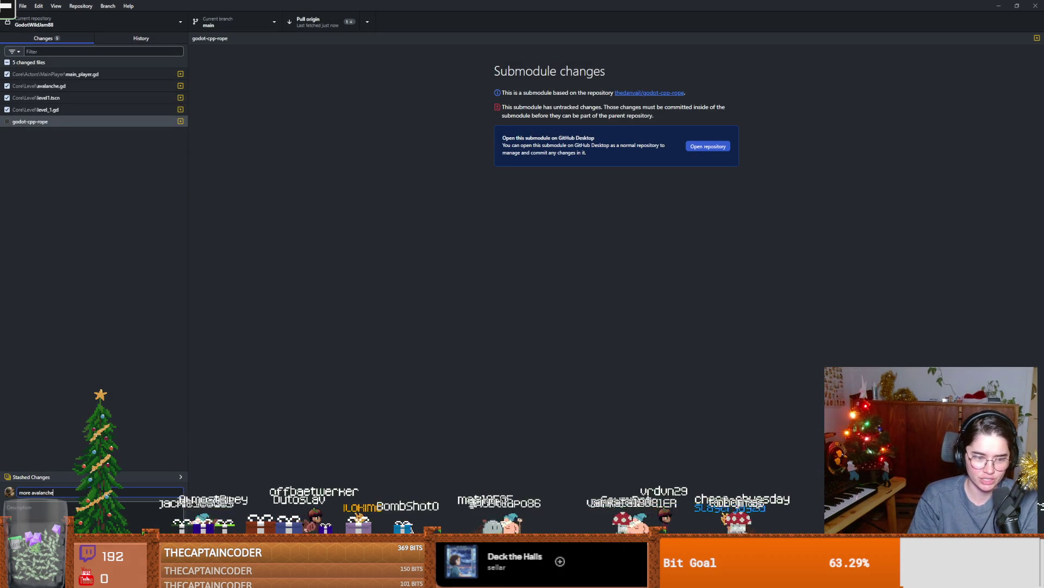
pyautogui.write(' more snowwwww')
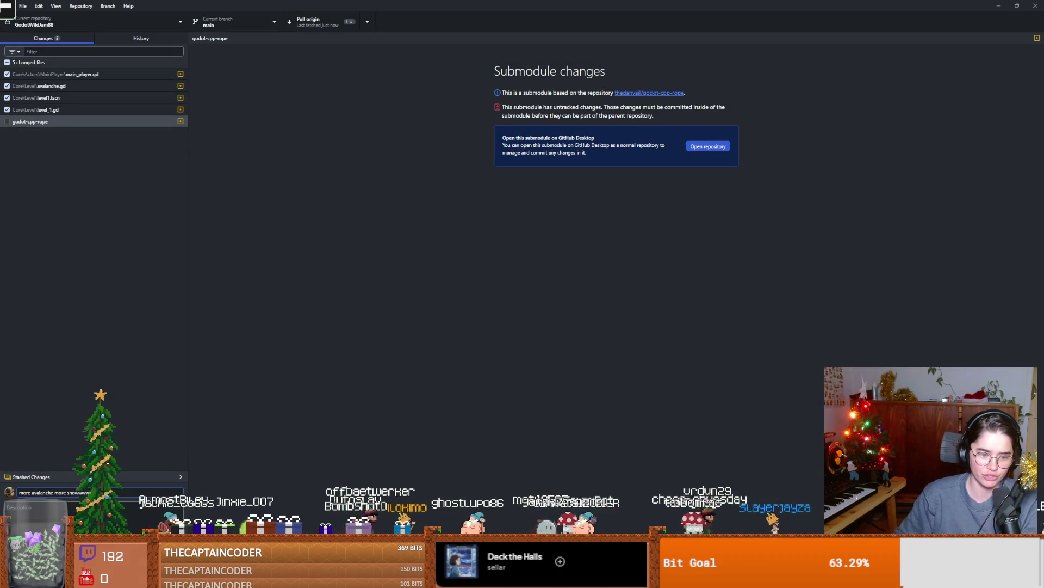
pyautogui.hotkey('ctrl', 'Return')
pyautogui.click(327, 23)
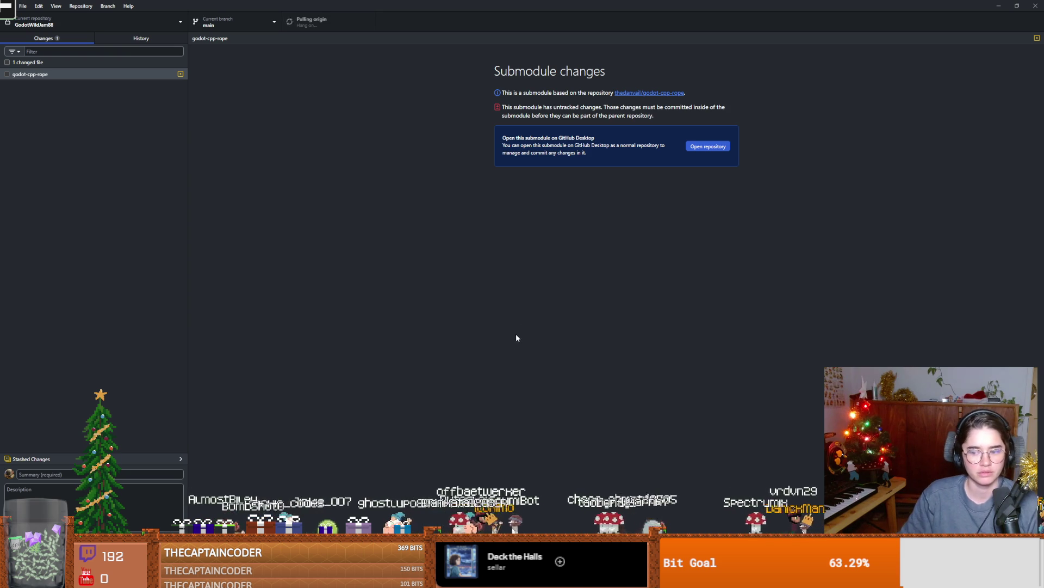